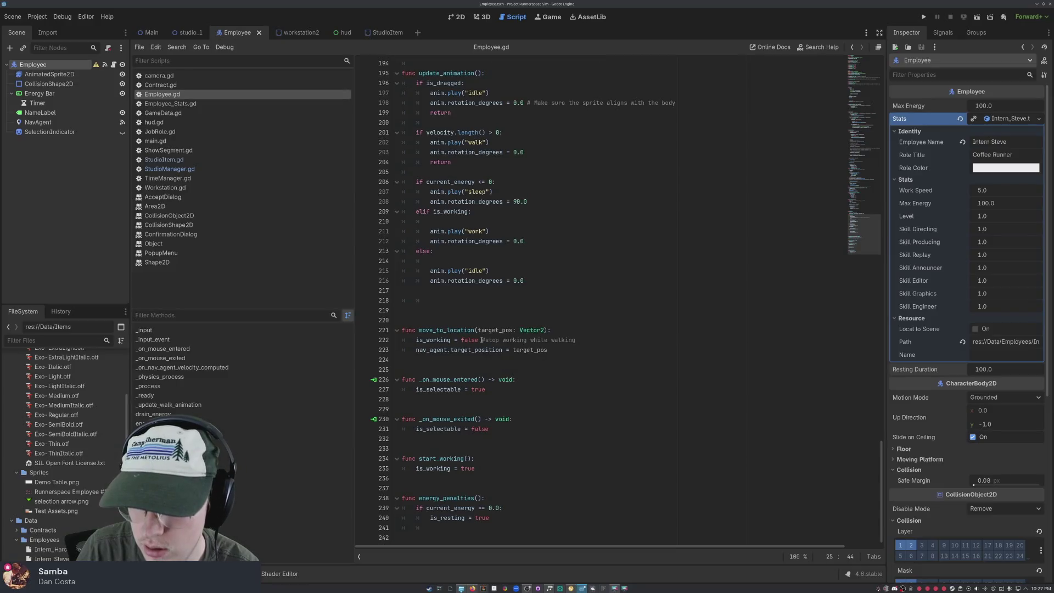
- Add a Label child node under the Employee node in the Scene dock
scroll(446, 346, "up", 20)
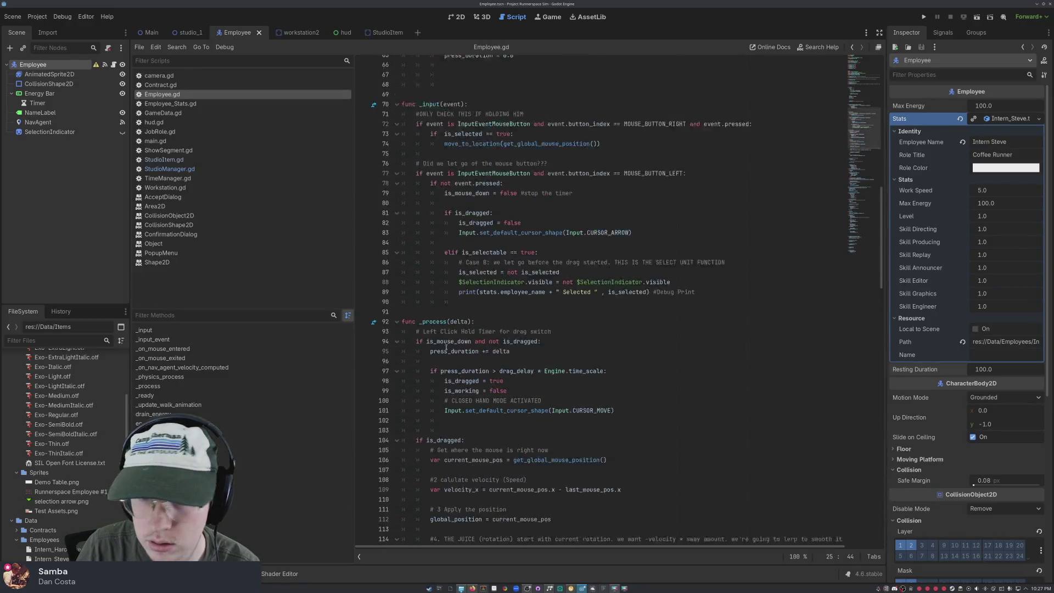
scroll(509, 226, "up", 5)
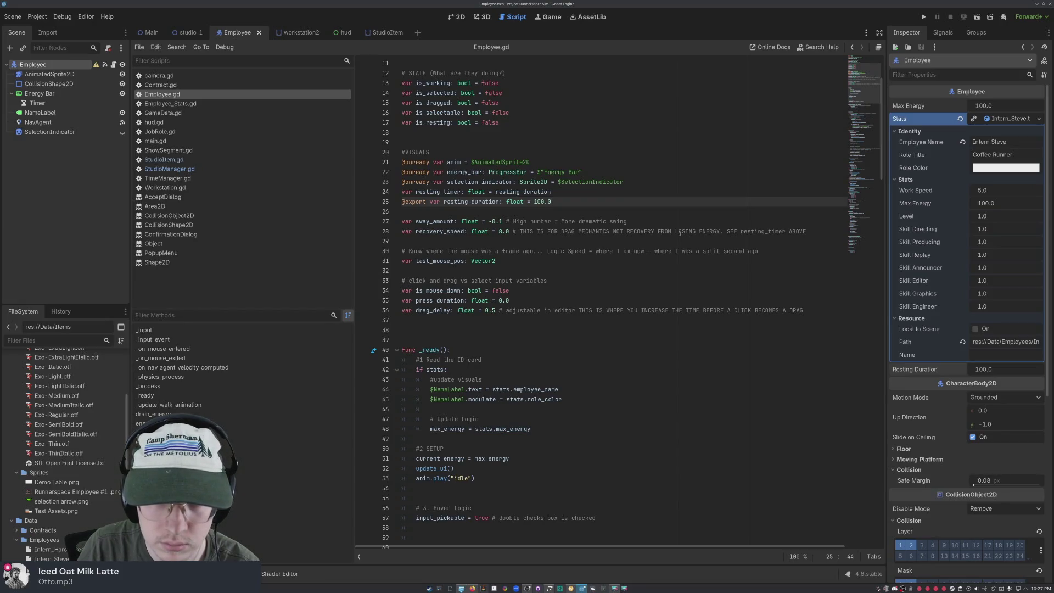
scroll(502, 204, "down", 20)
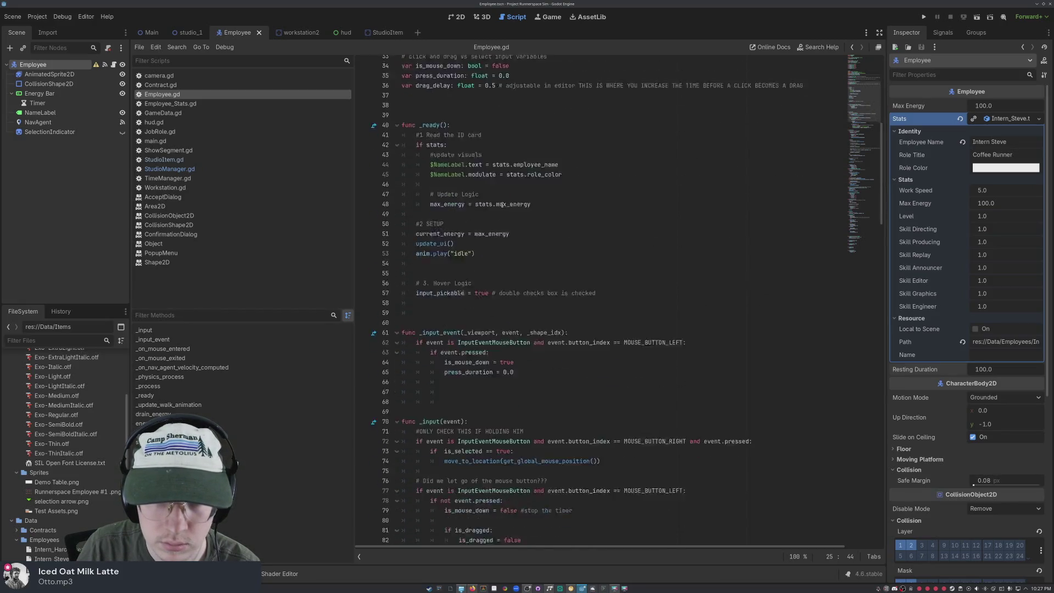
scroll(515, 199, "down", 9)
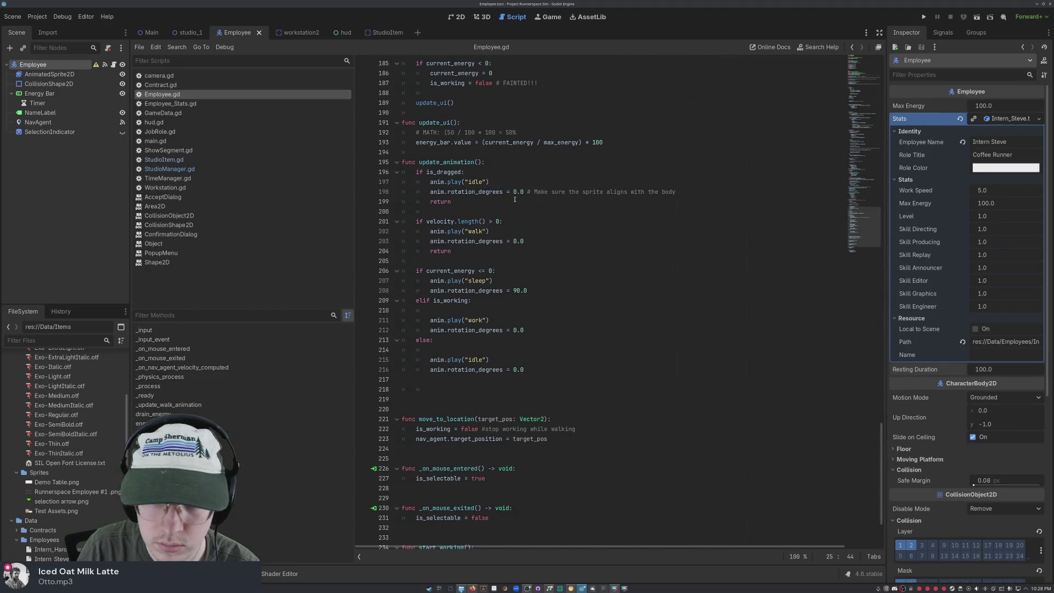
scroll(515, 200, "up", 16)
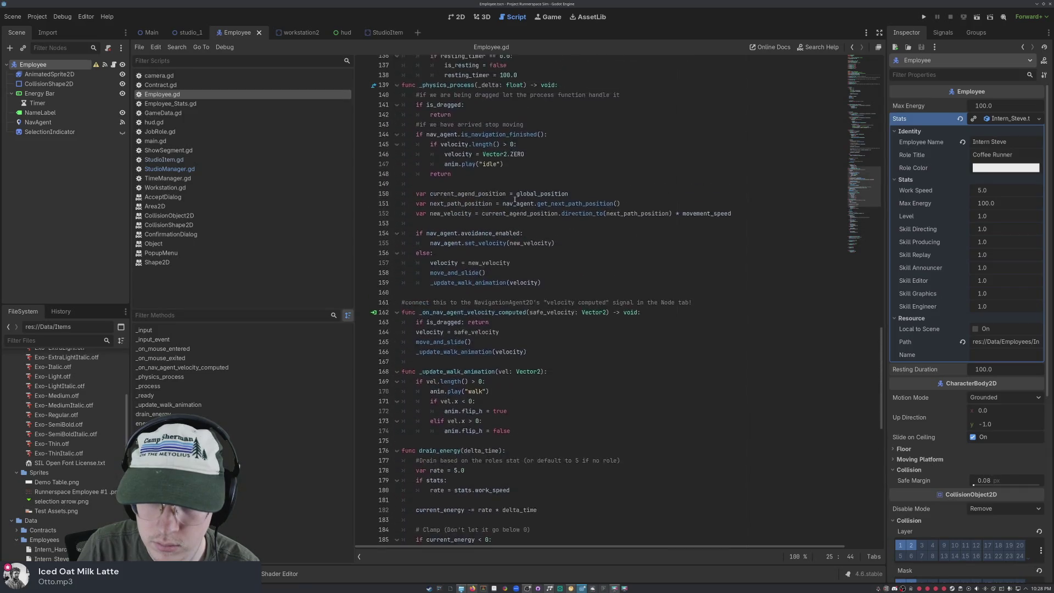
scroll(515, 200, "up", 17)
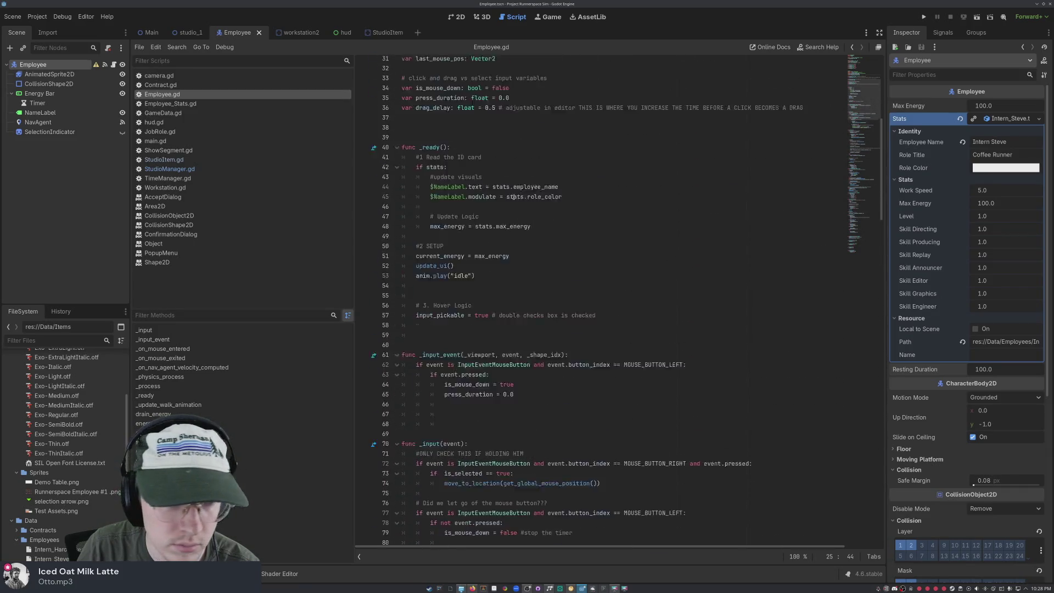
scroll(514, 198, "up", 4)
right_click(46, 172)
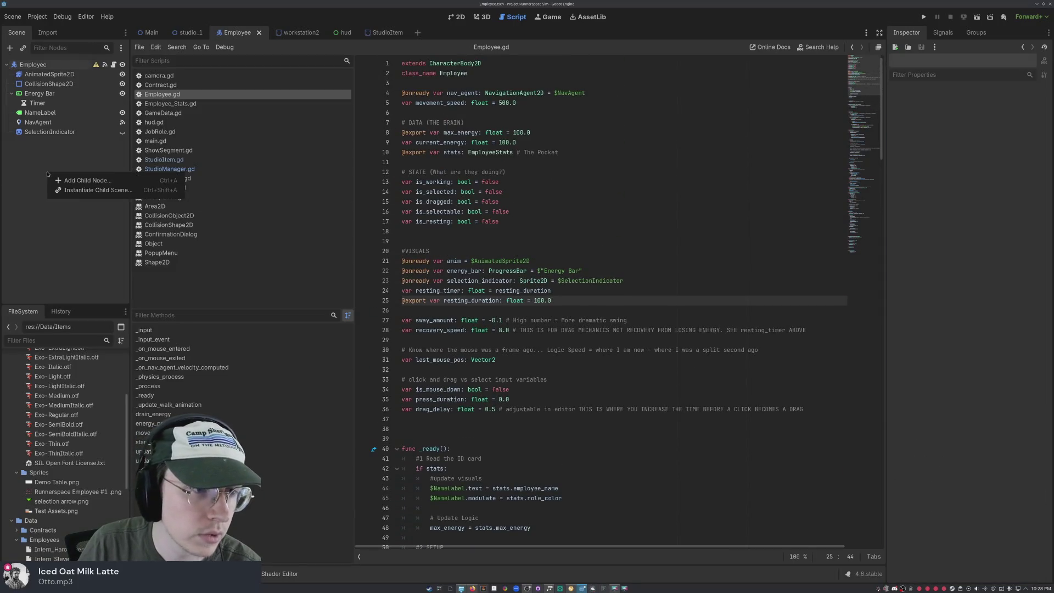
left_click(77, 177)
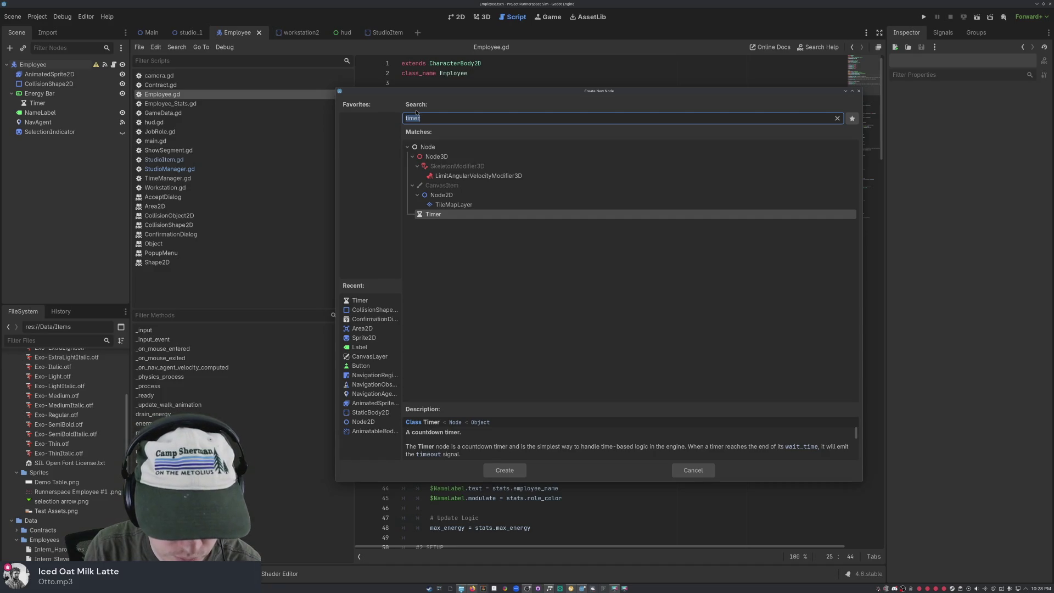
type("label")
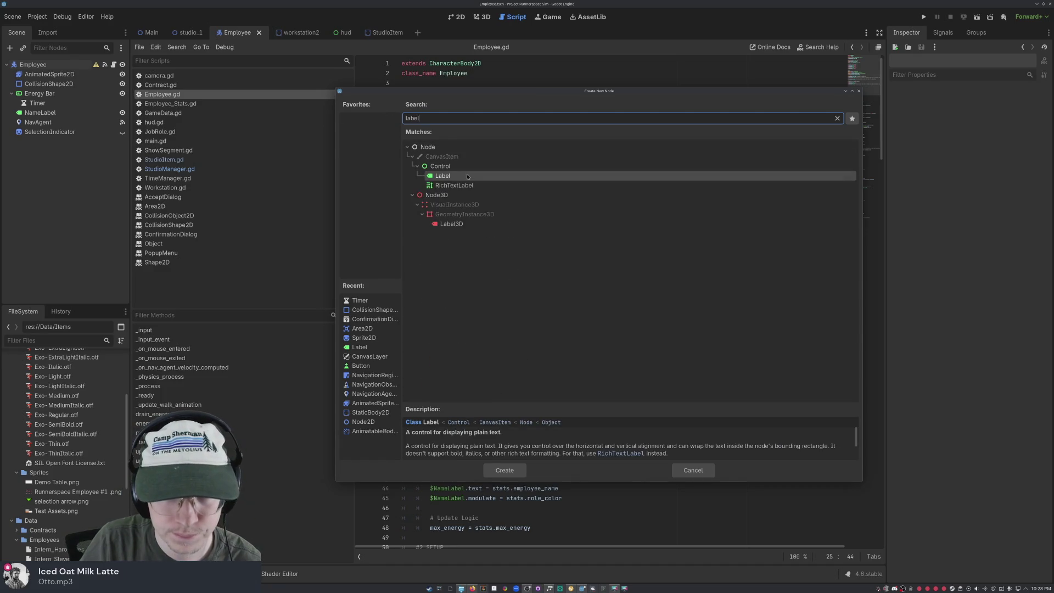
double_click(467, 176)
double_click(43, 142)
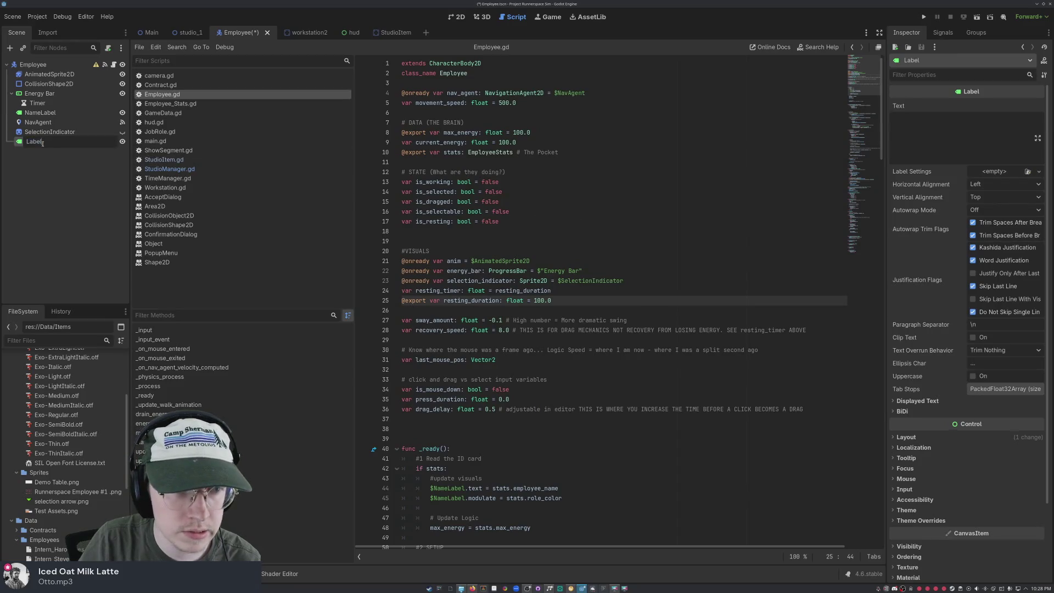
left_click(48, 140)
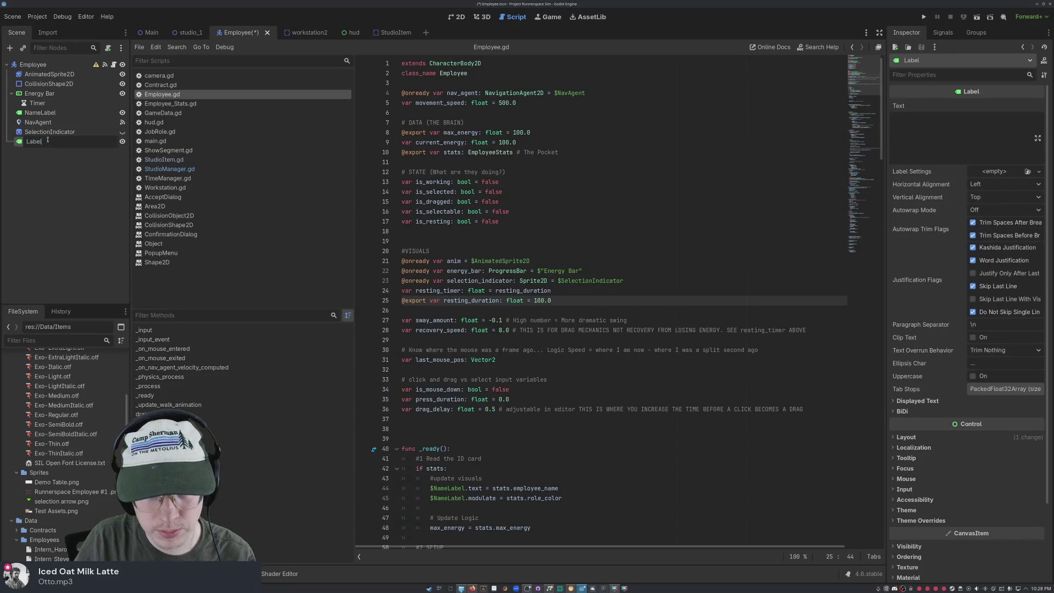
left_click_drag(42, 141, 8, 144)
type("Coun")
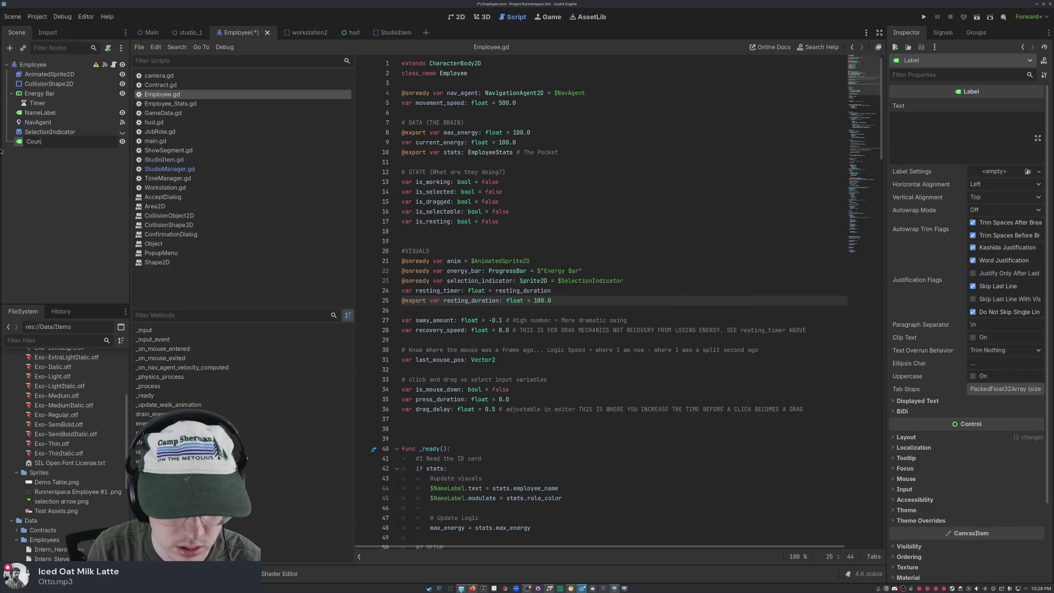
key("BackSpace")
key("BackSpace")
key("BackSpace")
type("RestingT")
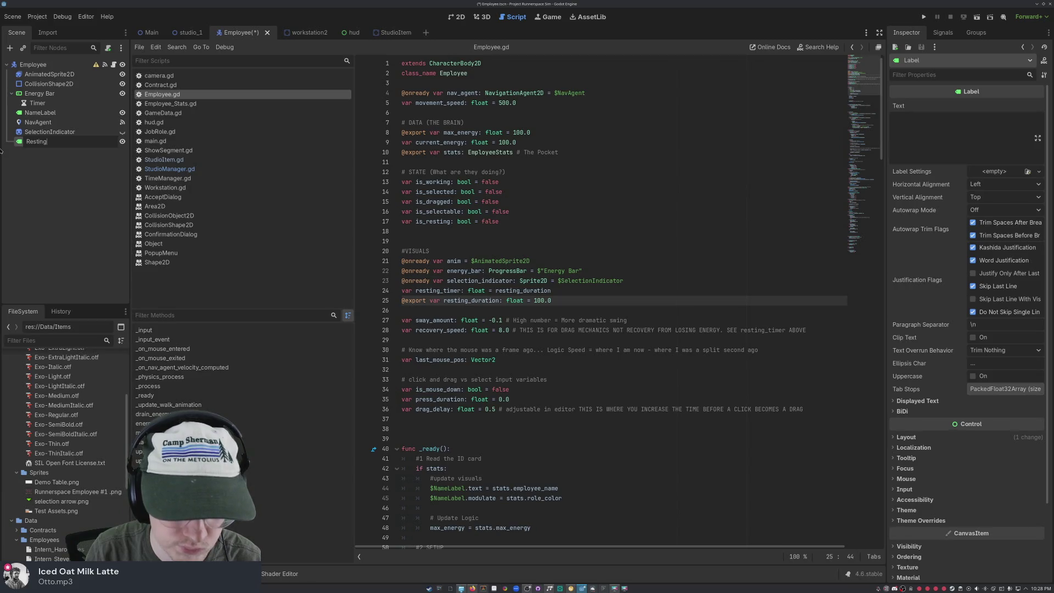
type("imer")
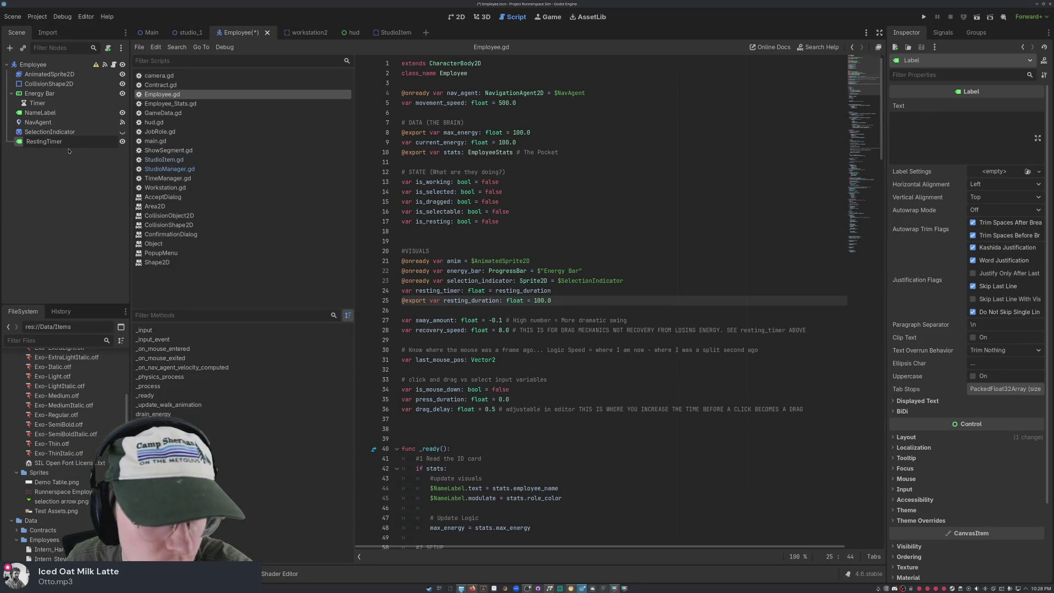
type("Label")
key("Return")
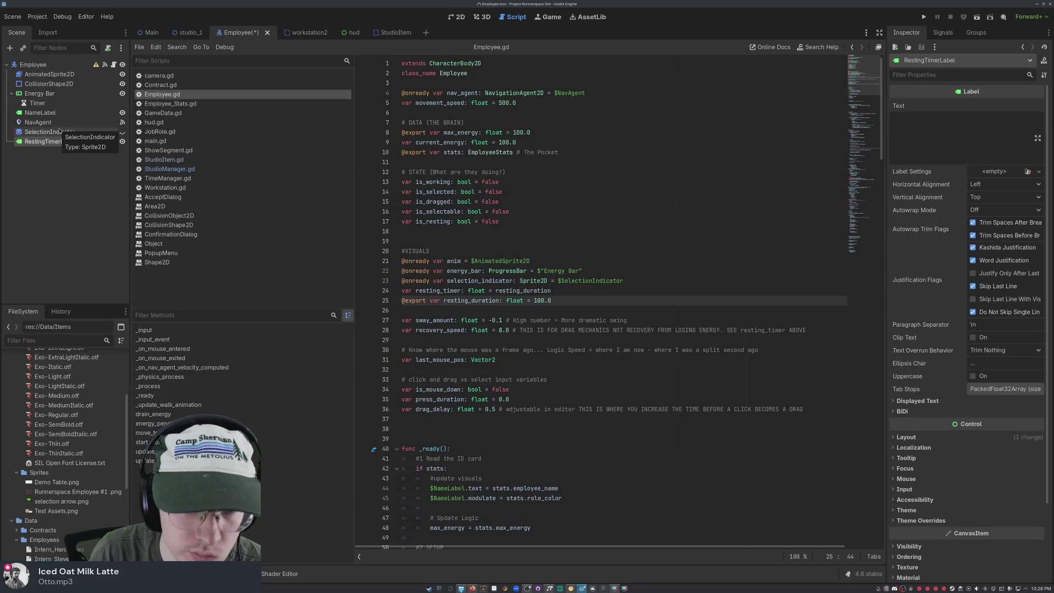
mouse_move(53, 141)
left_mouse_down()
mouse_move(417, 252)
mouse_move(419, 317)
mouse_move(419, 113)
left_mouse_up()
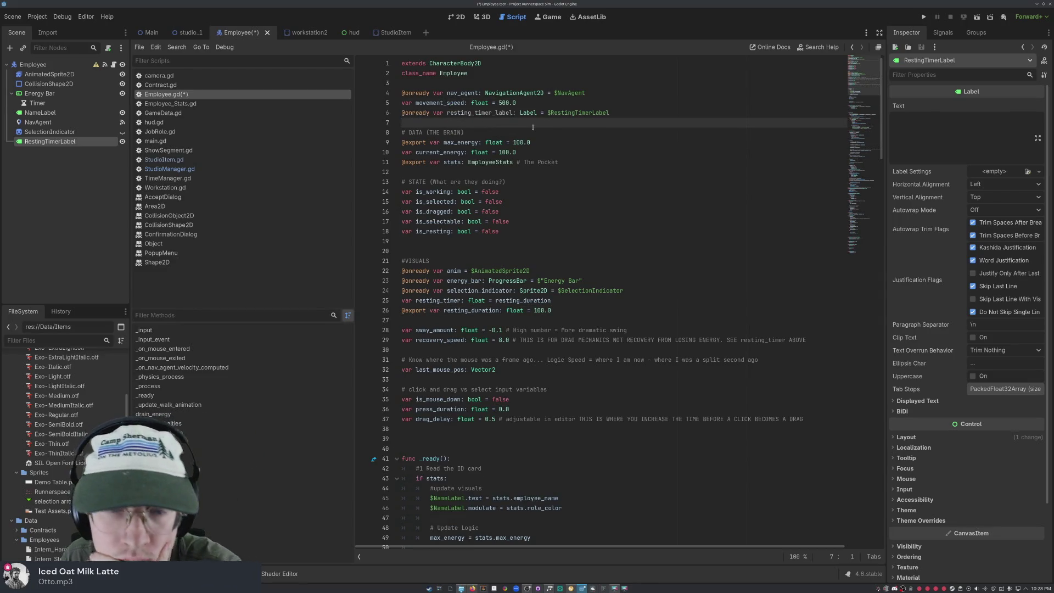
- Scroll Employee.gd down to the resting timer reset line in _process
scroll(532, 128, "down", 15)
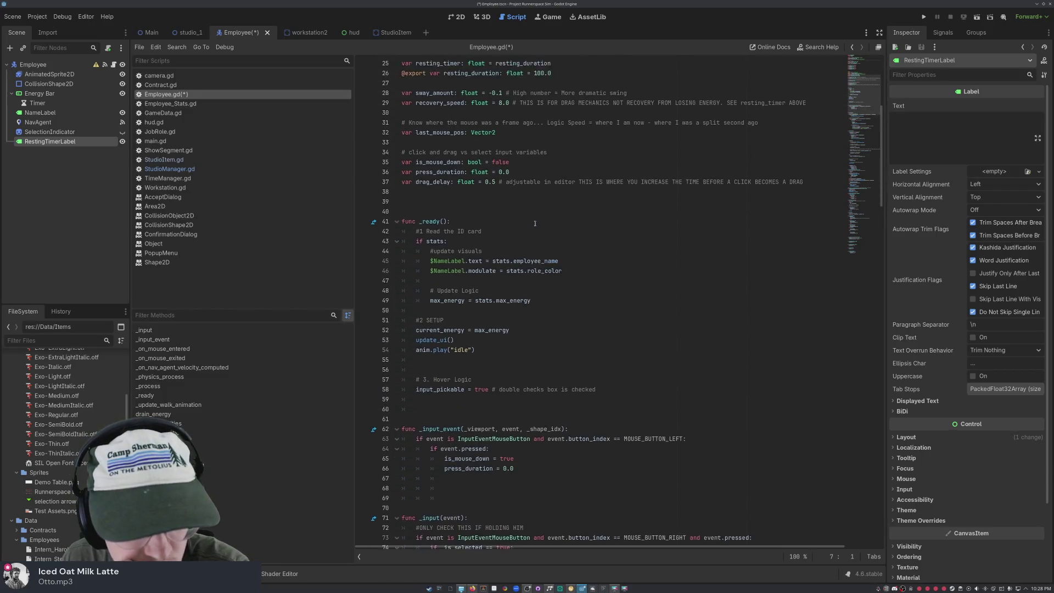
scroll(535, 223, "down", 20)
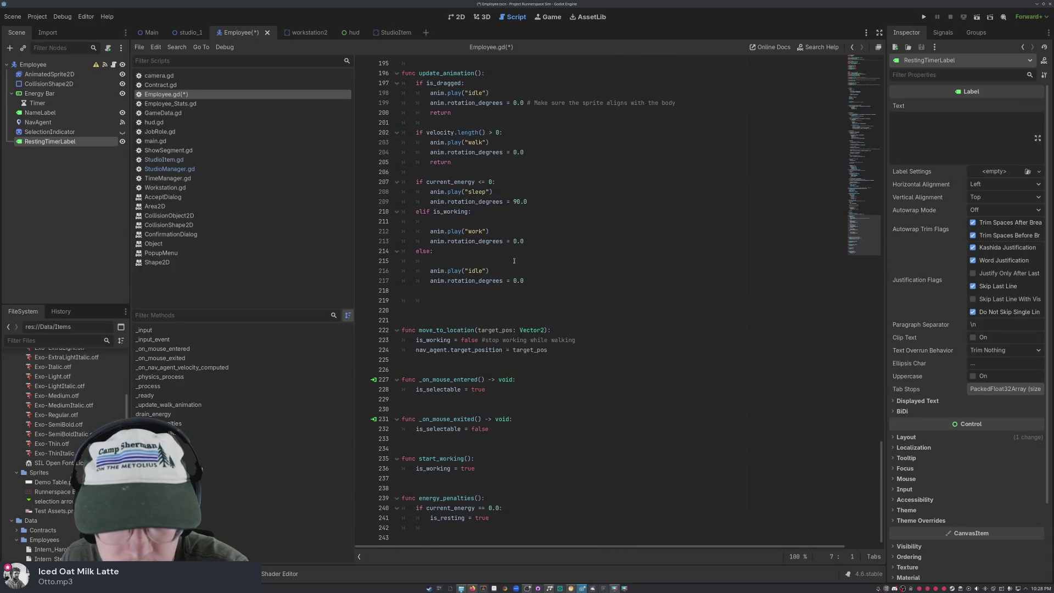
scroll(514, 261, "up", 14)
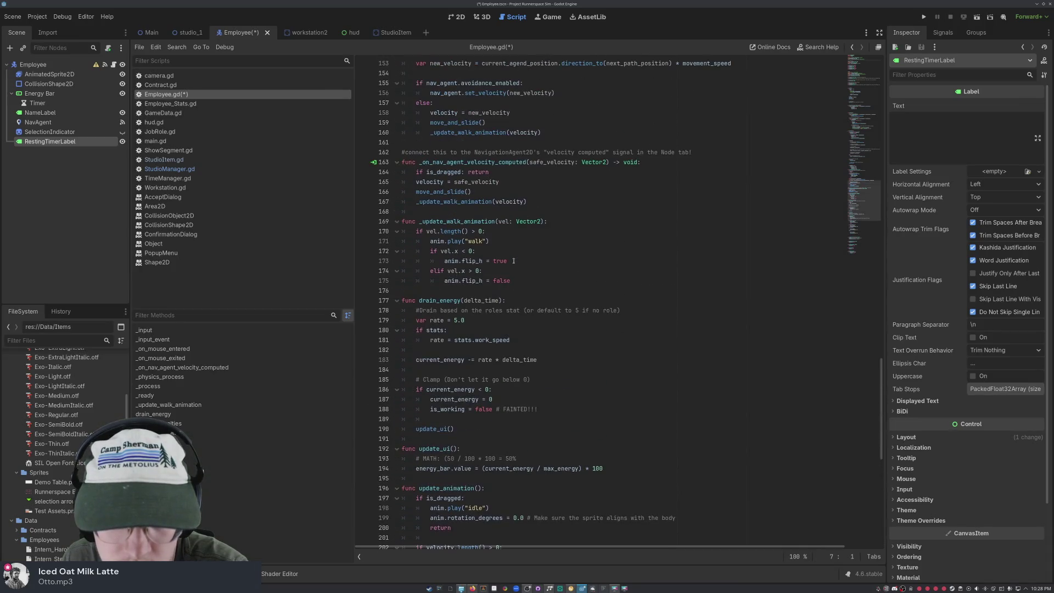
scroll(492, 298, "up", 4)
scroll(485, 213, "up", 12)
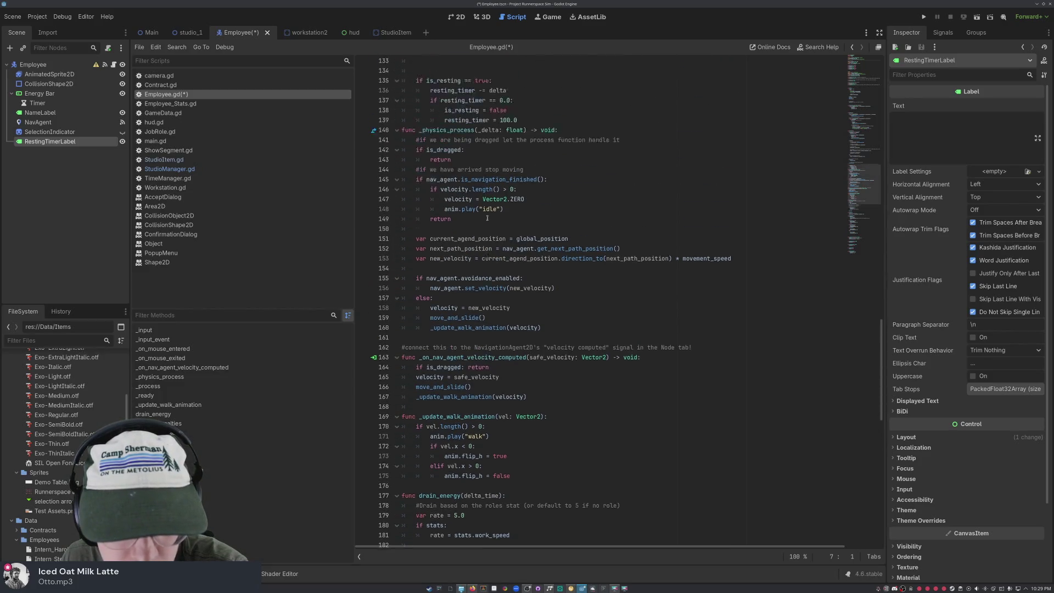
scroll(487, 218, "up", 5)
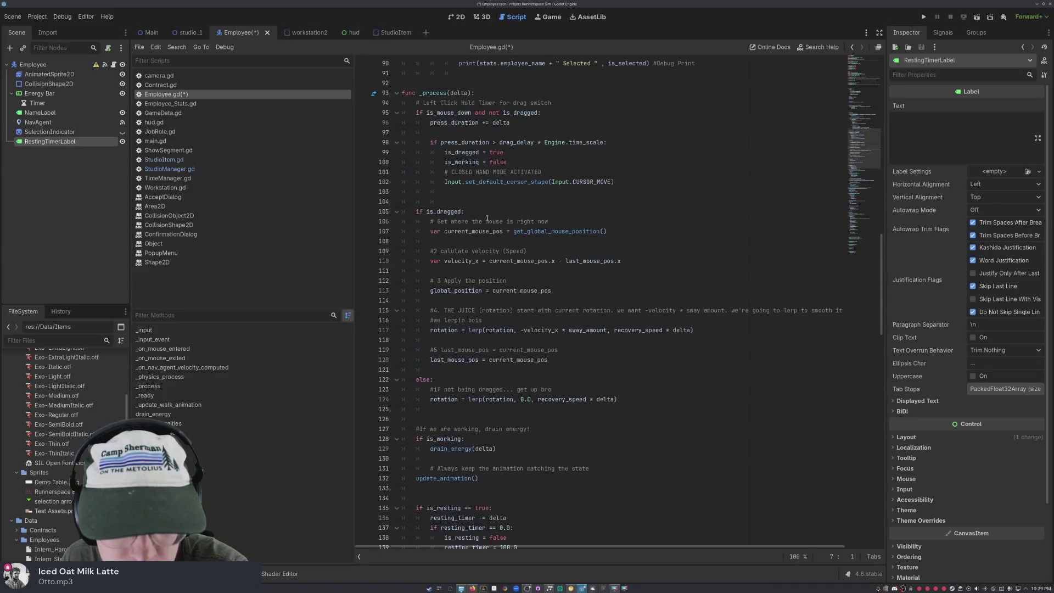
scroll(487, 218, "up", 3)
scroll(471, 371, "down", 3)
scroll(500, 453, "down", 2)
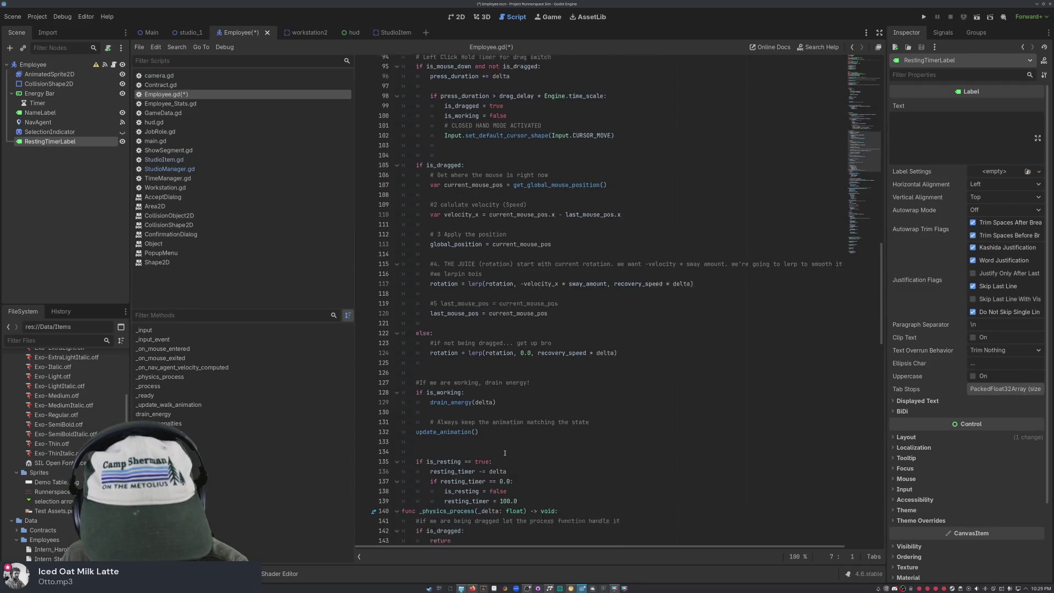
scroll(466, 468, "down", 3)
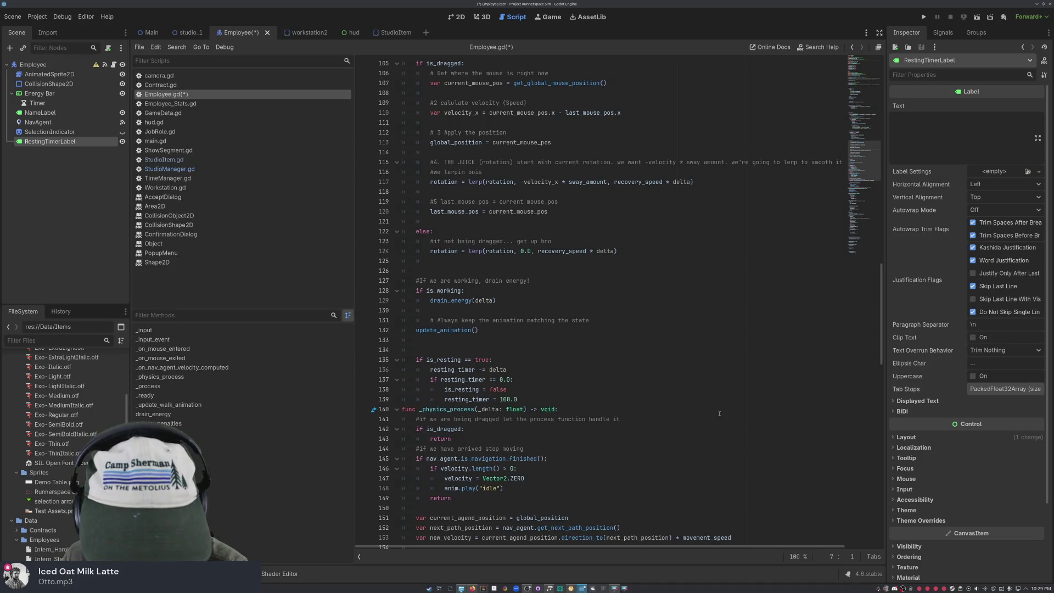
left_click(549, 398)
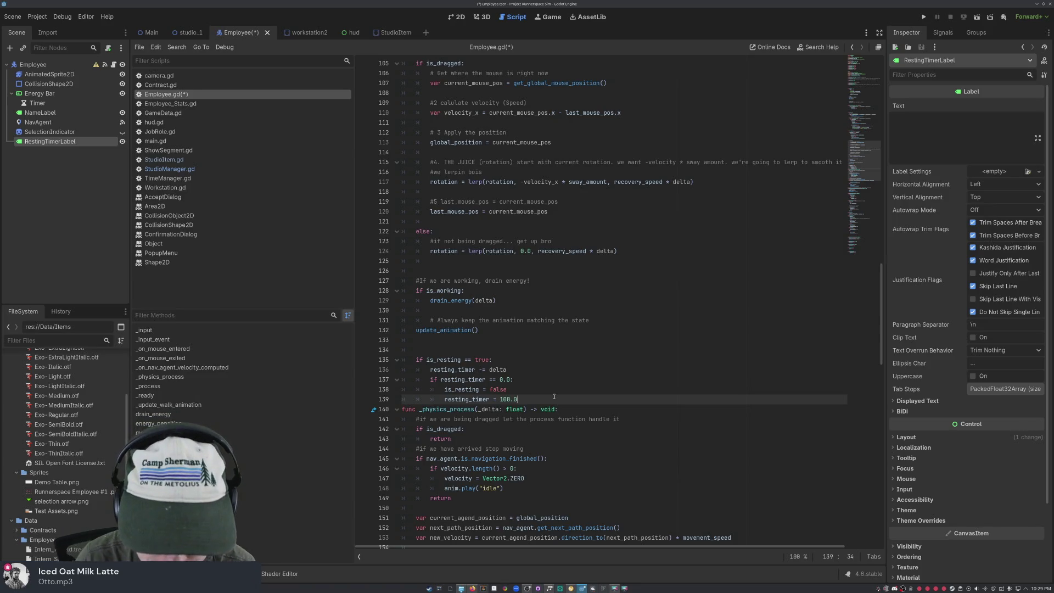
- Open a new line after resting_timer -= delta and begin typing a show call
key("Up")
key("Up")
key("Up")
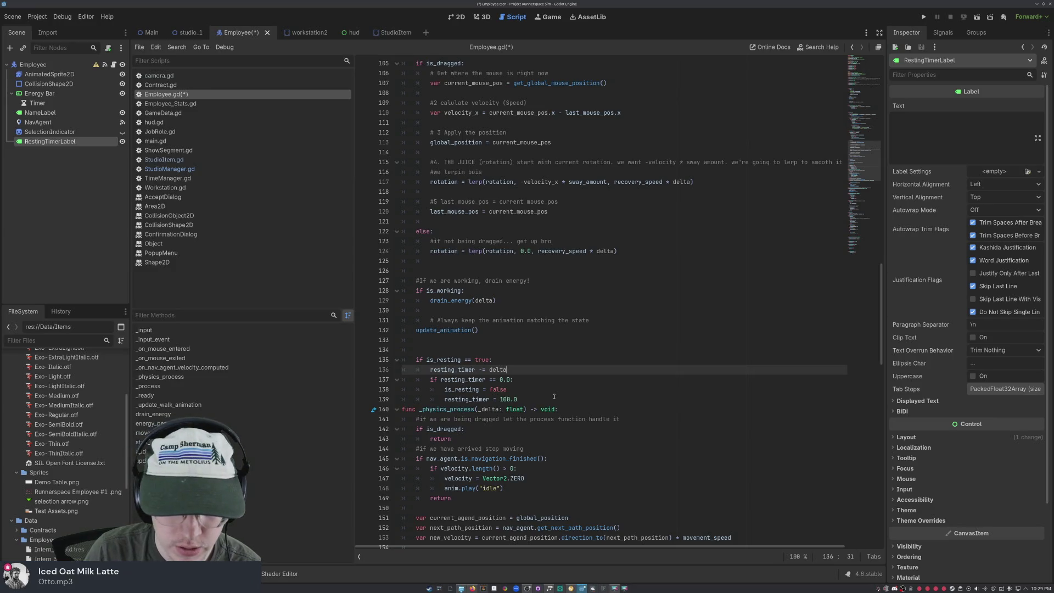
key("Return")
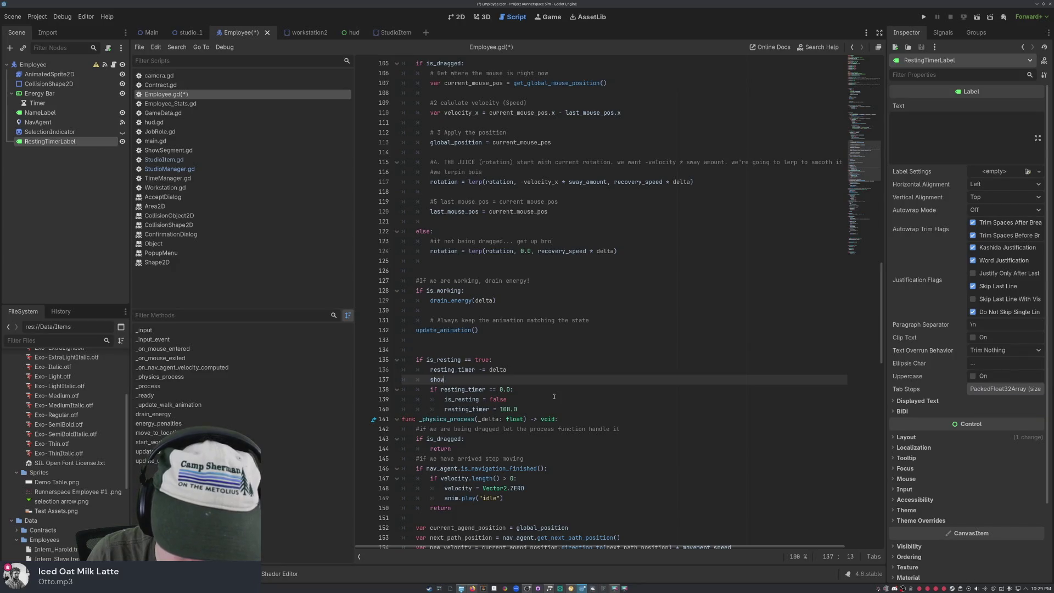
type("show")
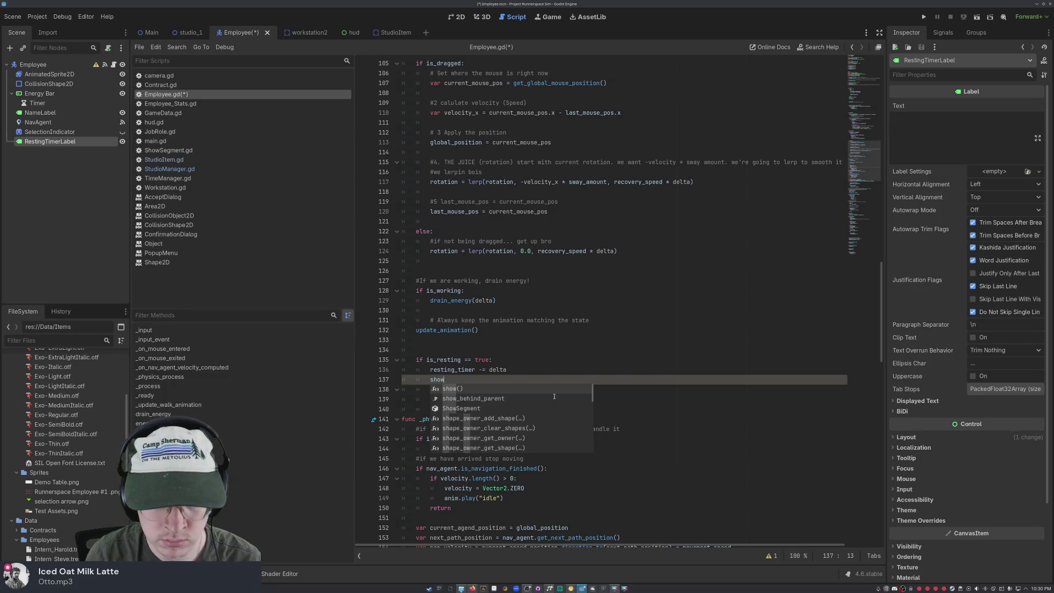
key("BackSpace")
key("BackSpace")
key("BackSpace")
- Type a show.restingtimerabll() call on line 137 and add a blank line below
type("show.")
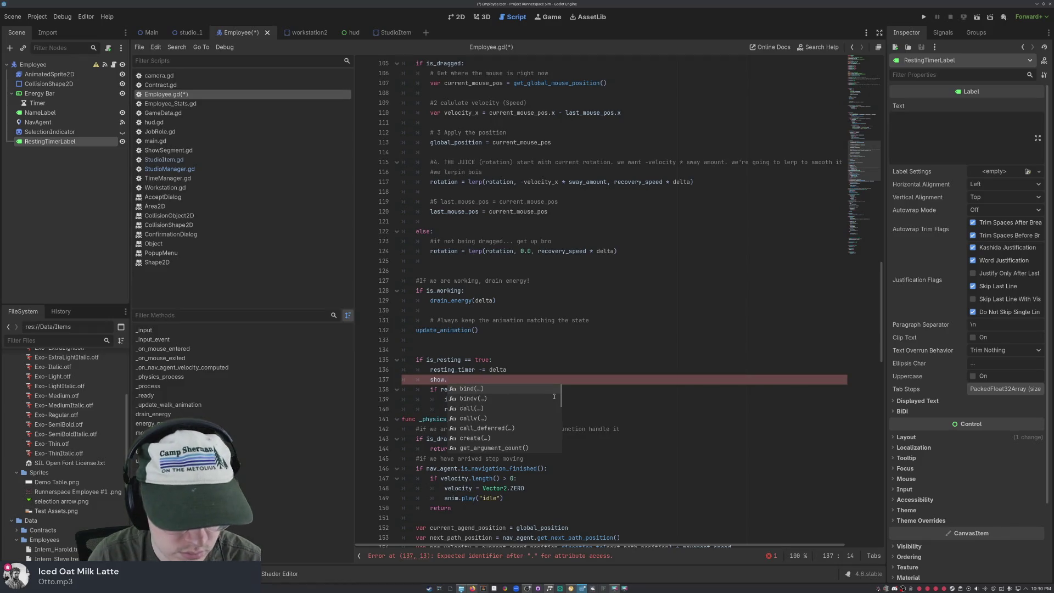
type("resting_")
type("timer")
type("abl")
type("l()")
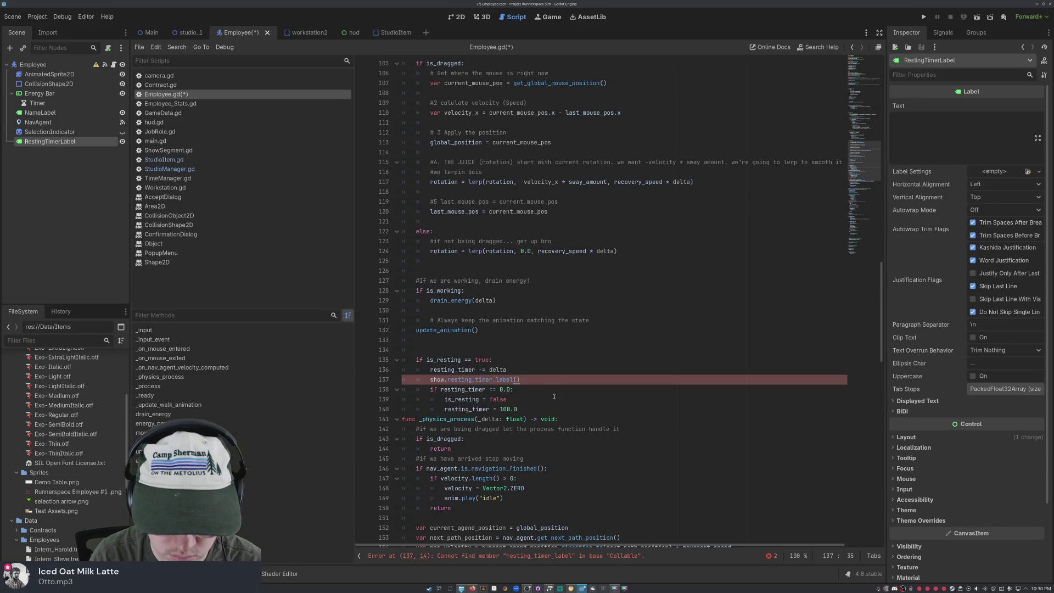
key("Return")
- Replace the show. prefix with .text after the label name and insert a str() call
left_click(497, 380)
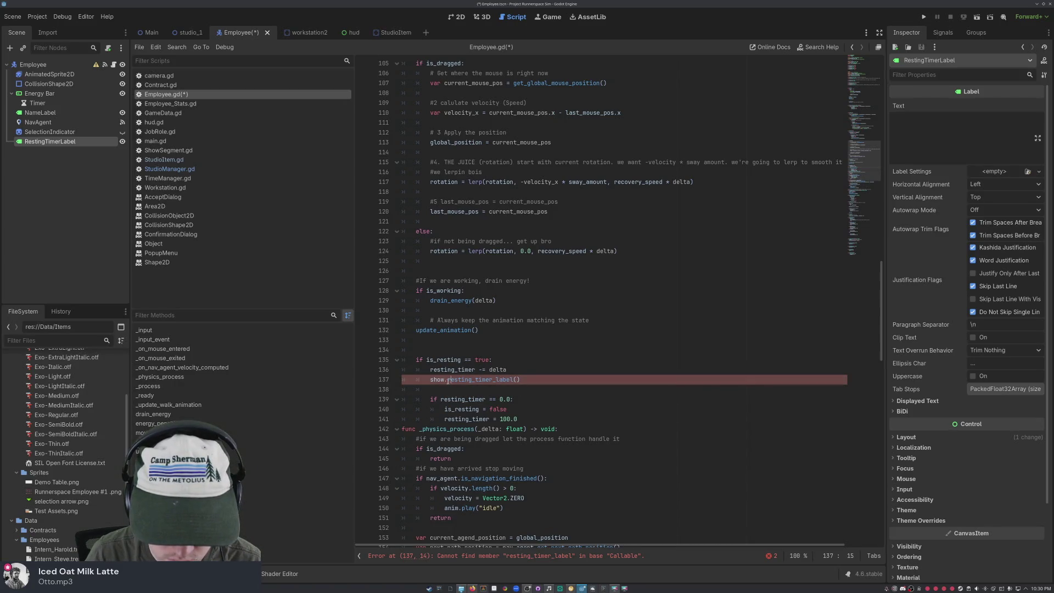
left_click_drag(448, 379, 432, 380)
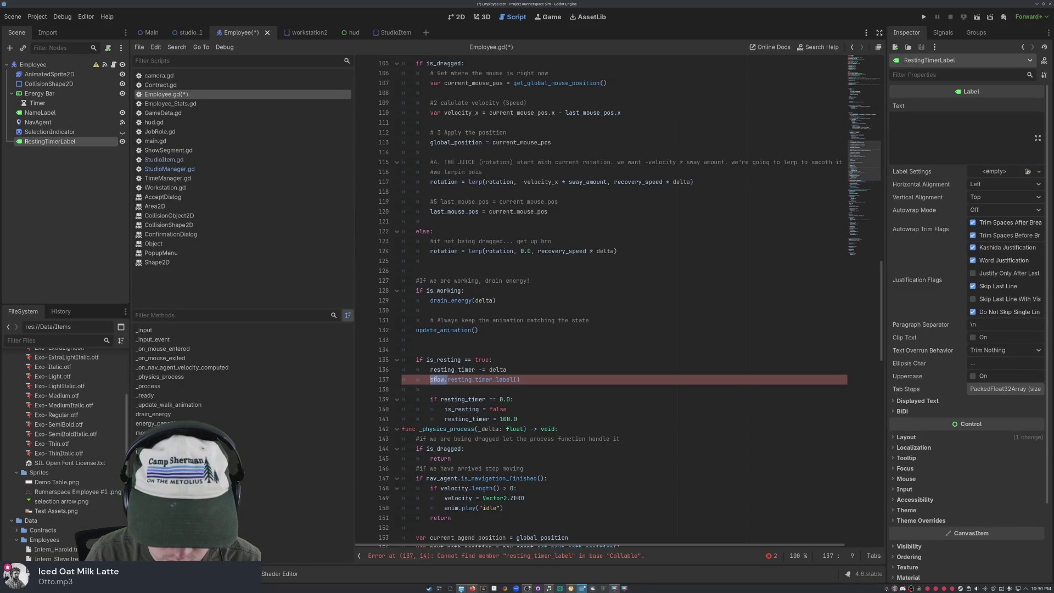
mouse_move(431, 380)
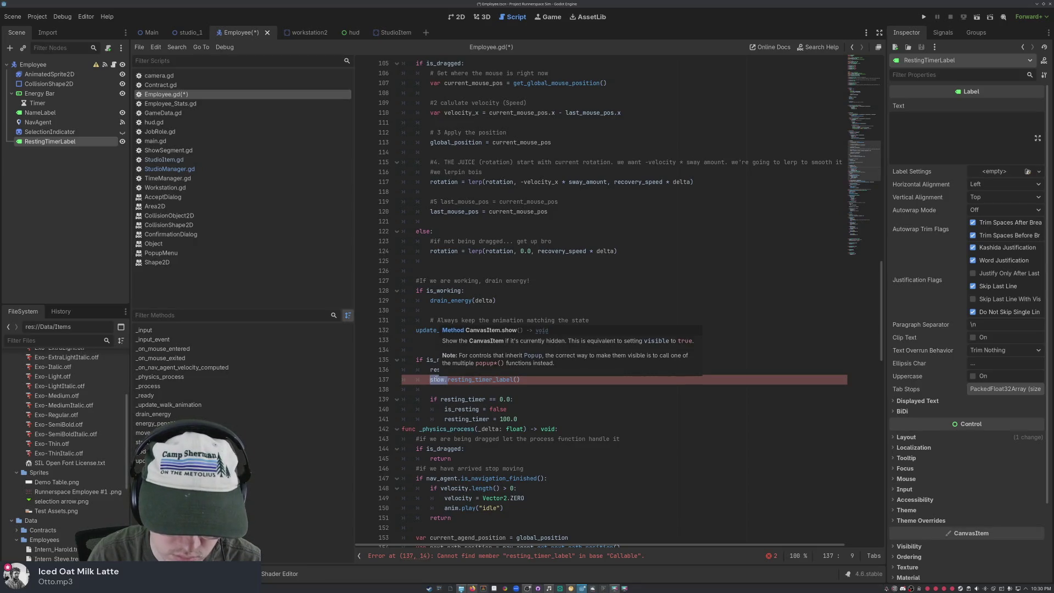
key("BackSpace")
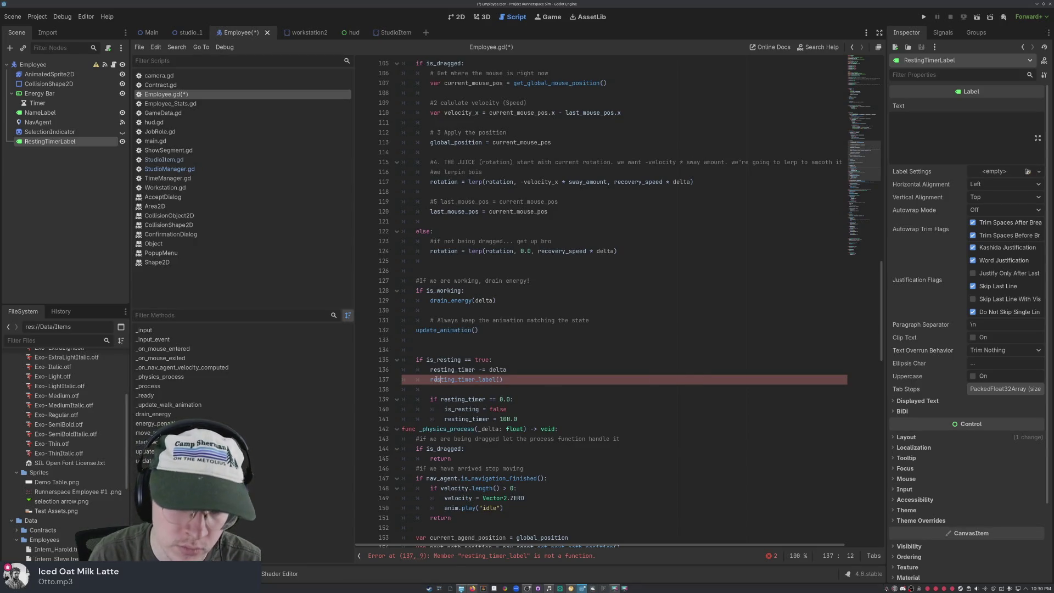
key("Left")
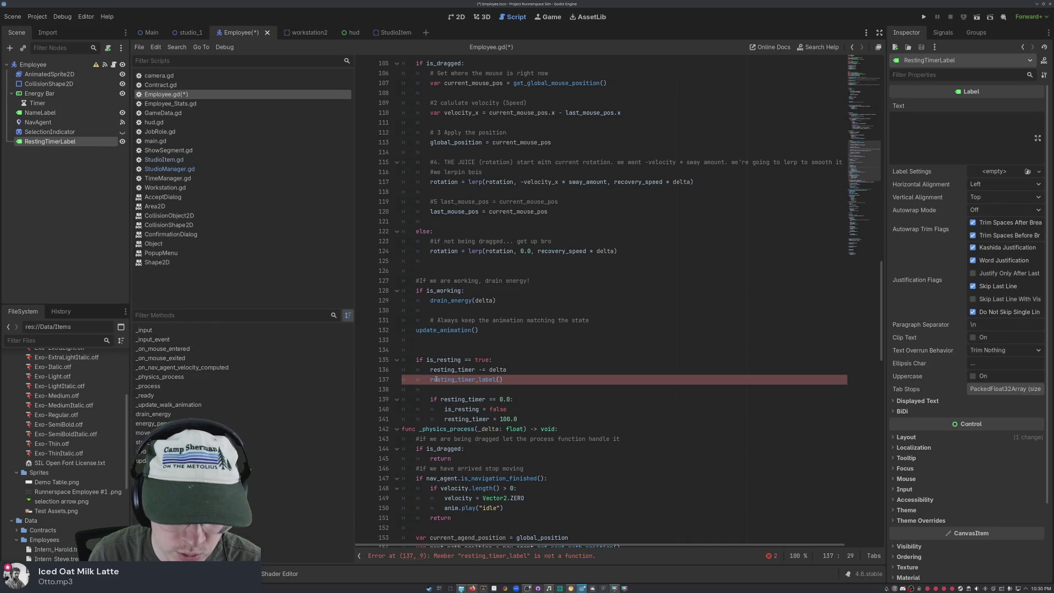
type(".text")
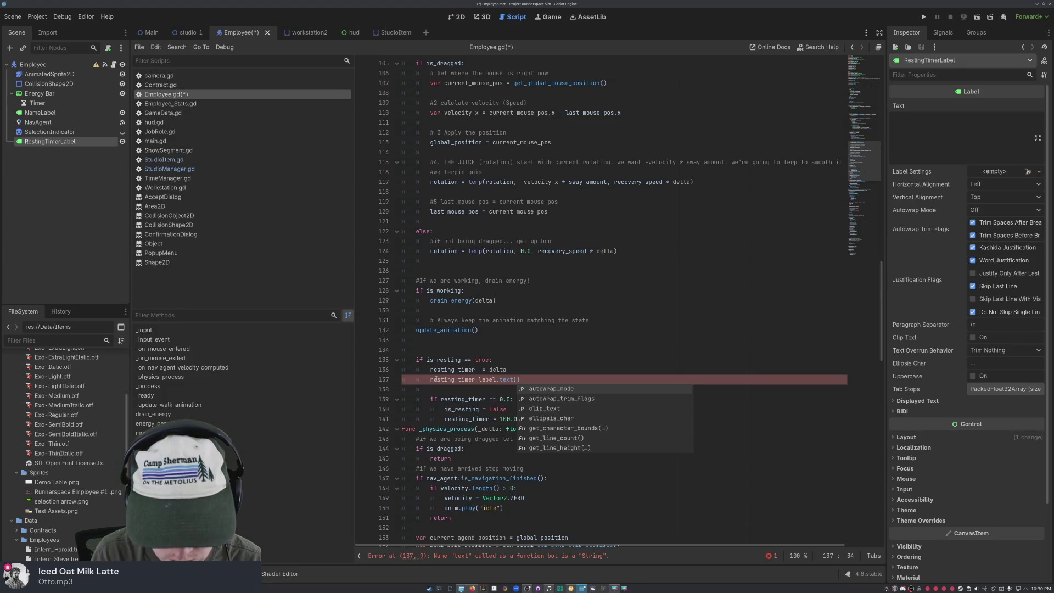
type("str")
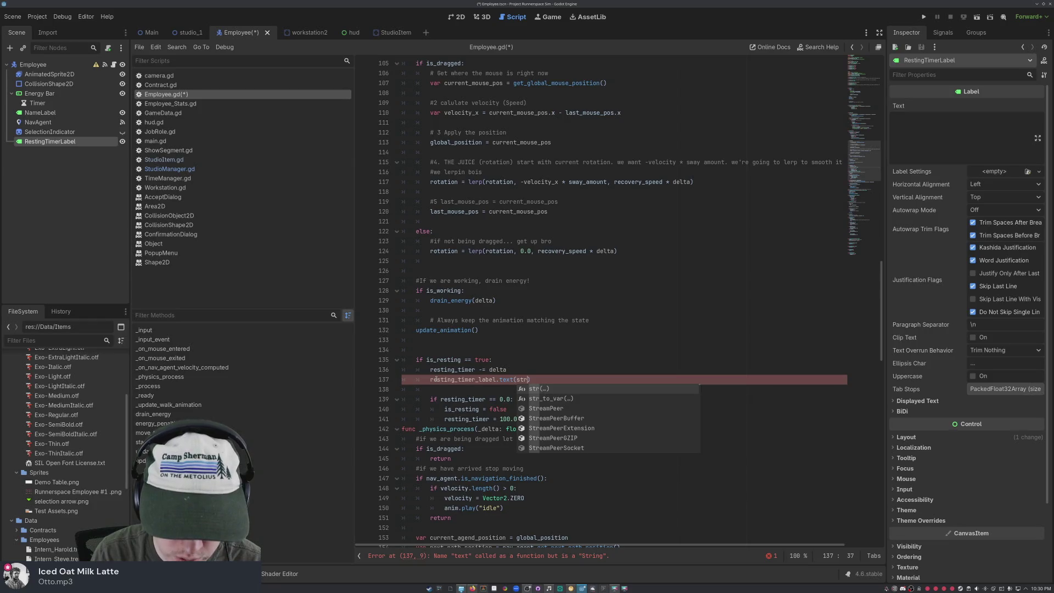
key("Return")
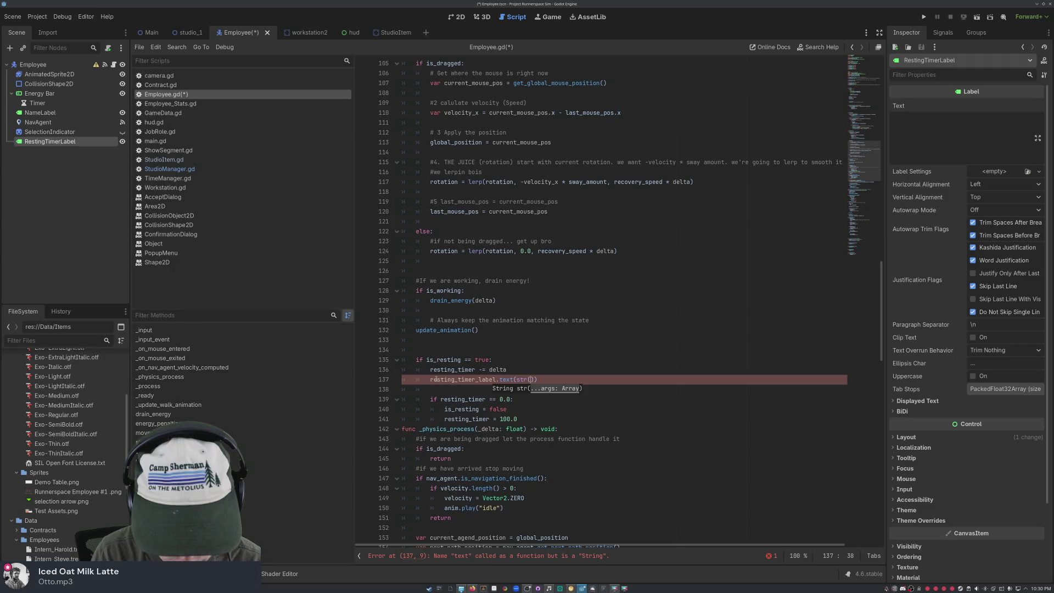
scroll(624, 297, "up", 20)
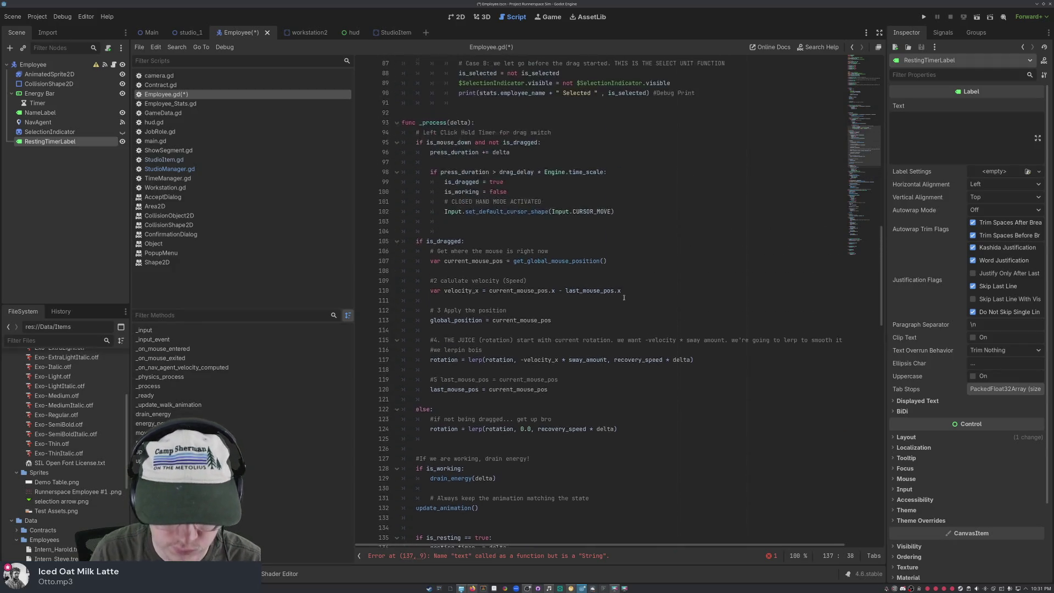
scroll(624, 297, "up", 6)
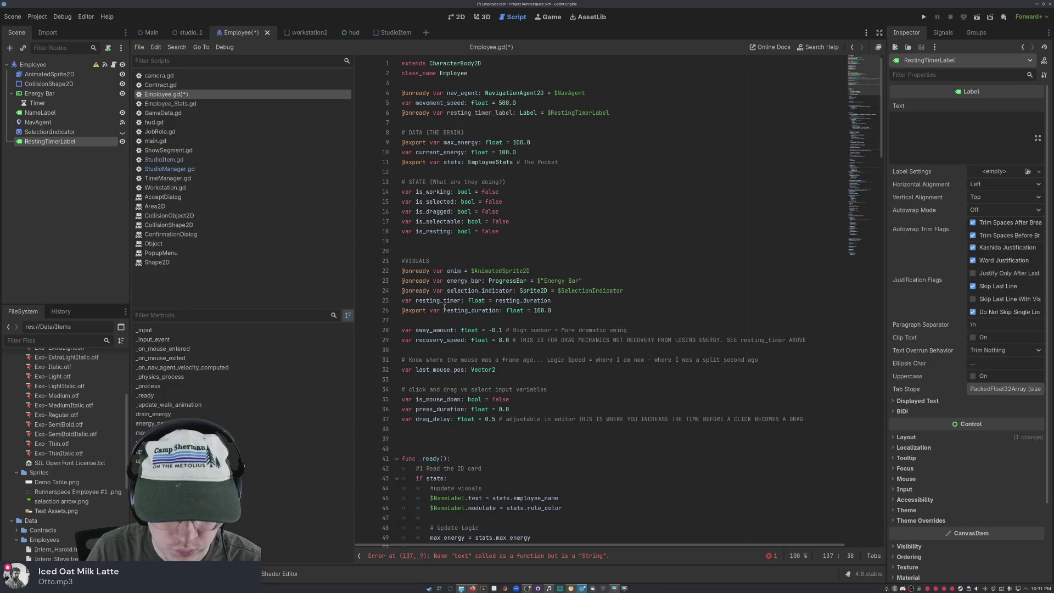
scroll(458, 221, "down", 20)
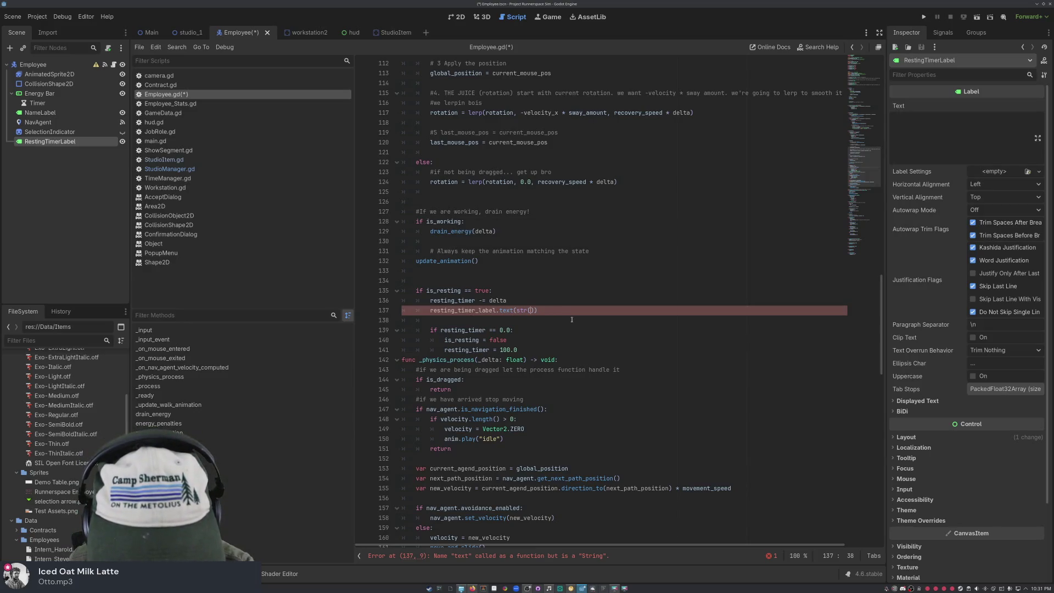
scroll(571, 319, "up", 20)
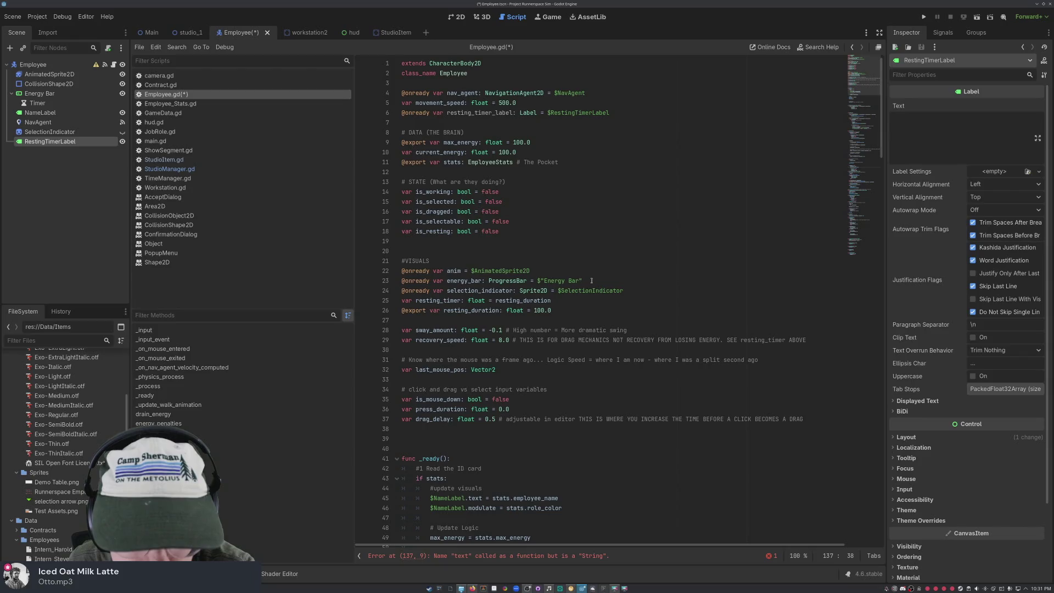
mouse_move(478, 333)
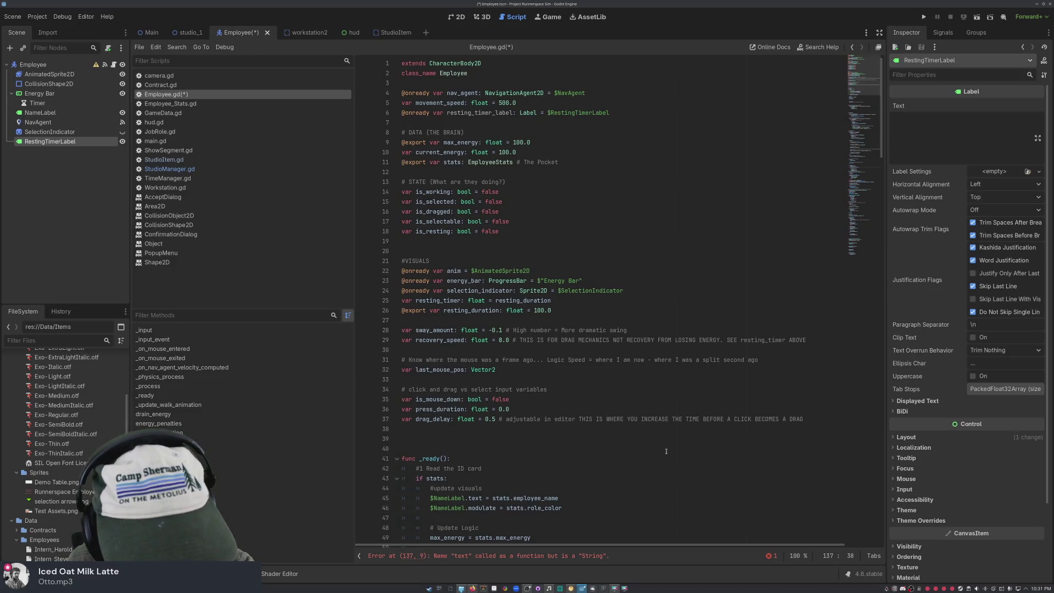
scroll(666, 451, "down", 20)
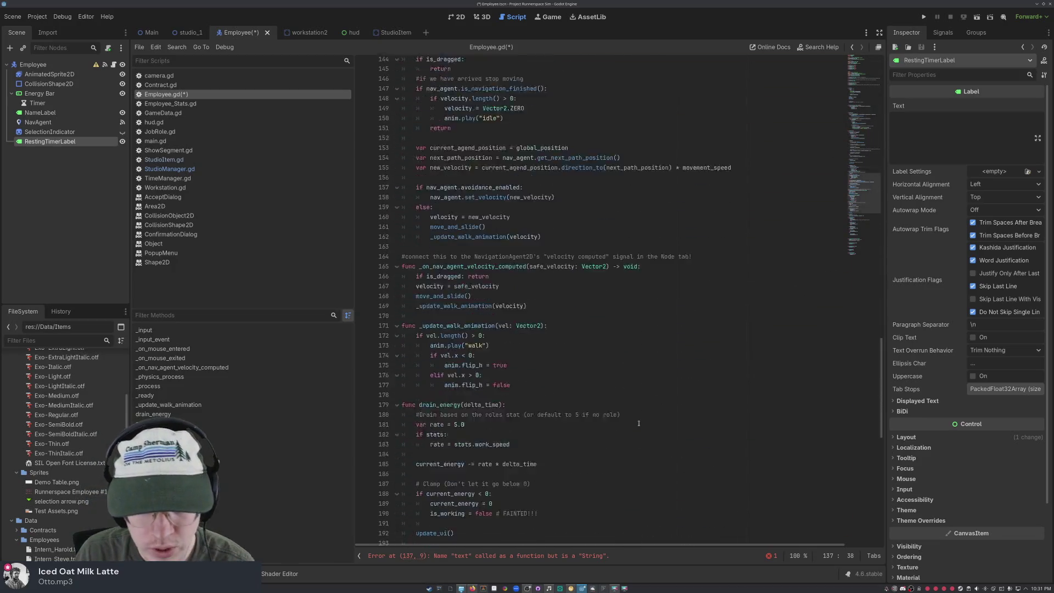
scroll(638, 423, "up", 5)
scroll(634, 417, "down", 4)
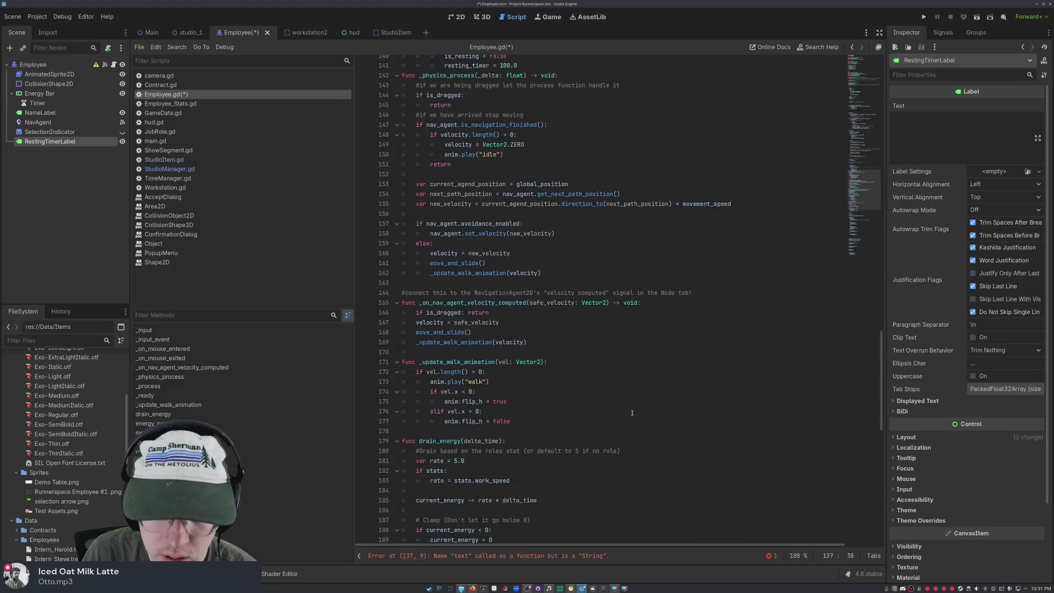
scroll(631, 413, "up", 8)
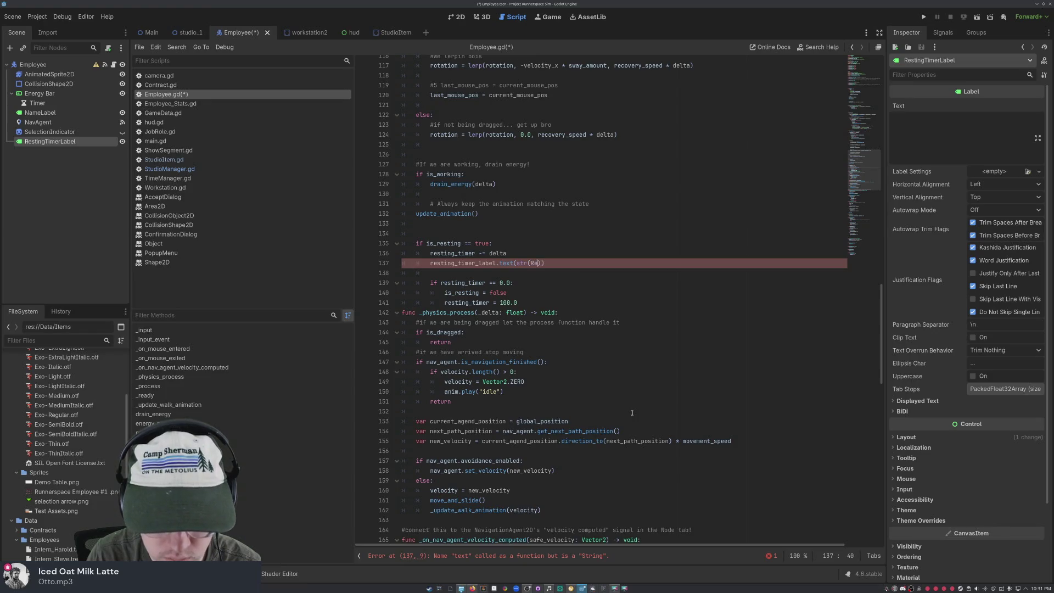
- Pass resting_timer as the argument and strip the extra parentheses on line 137
type("sting")
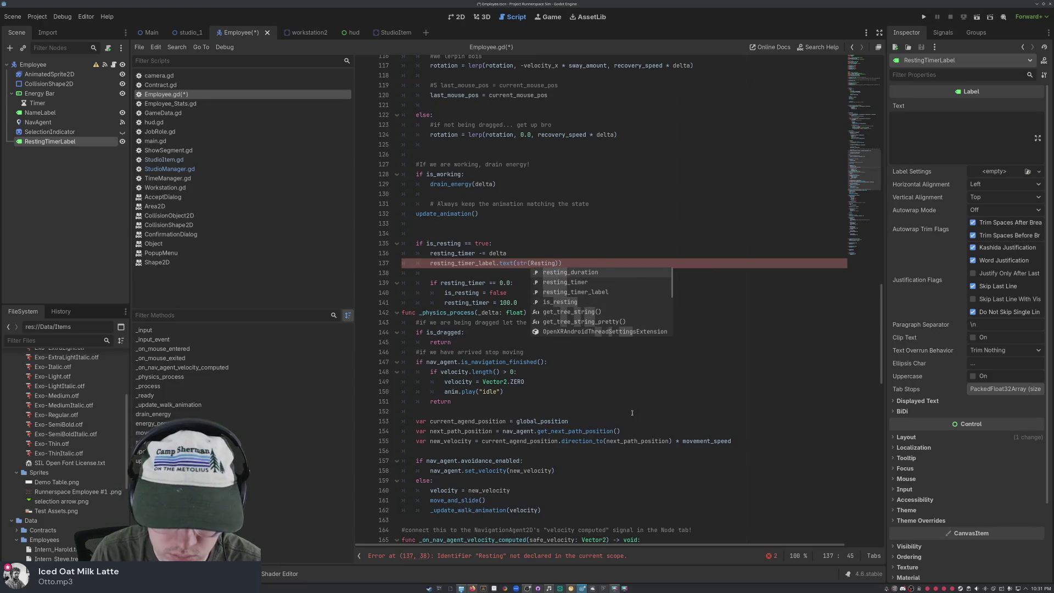
key("BackSpace")
key("BackSpace")
key("BackSpace")
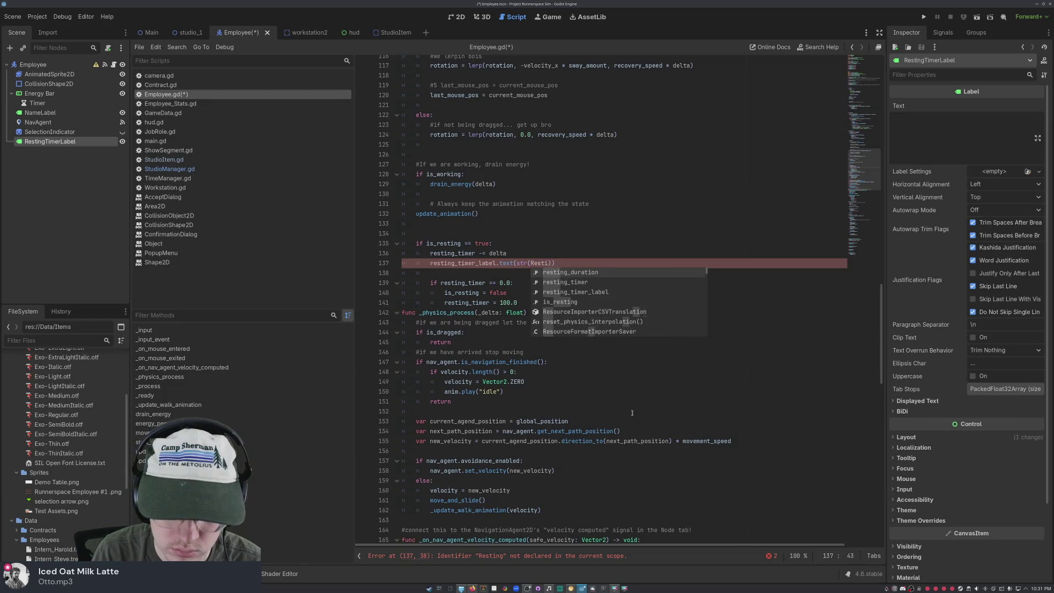
type("resting_timer")
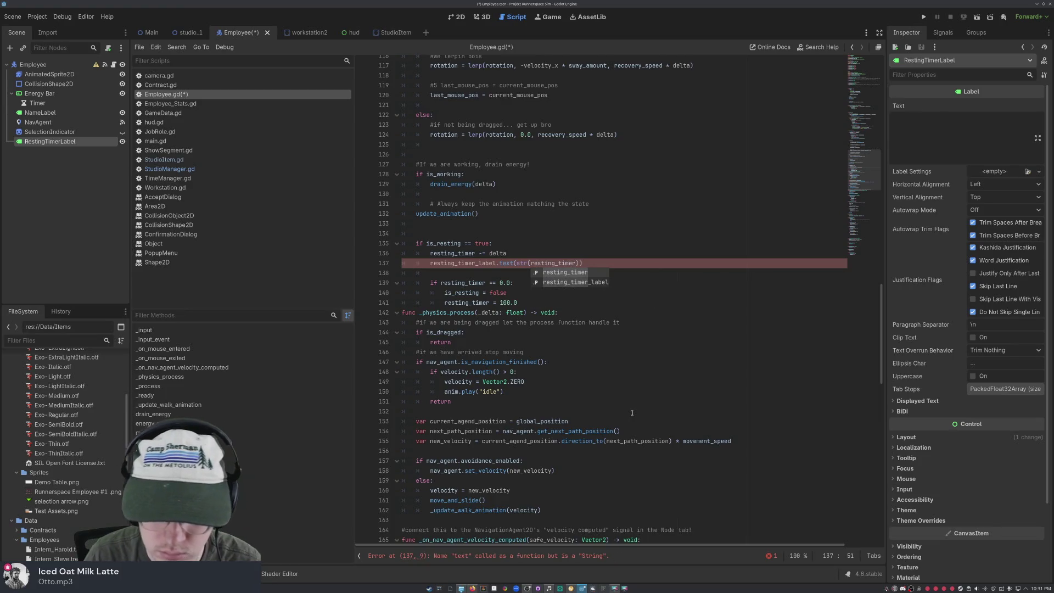
left_click(634, 264)
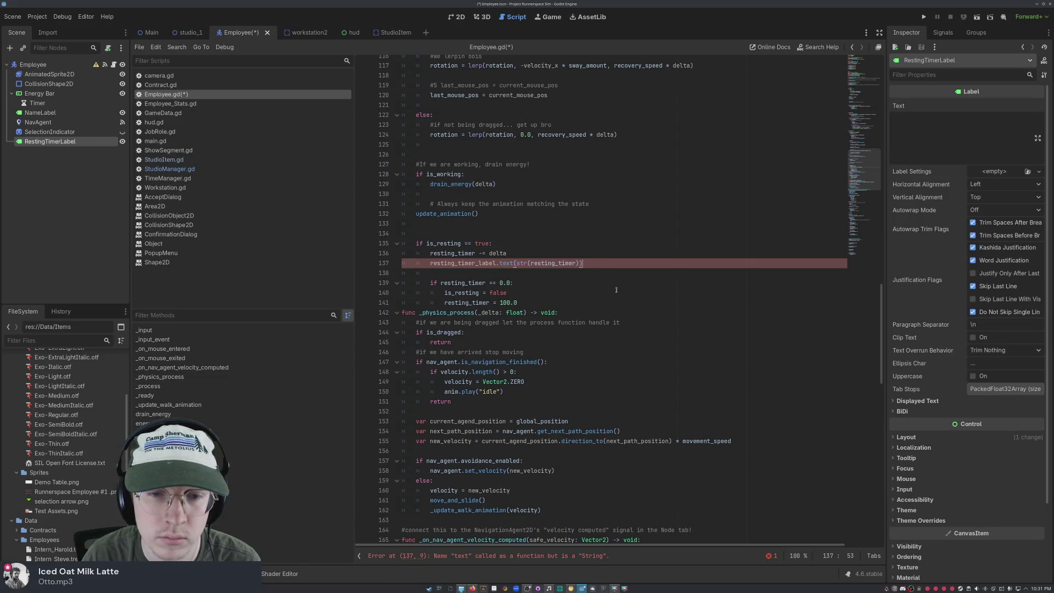
scroll(615, 290, "down", 1)
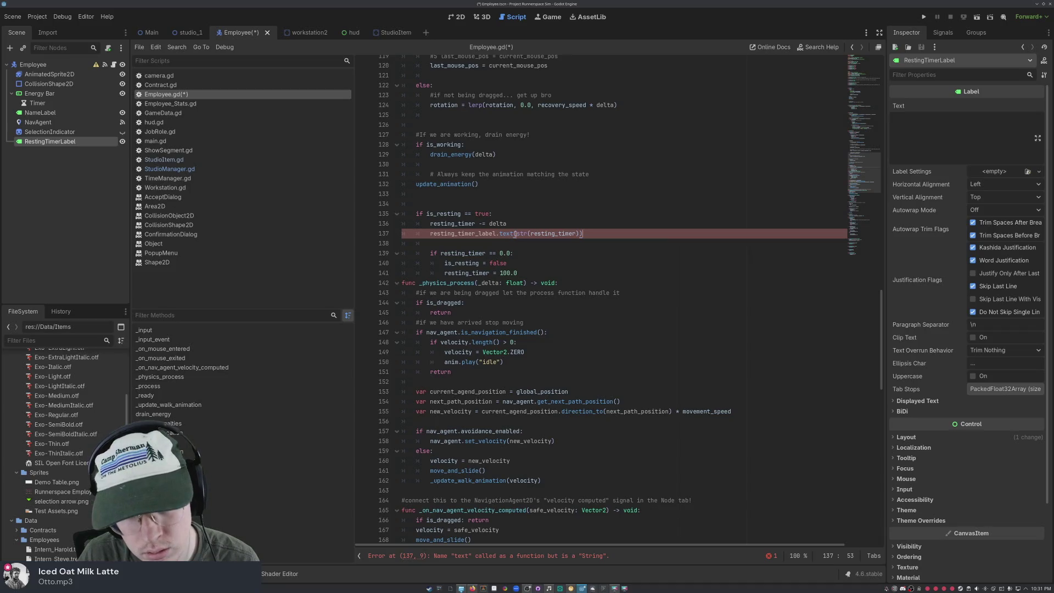
mouse_move(512, 235)
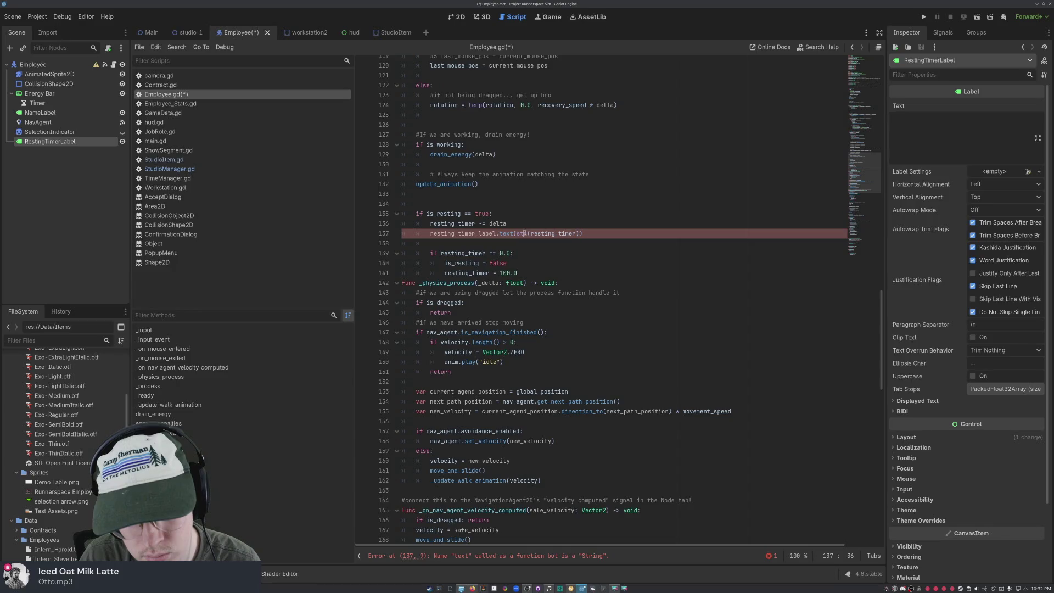
key("BackSpace")
key("BackSpace")
key("BackSpace")
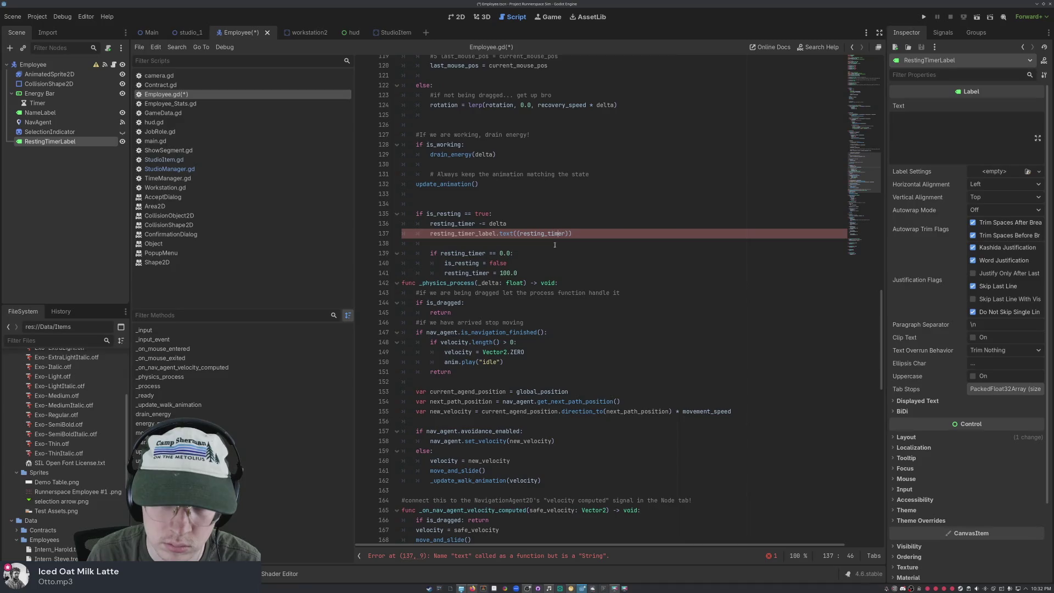
key("BackSpace")
key("Left")
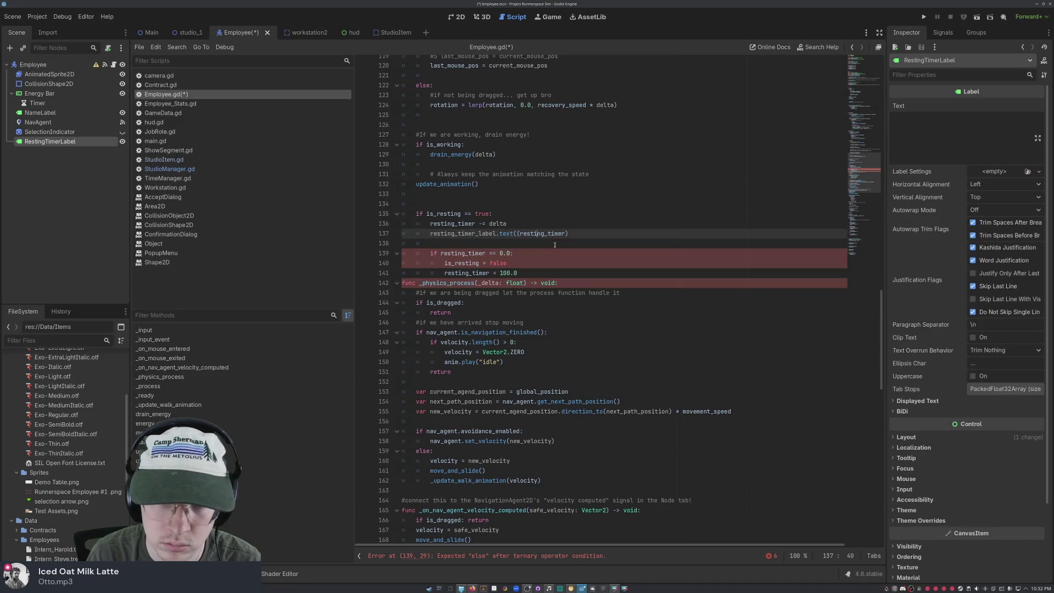
key("Delete")
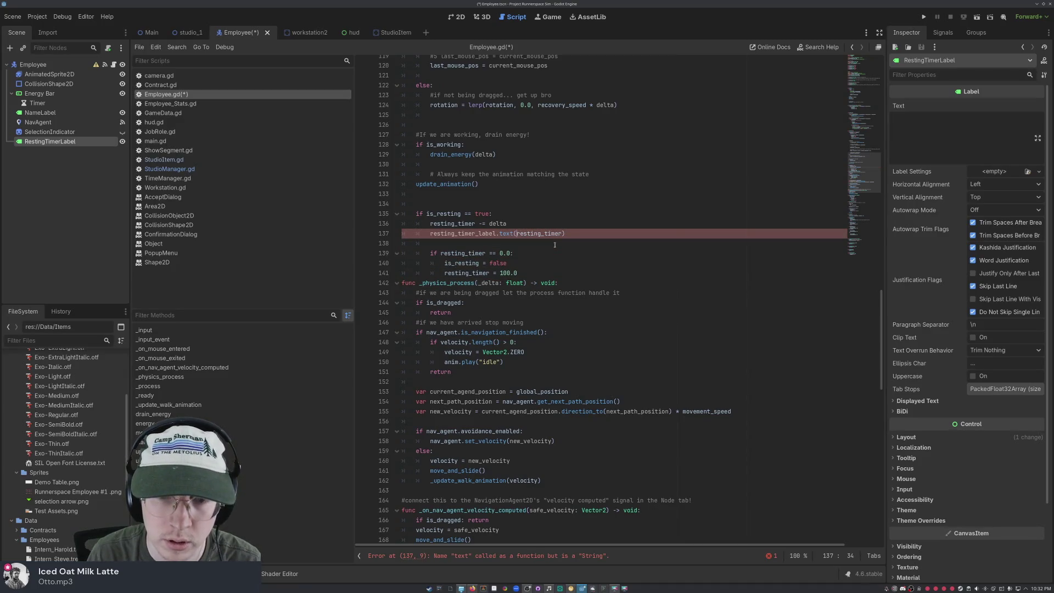
- Make line 137 read resting_timer_label.text = str(resting_timer) and save the script
key("BackSpace")
type("=")
key("ctrl+Delete")
type("resting_timer")
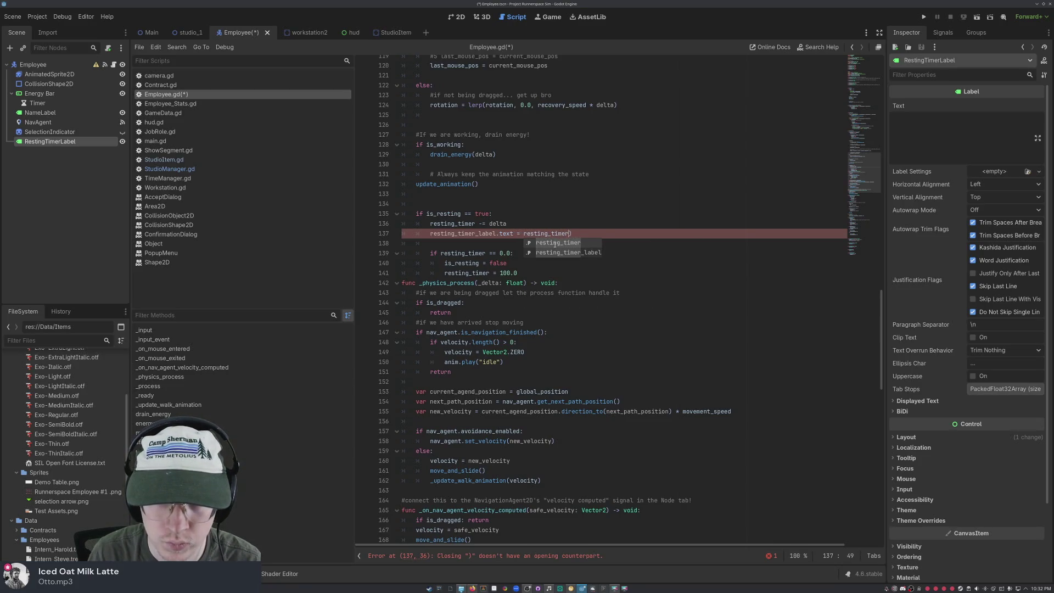
key("Escape")
key("Delete")
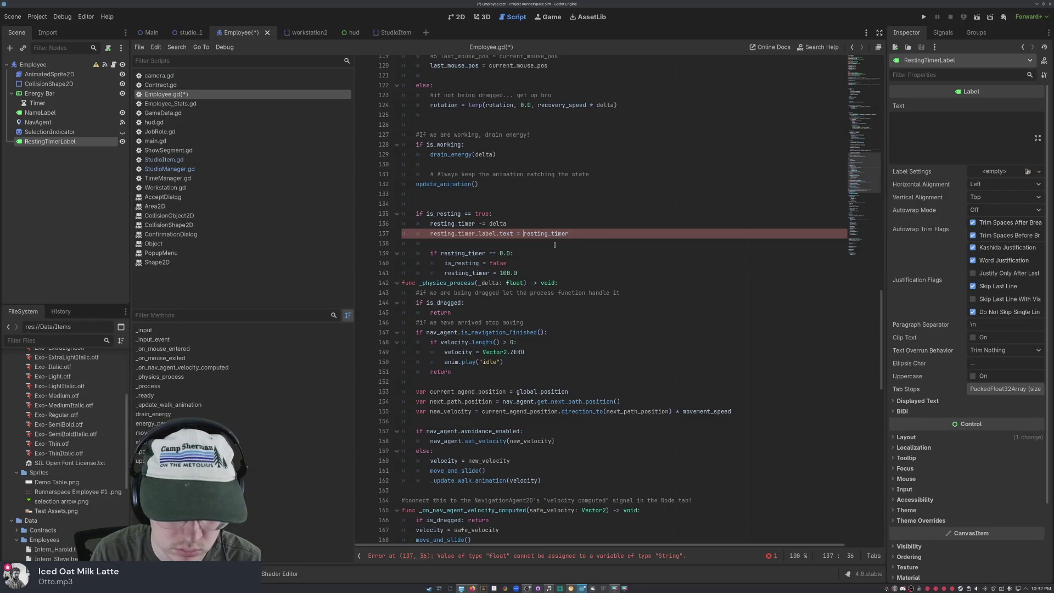
type("str(")
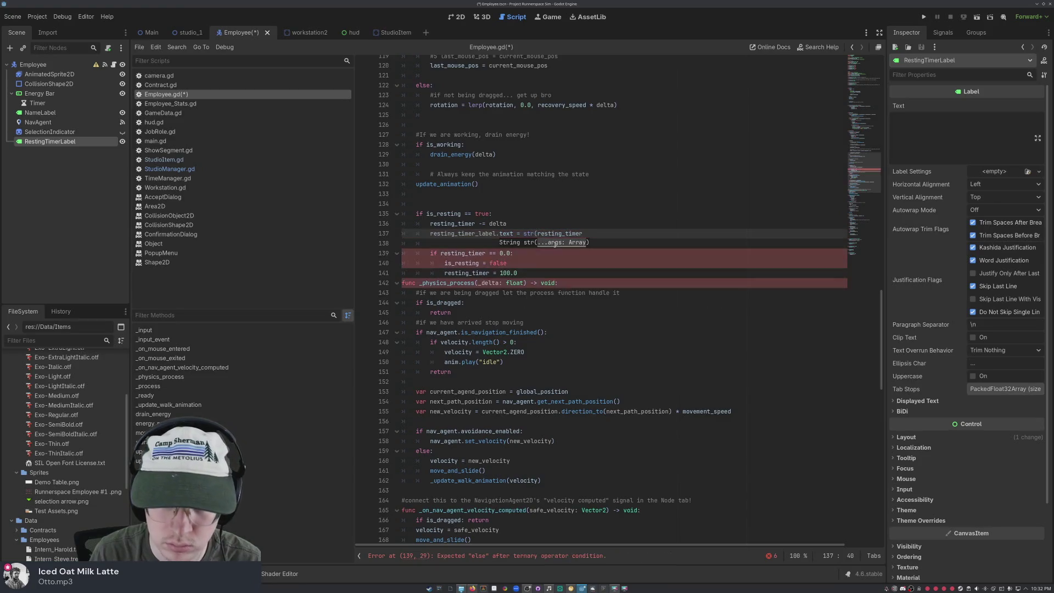
type(")")
left_click(561, 313)
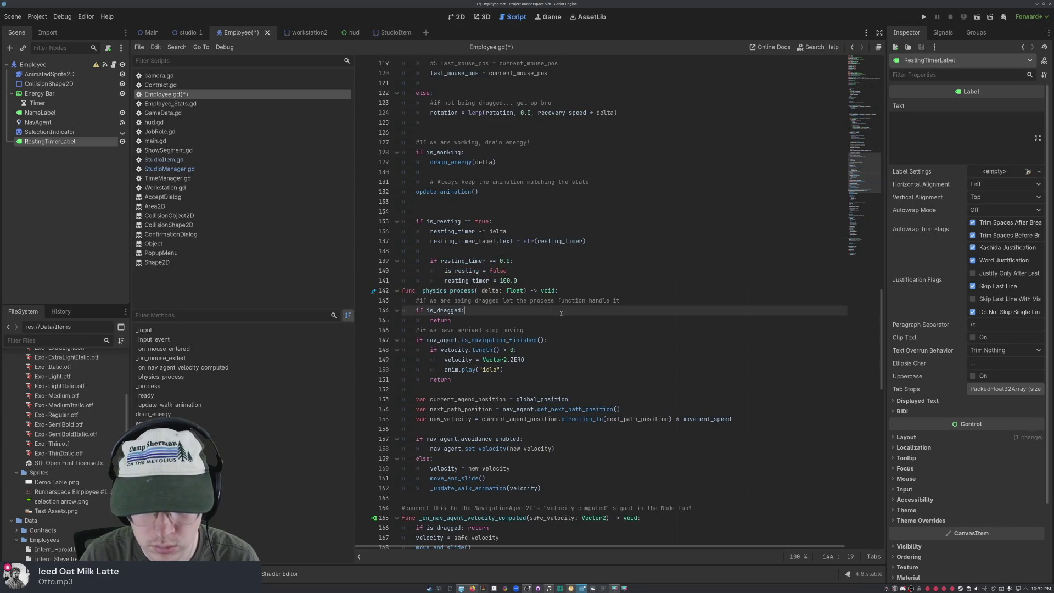
key("ctrl+s")
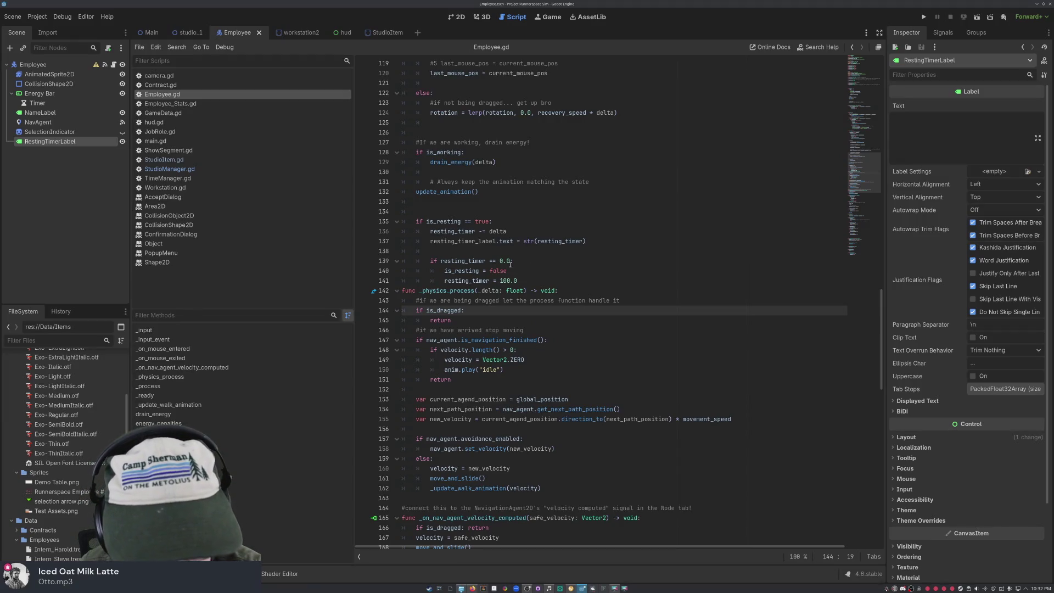
- Review lines 140 and 141, where resting ends and the timer resets to 100.0
left_click(518, 267)
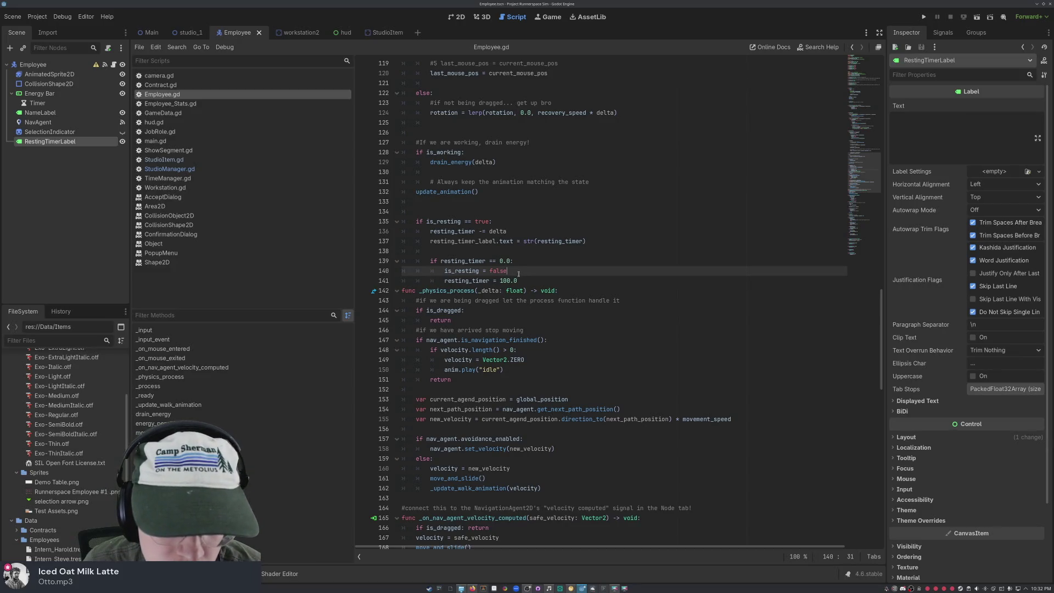
left_click(539, 281)
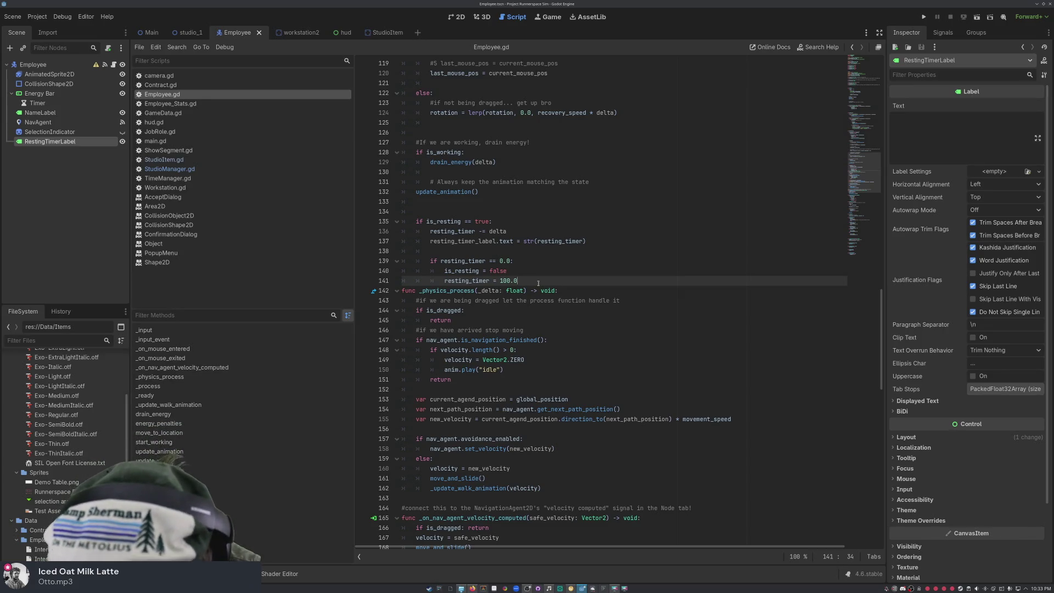
- Replace the 100.0 reset value on line 141 with resting_duration
key("BackSpace")
key("BackSpace")
key("BackSpace")
type("res")
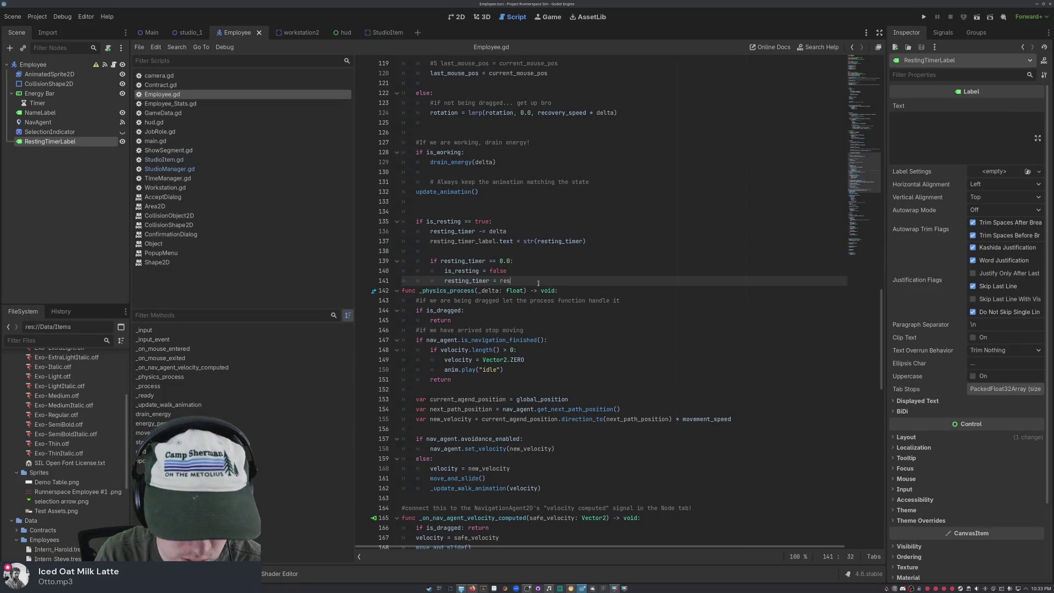
type("ting_duration")
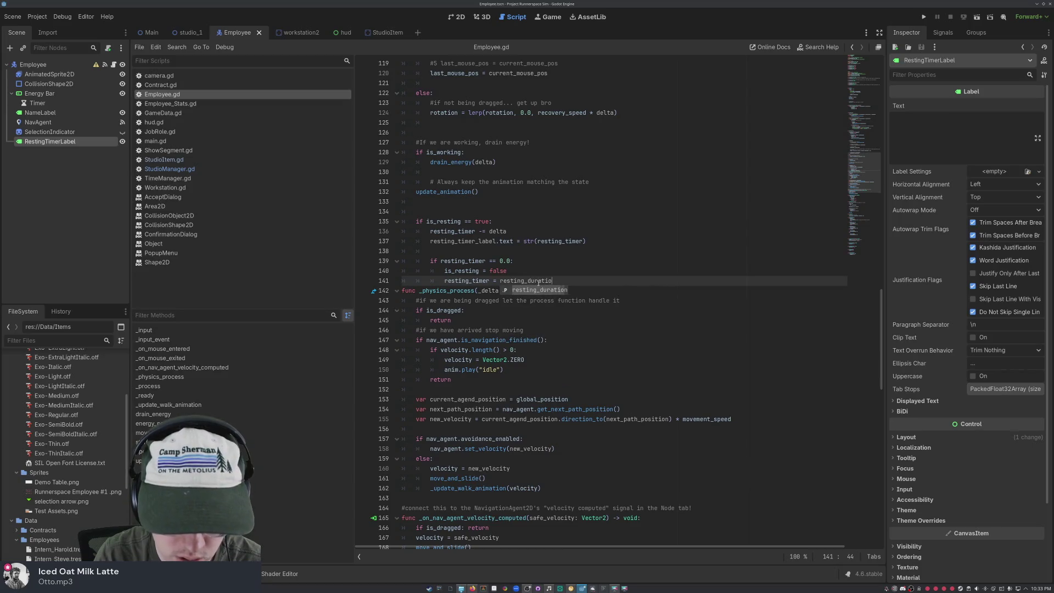
key("Up")
key("Up")
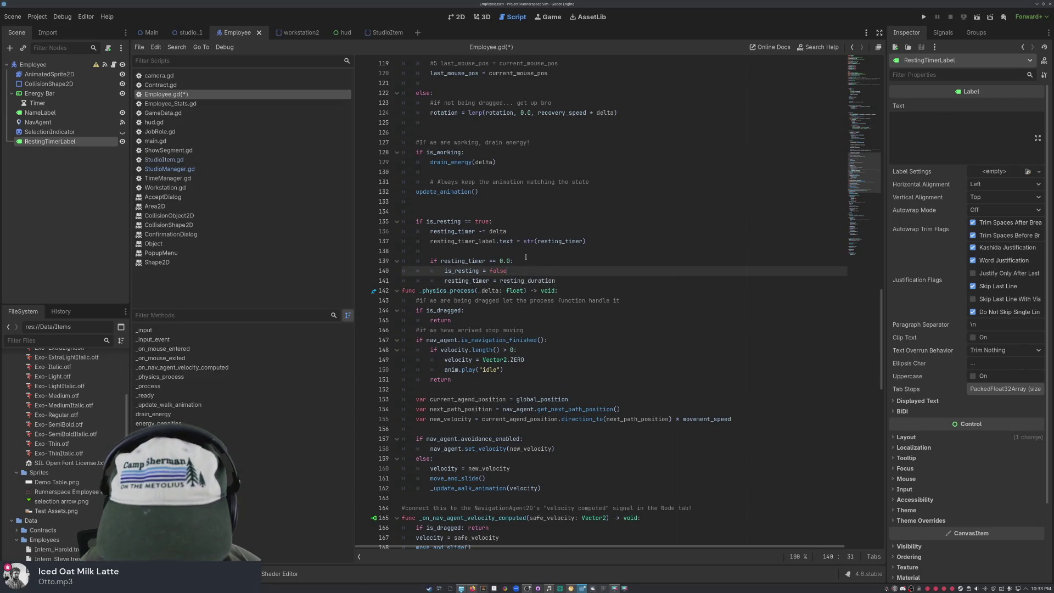
key("Down")
key("Down")
key("Left")
key("Left")
key("Left")
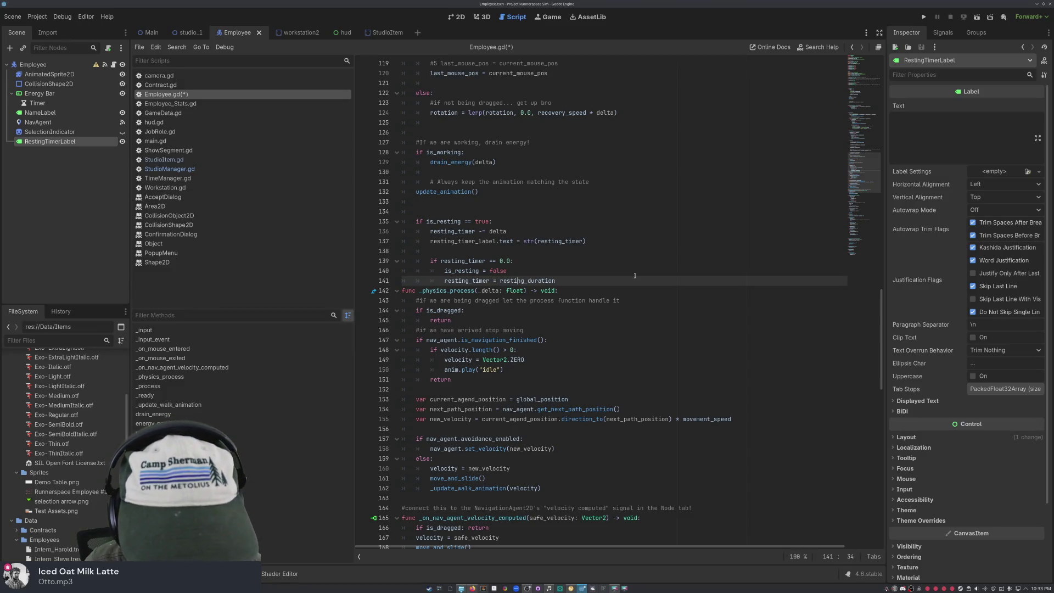
key("Up")
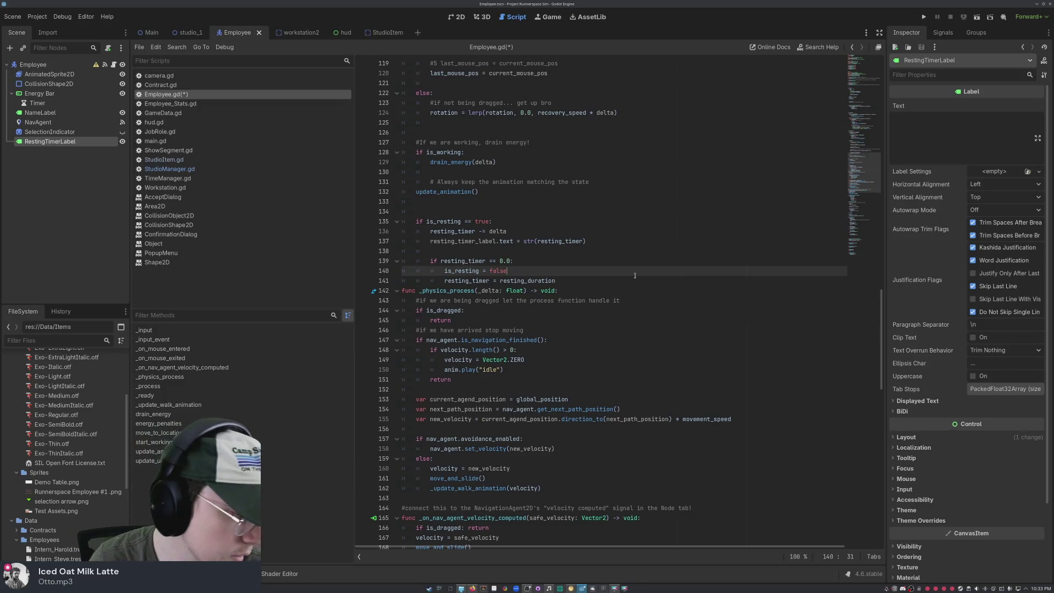
key("Up")
key("Down")
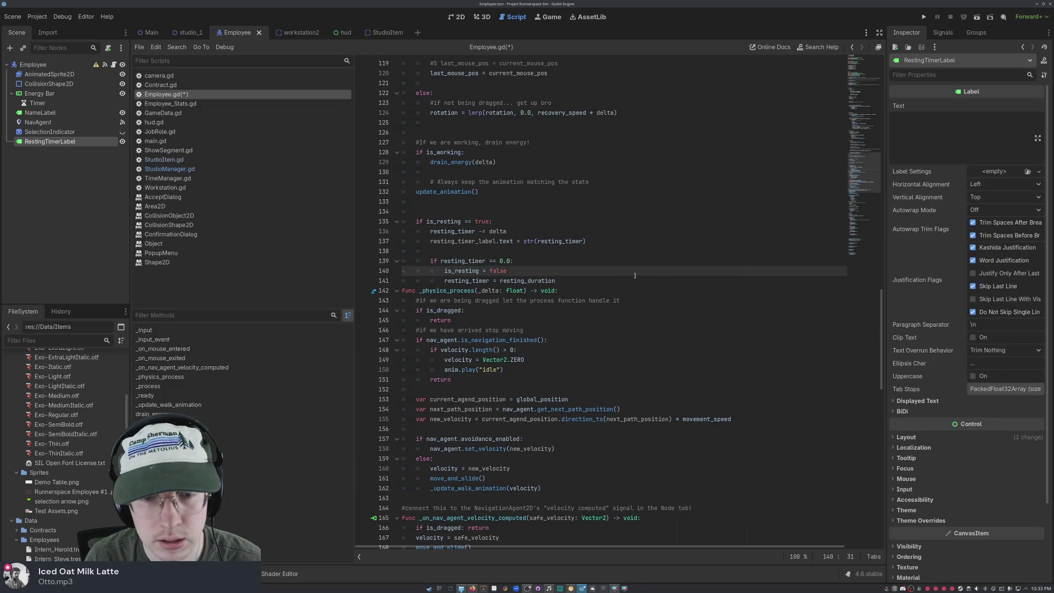
key("Up")
key("Down")
key("Down")
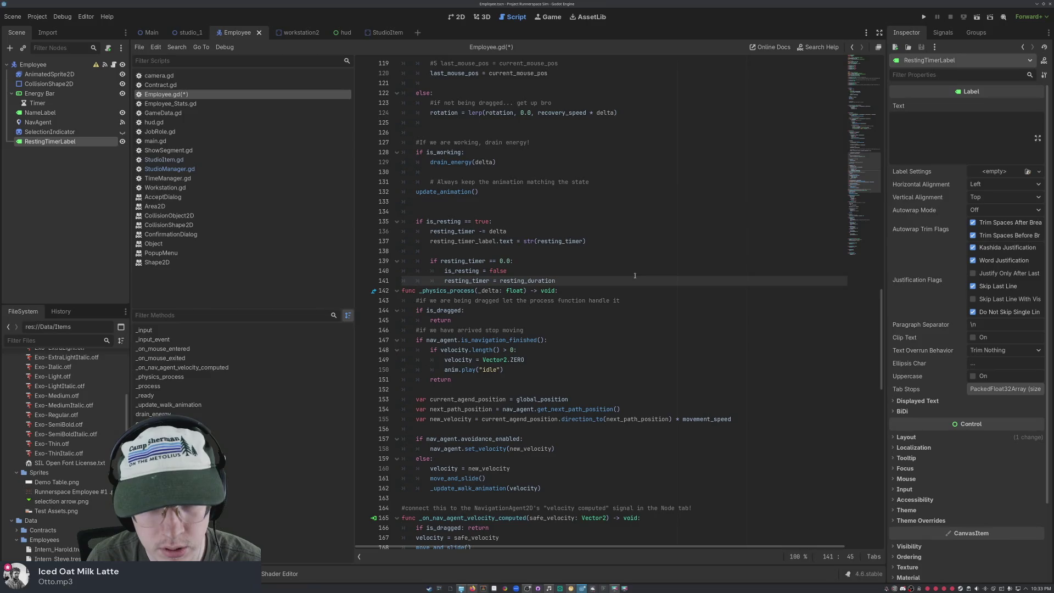
- Add a new line 142 reading hide.resting_timer_label() after the timer reset
key("Return")
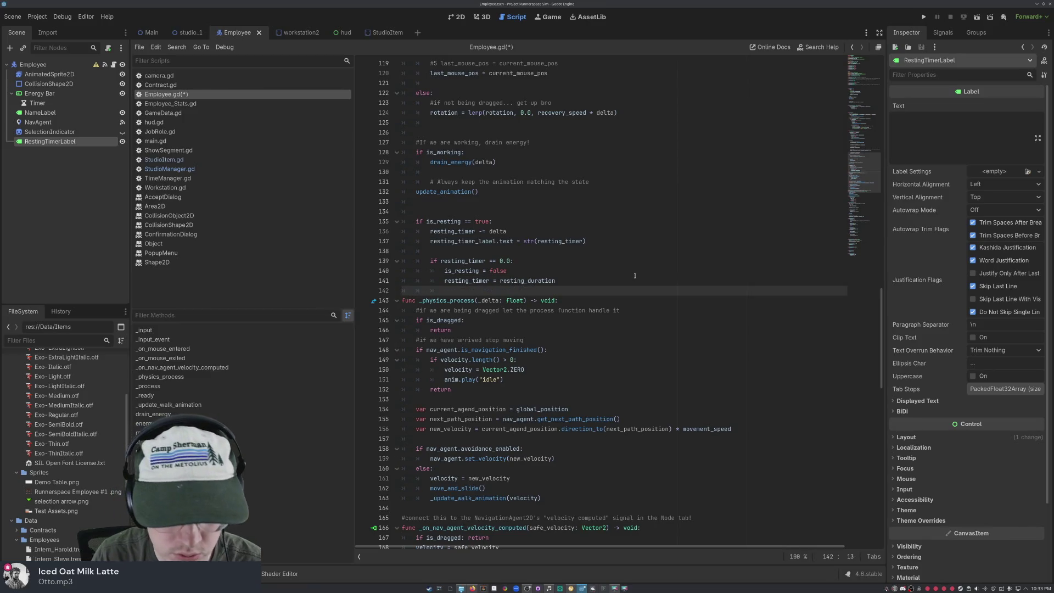
type("hide.r")
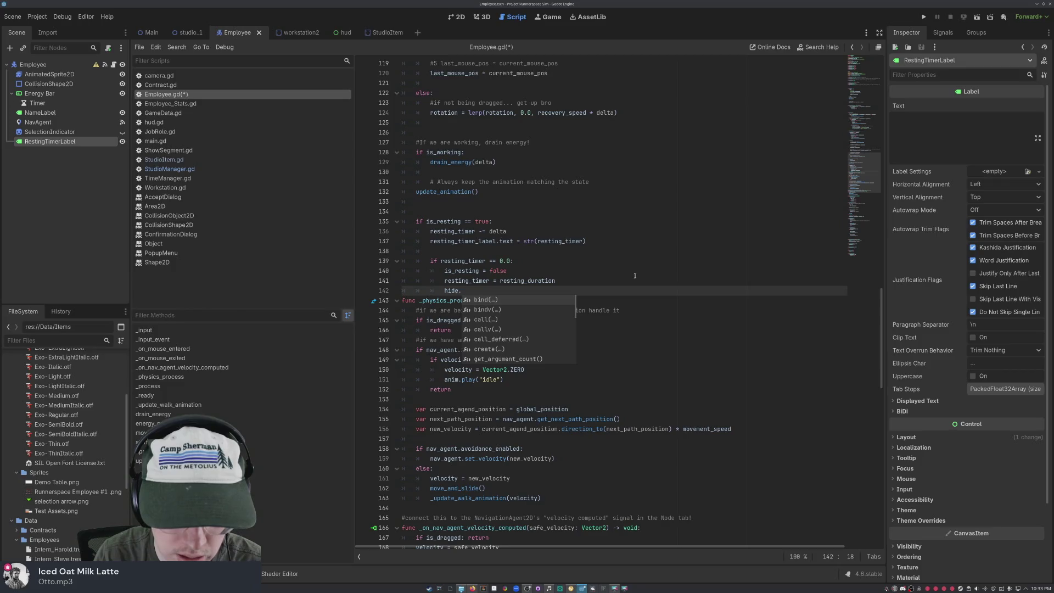
type("esting")
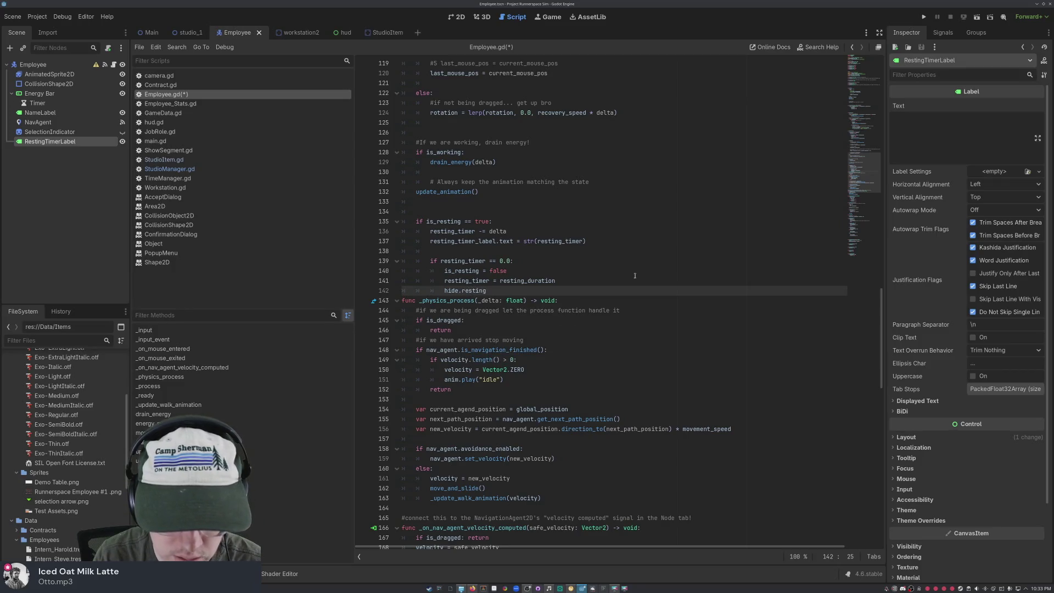
type("_timer")
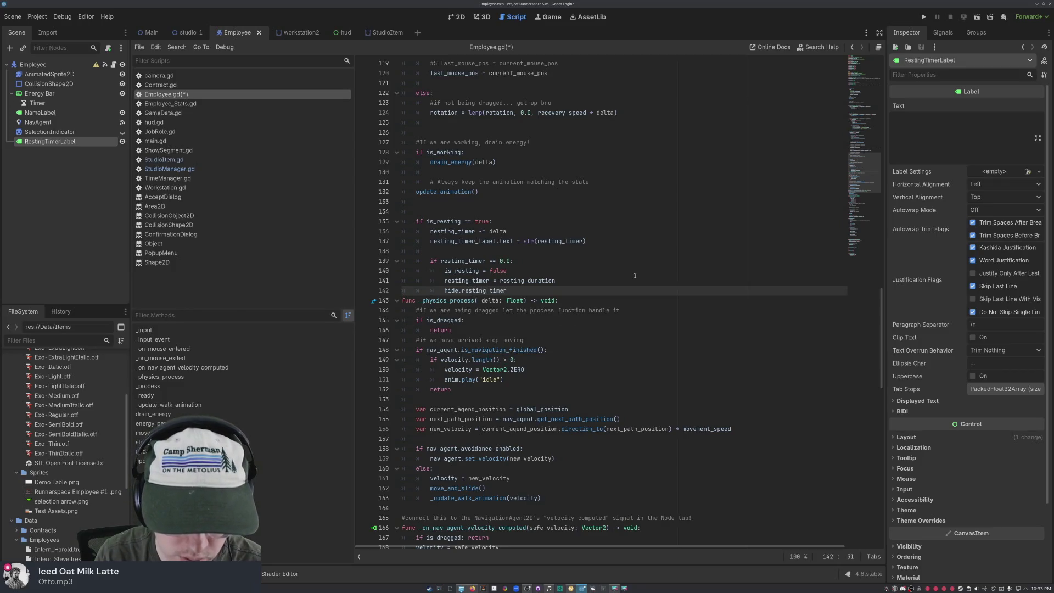
type("_label()")
left_click(635, 274)
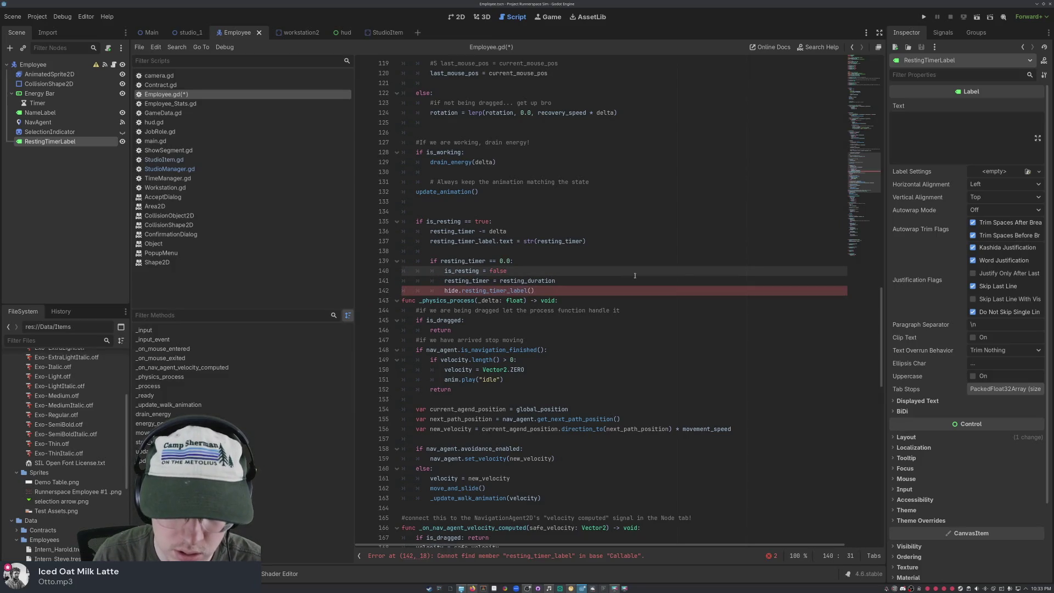
left_click(535, 290)
left_click(457, 290)
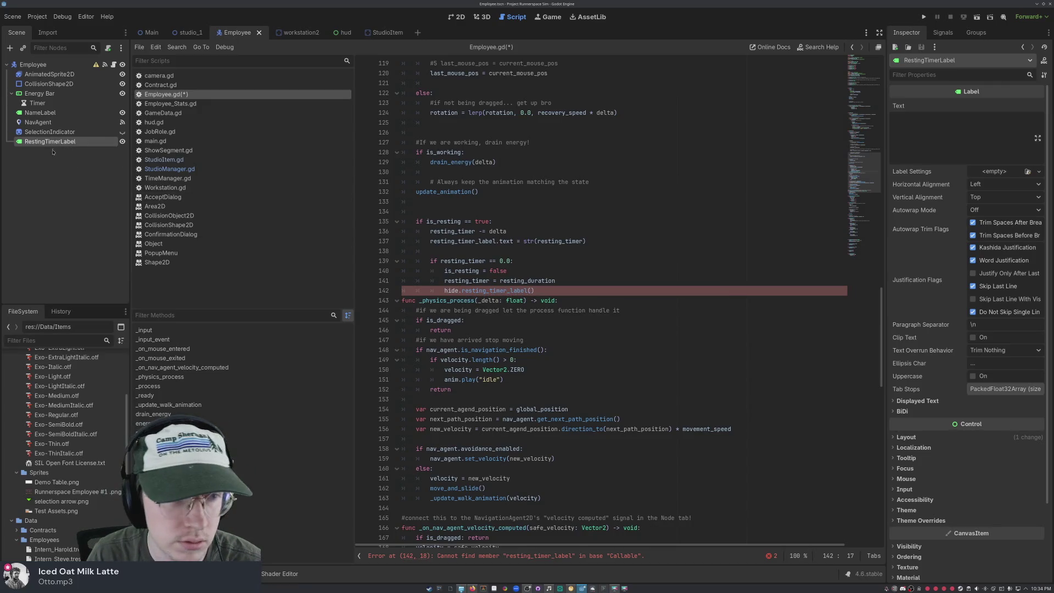
right_click(57, 139)
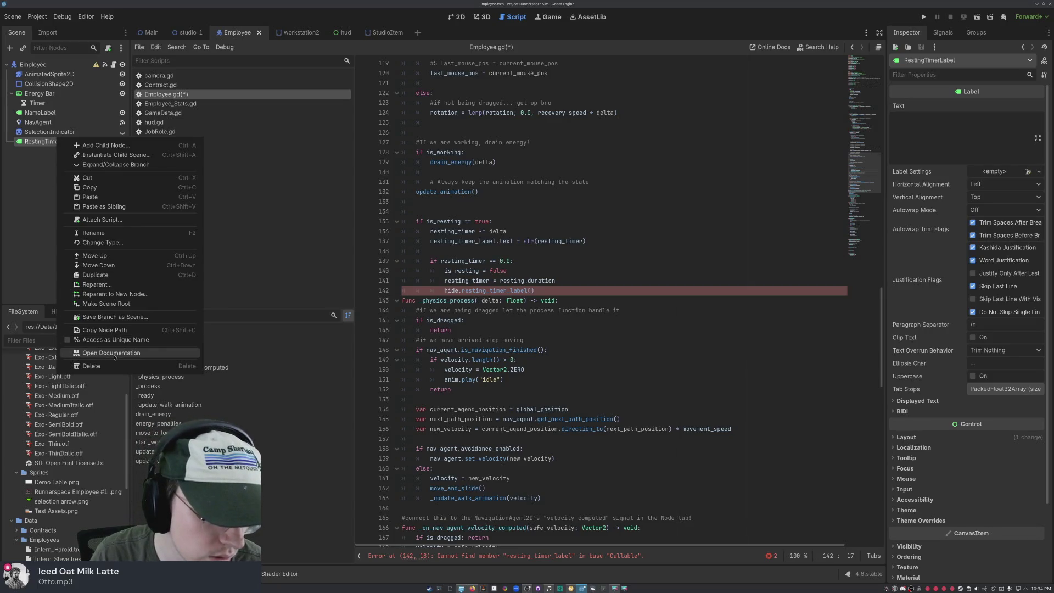
left_click(114, 353)
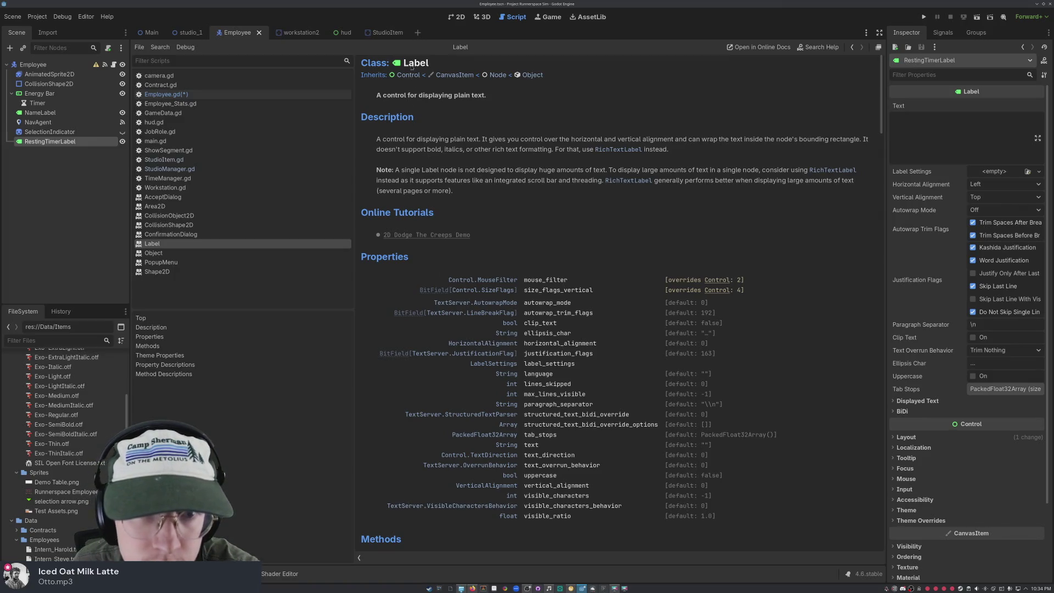
scroll(462, 203, "down", 10)
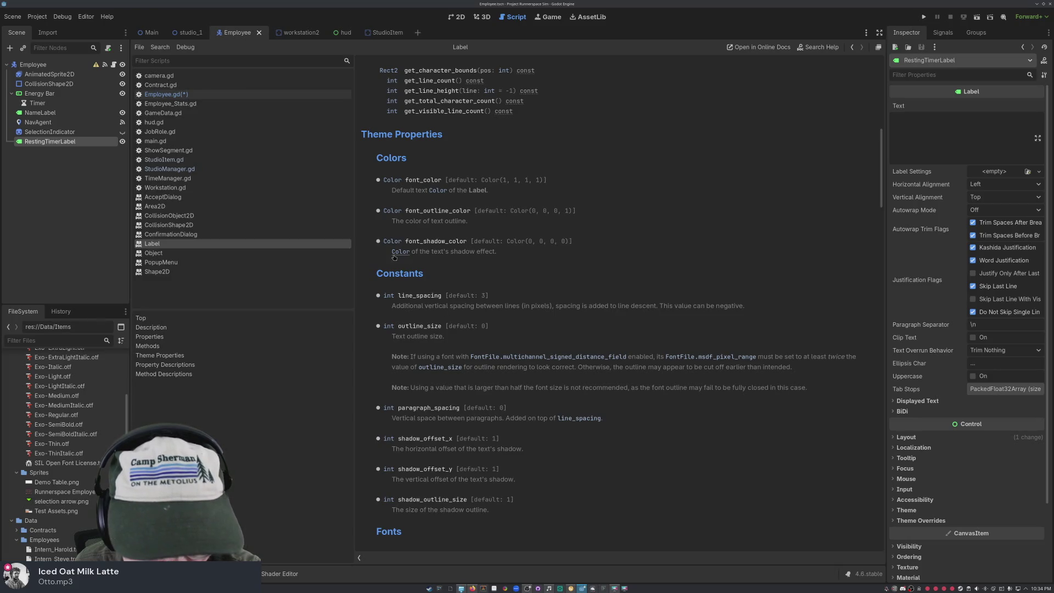
scroll(406, 253, "up", 2)
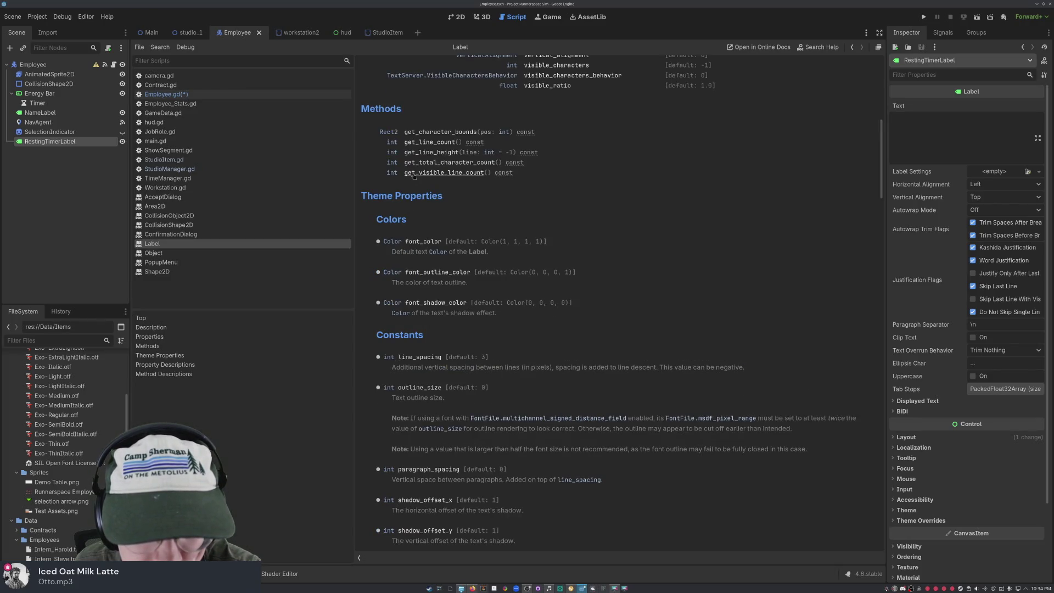
scroll(426, 134, "up", 4)
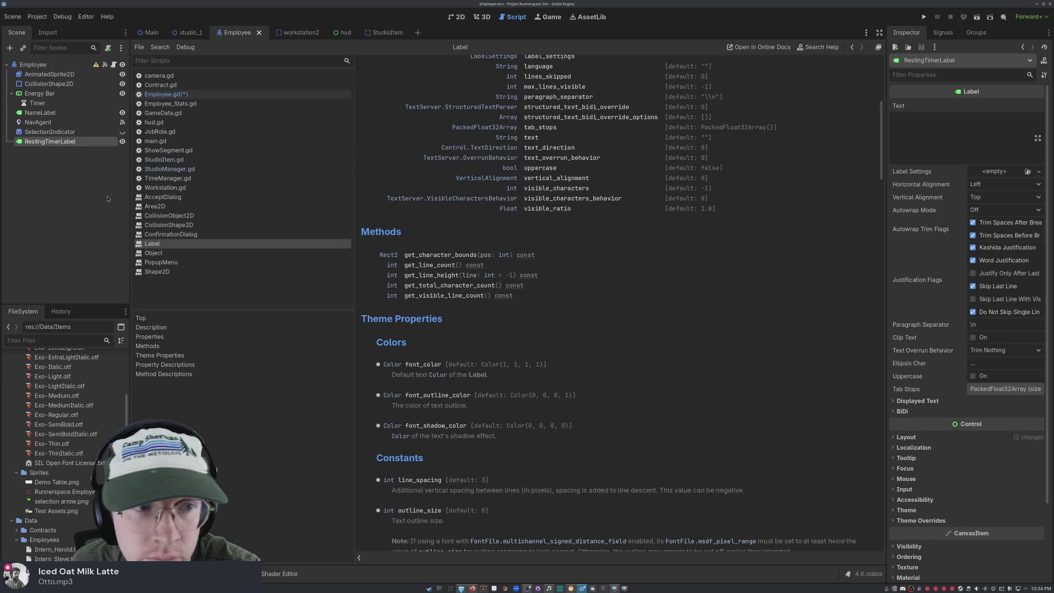
scroll(526, 144, "up", 2)
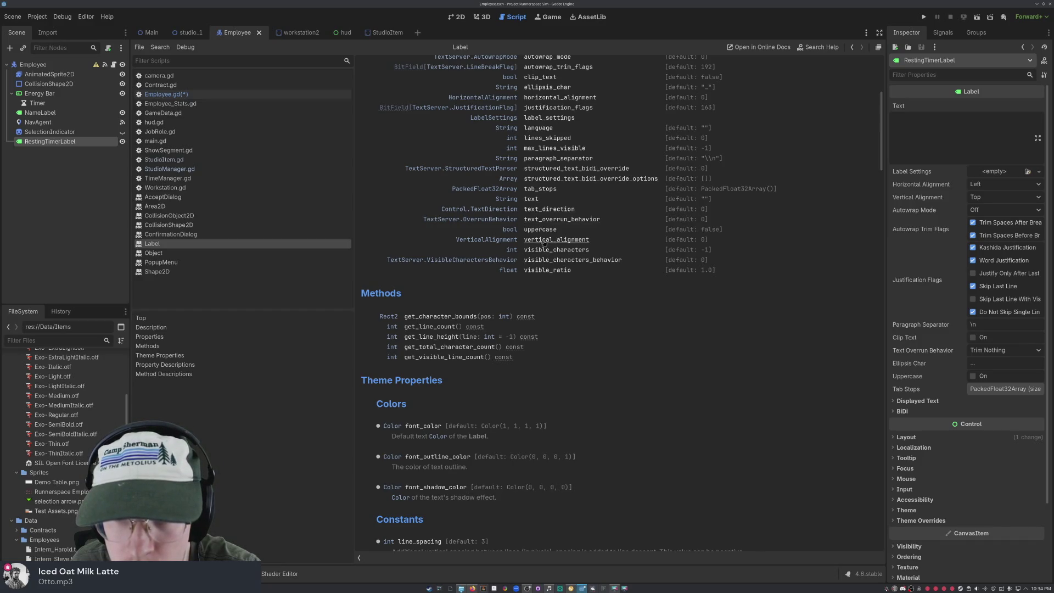
scroll(543, 237, "up", 2)
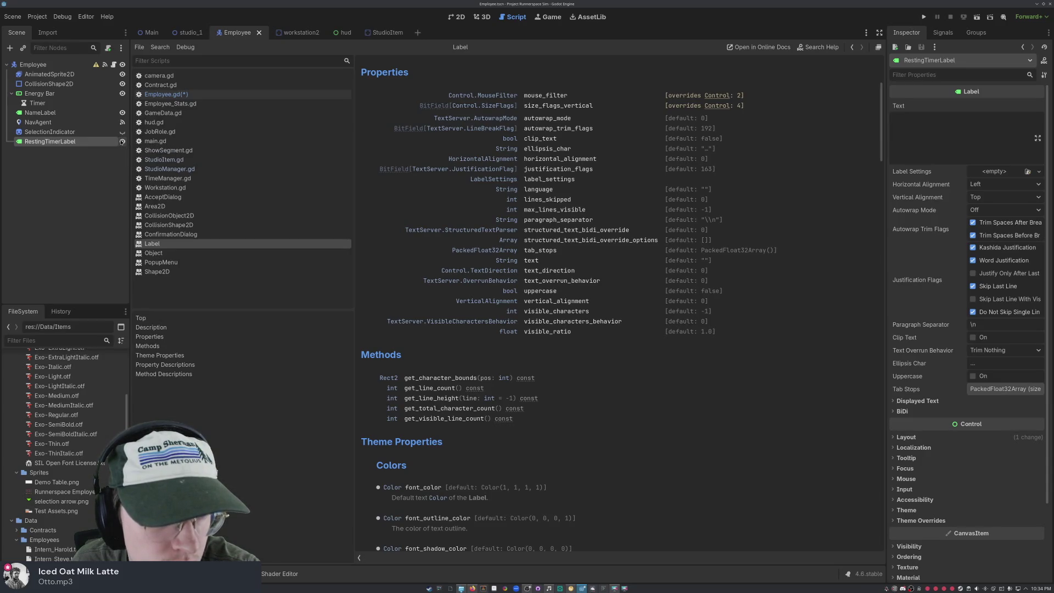
left_click(109, 162)
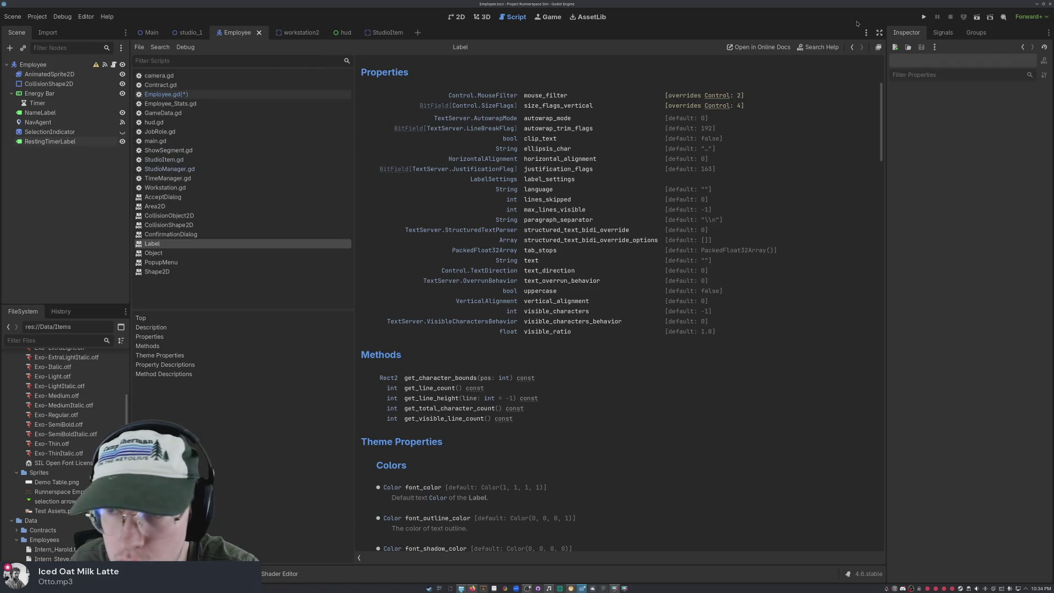
left_click(162, 94)
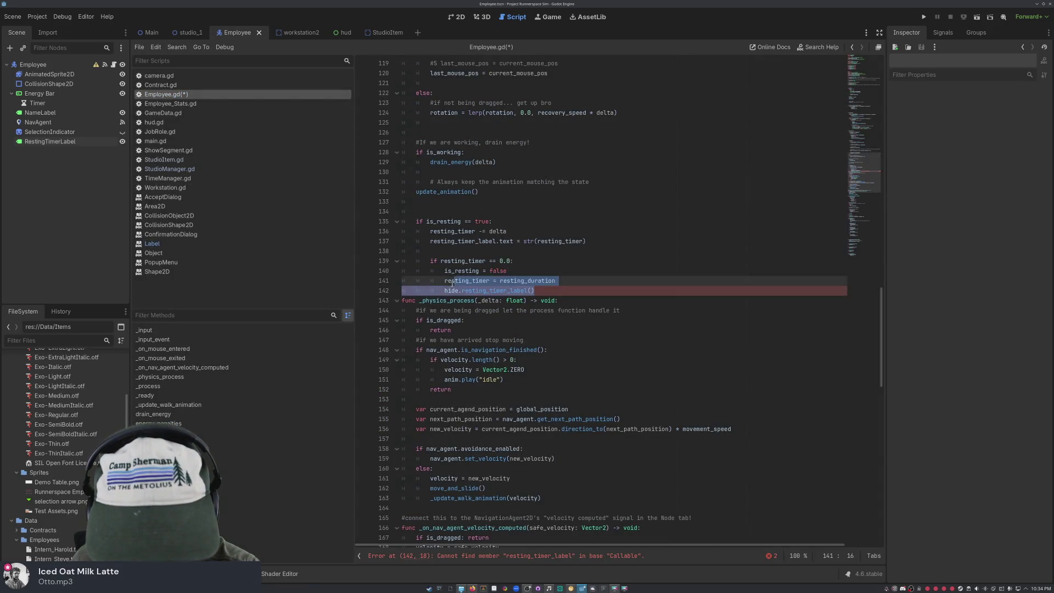
left_click_drag(535, 290, 429, 287)
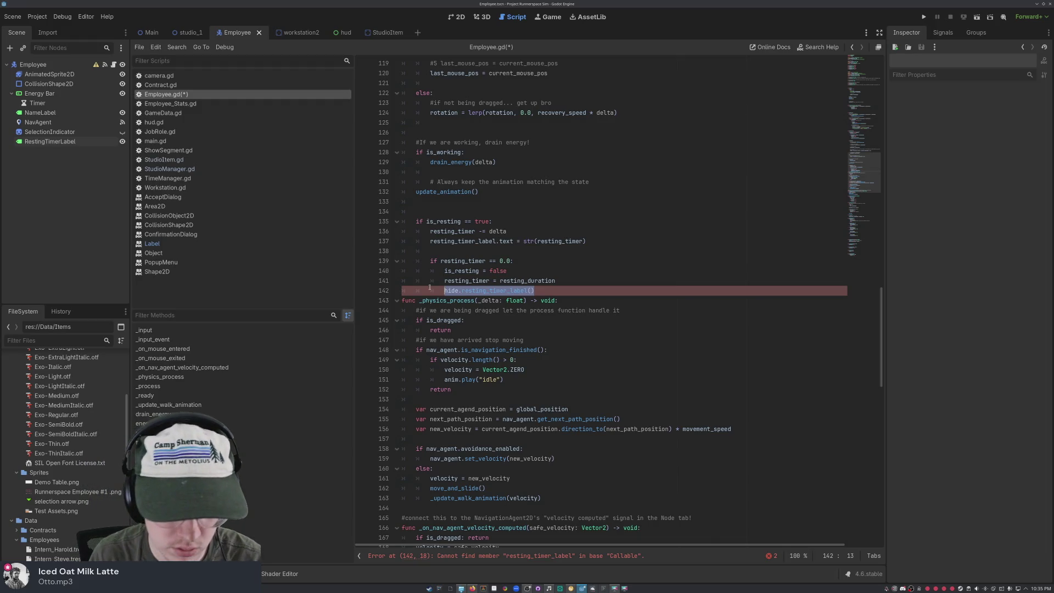
- Type resting_timer_label on line 142 and clear the faulty visibility attempt
type("resting")
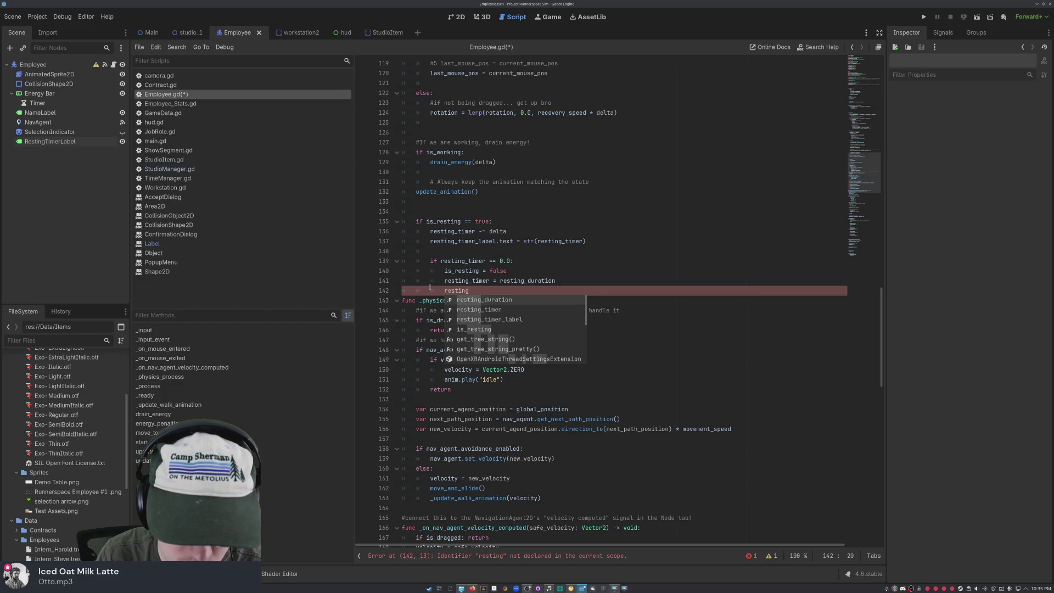
type("_timer_label =")
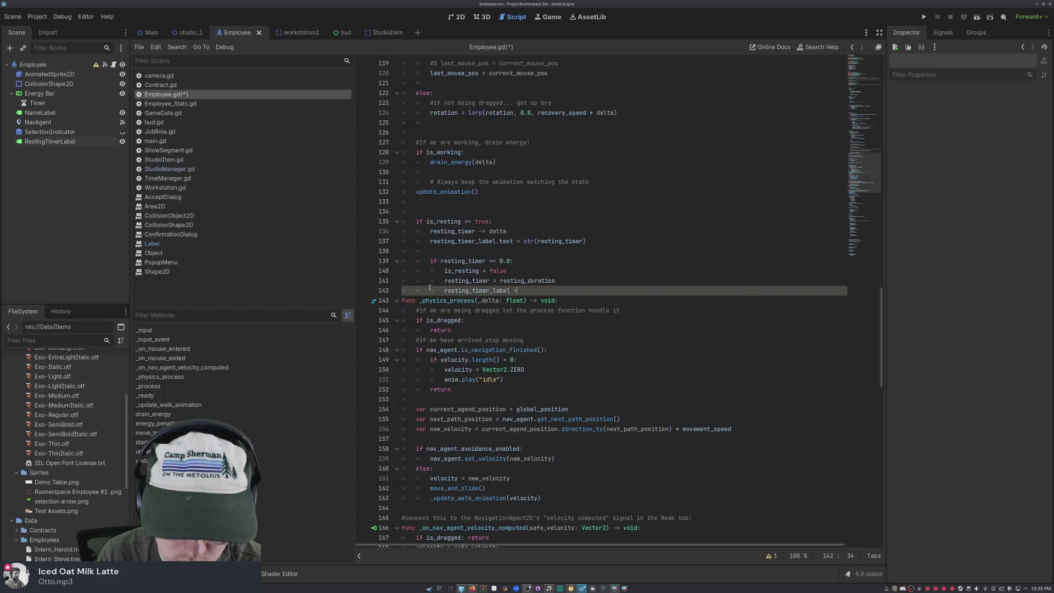
type(" not is ")
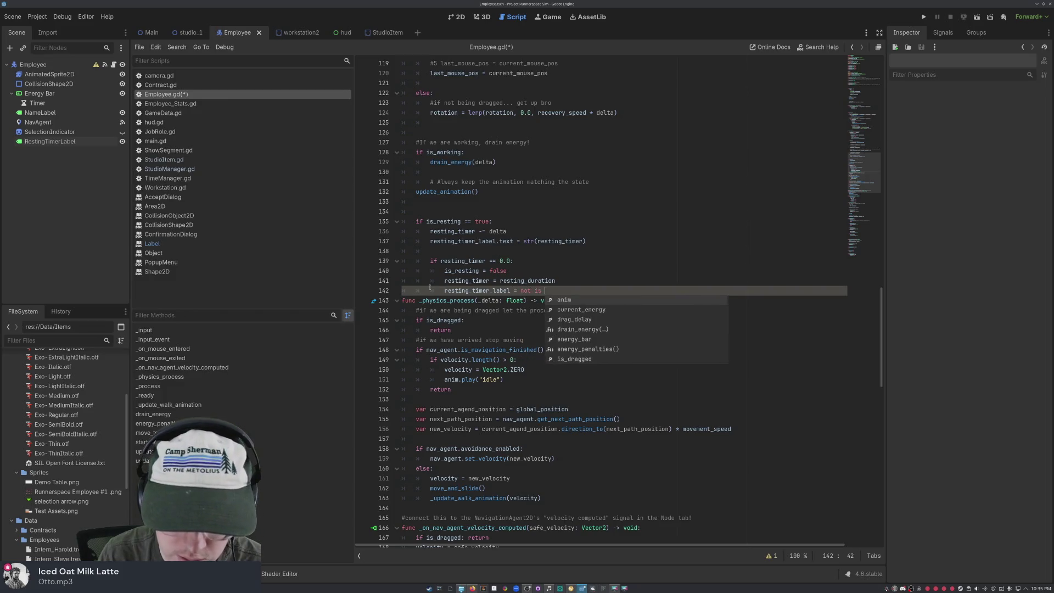
type("visi")
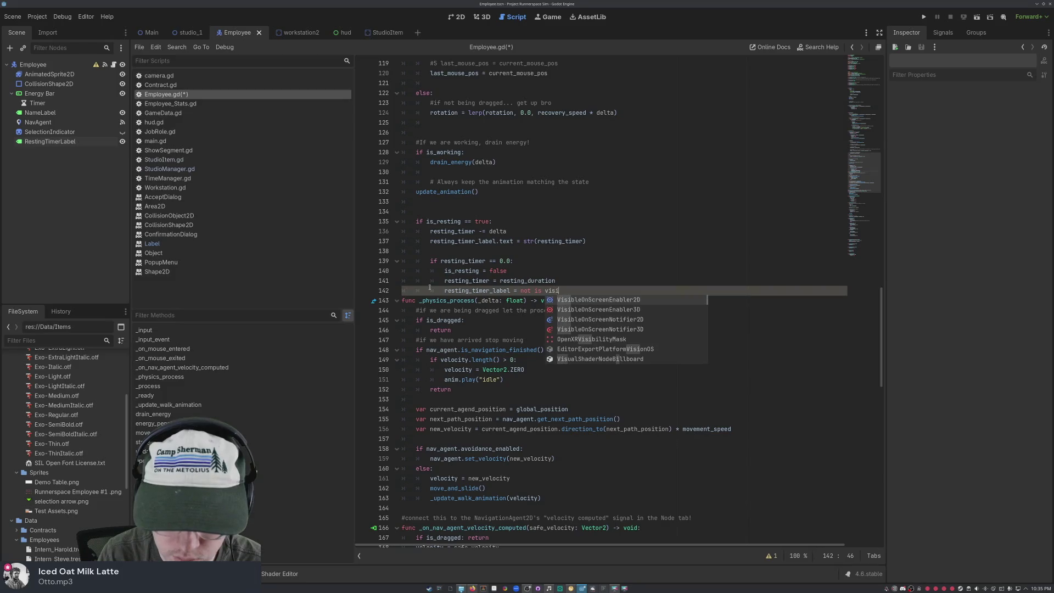
type("ble")
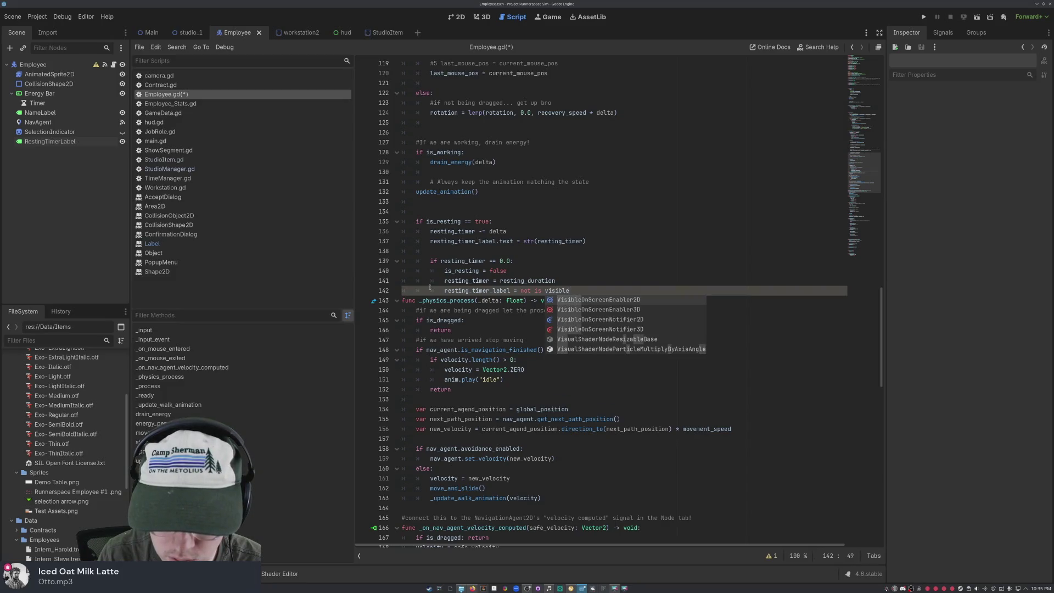
key("BackSpace")
key("BackSpace")
key("BackSpace")
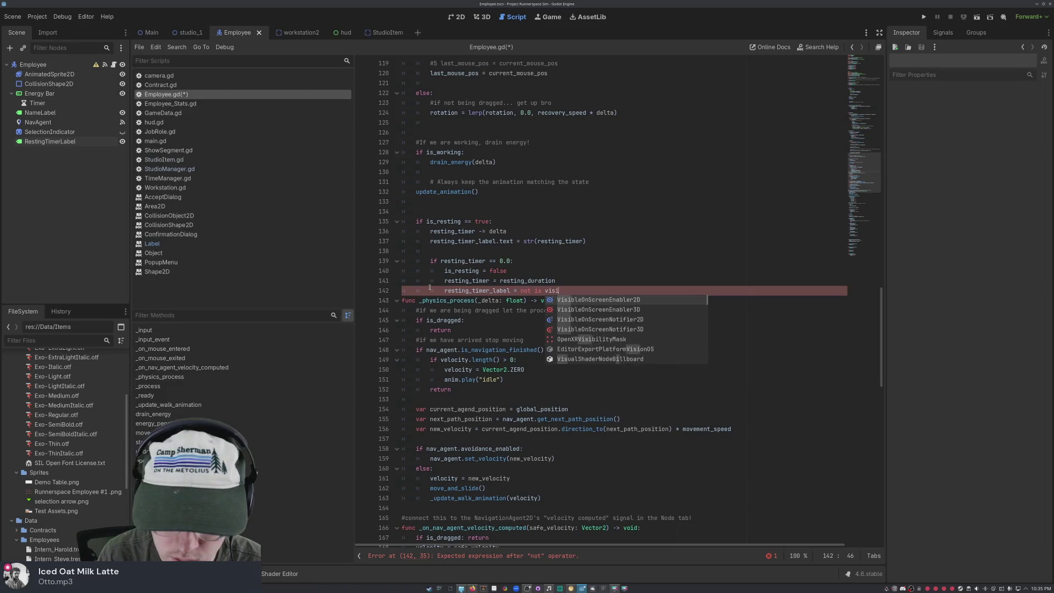
type(".visible")
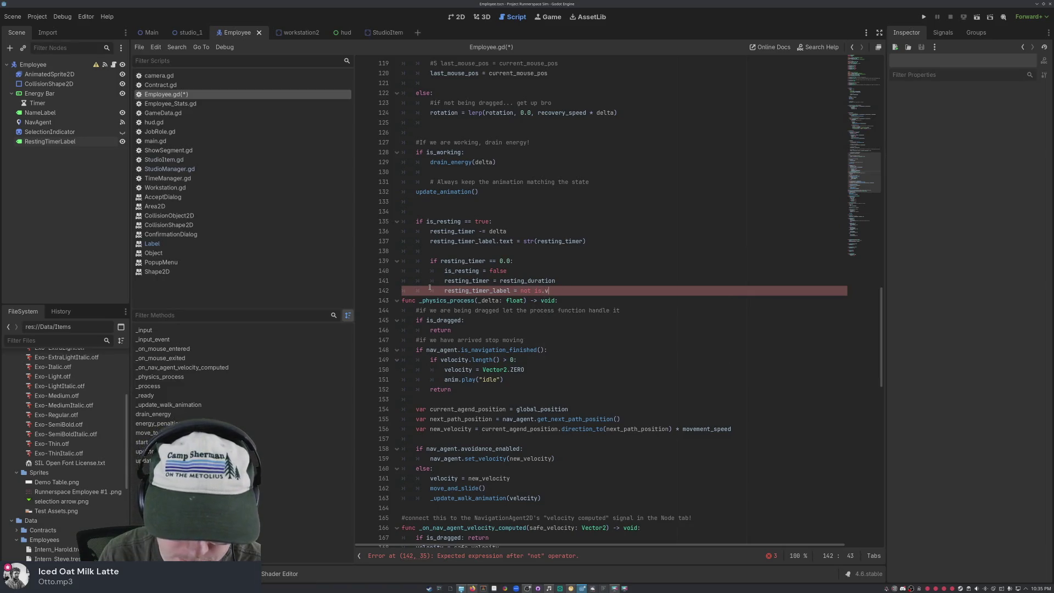
key("BackSpace")
key("BackSpace")
key("BackSpace")
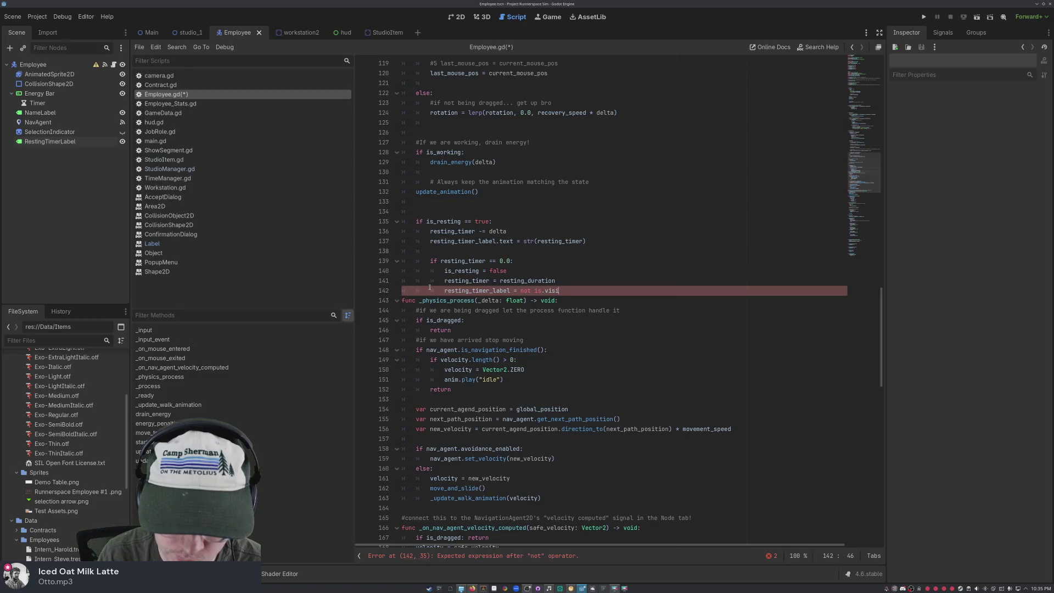
key("BackSpace")
key("BackSpace")
key("BackSpace")
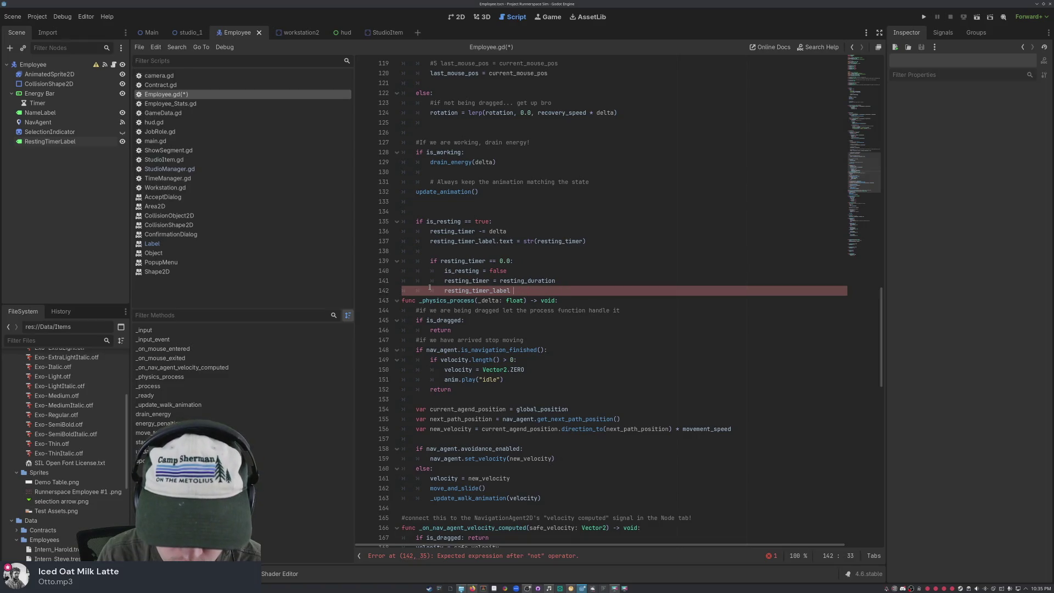
- Complete line 142 as resting_timer_label.visible = false using autocomplete
type(".")
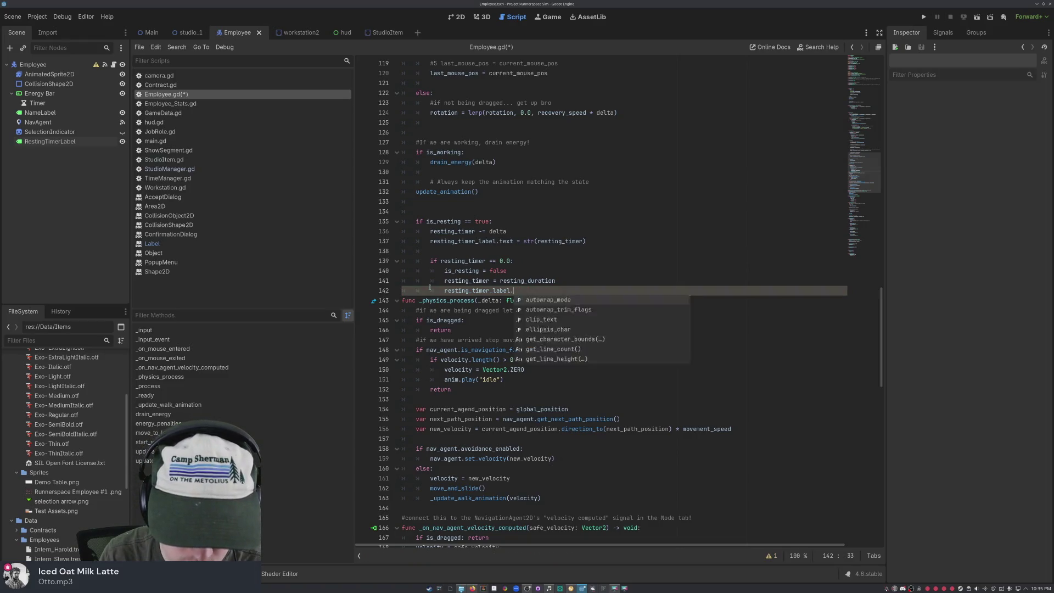
type("vis")
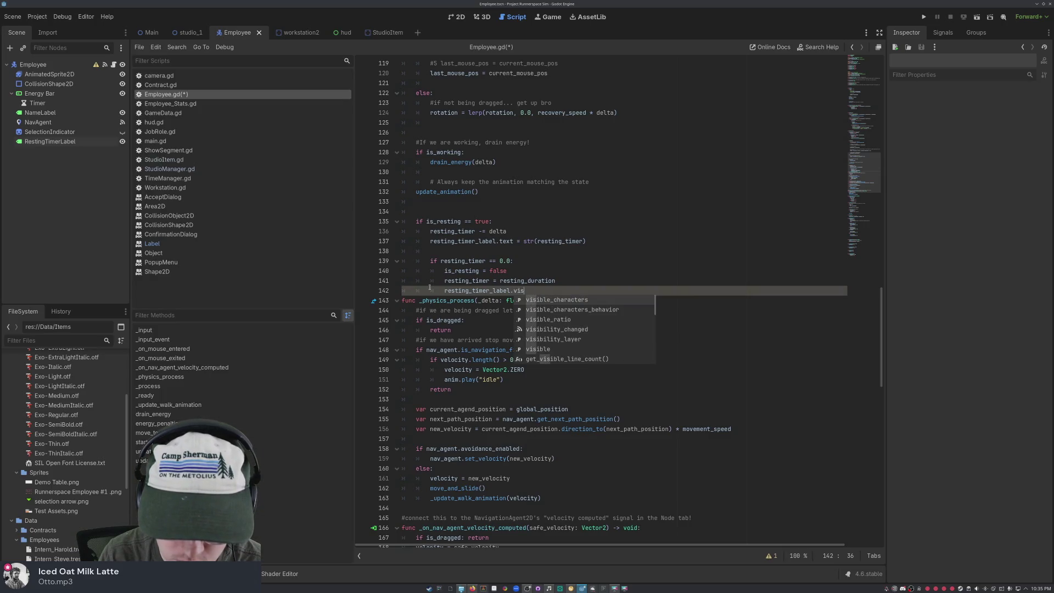
key("Down")
key("Down")
key("Down")
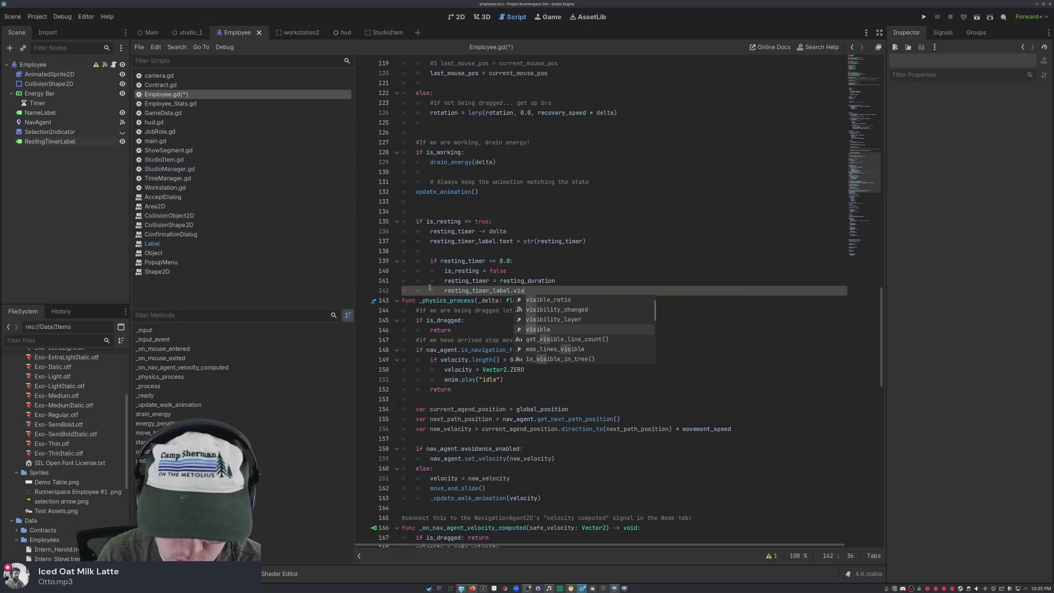
key("Return")
type("false")
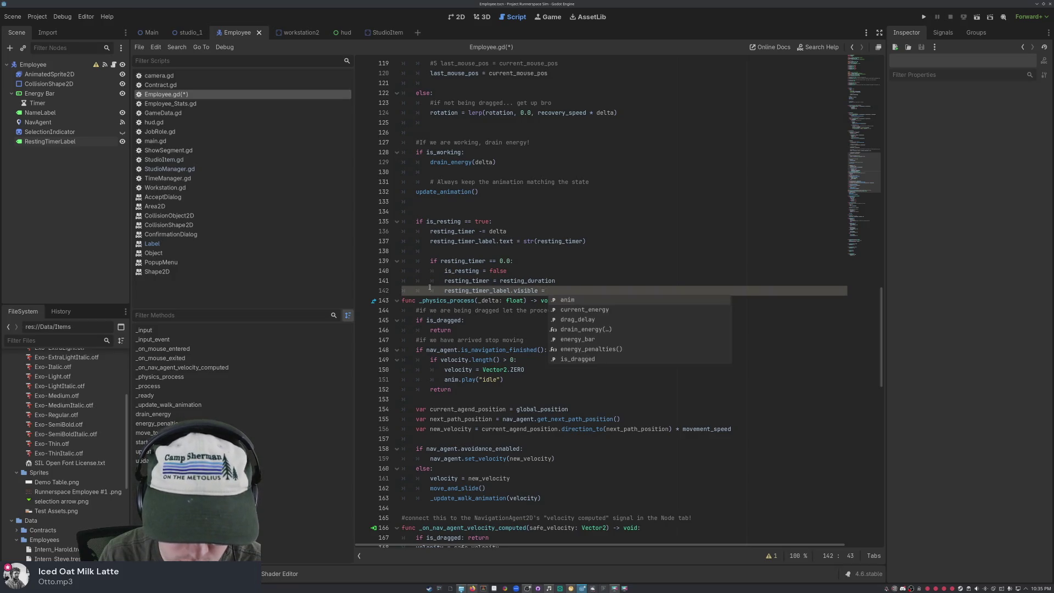
key("Down")
scroll(630, 307, "down", 1)
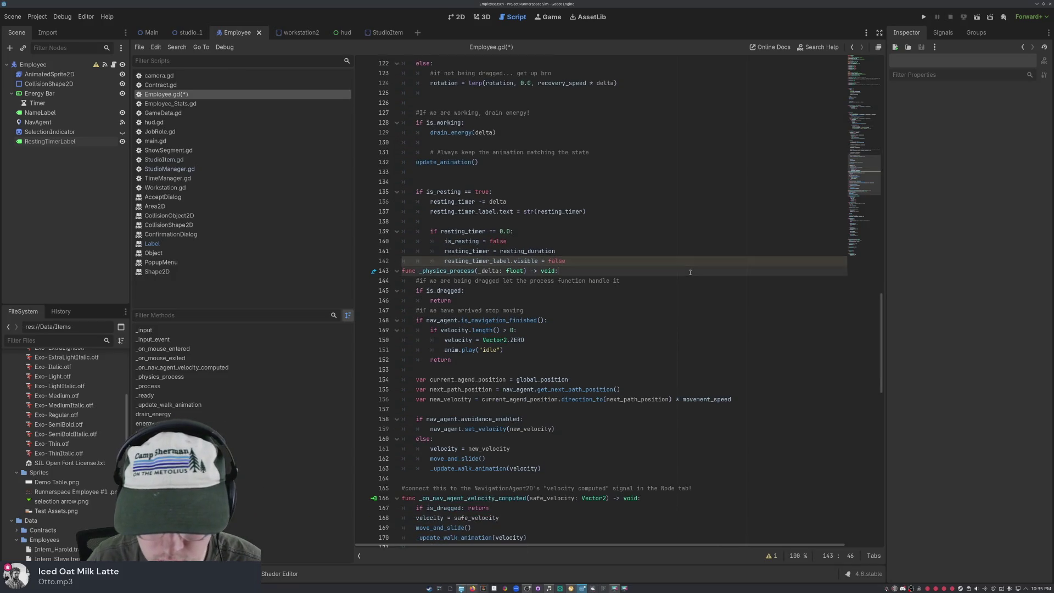
left_click(579, 258)
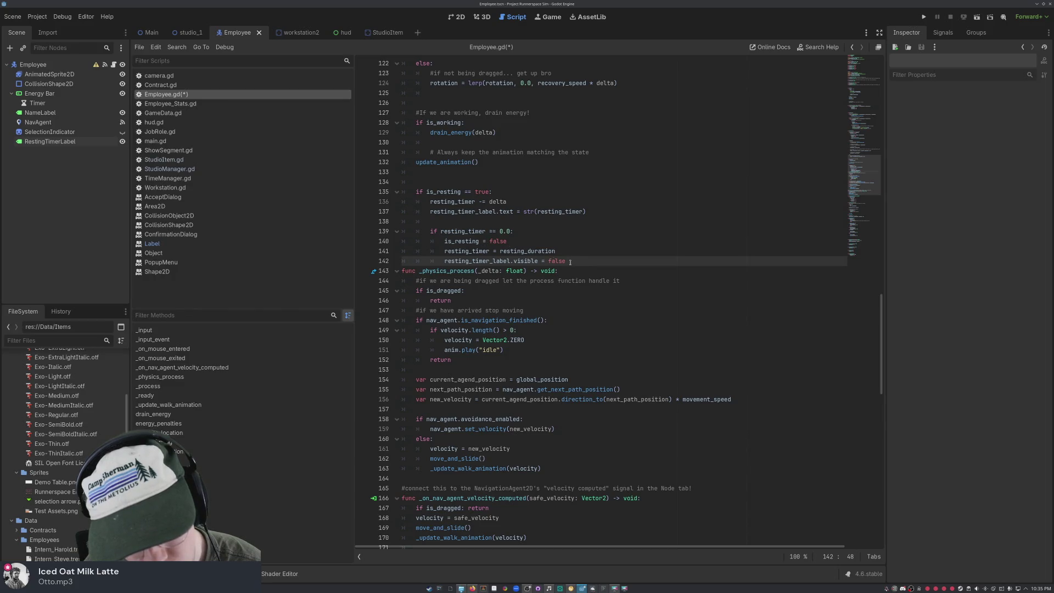
- Copy the visibility line to a new line 138 and change it to resting_timer_label.visible = true
left_click_drag(567, 262, 443, 262)
key("ctrl+c")
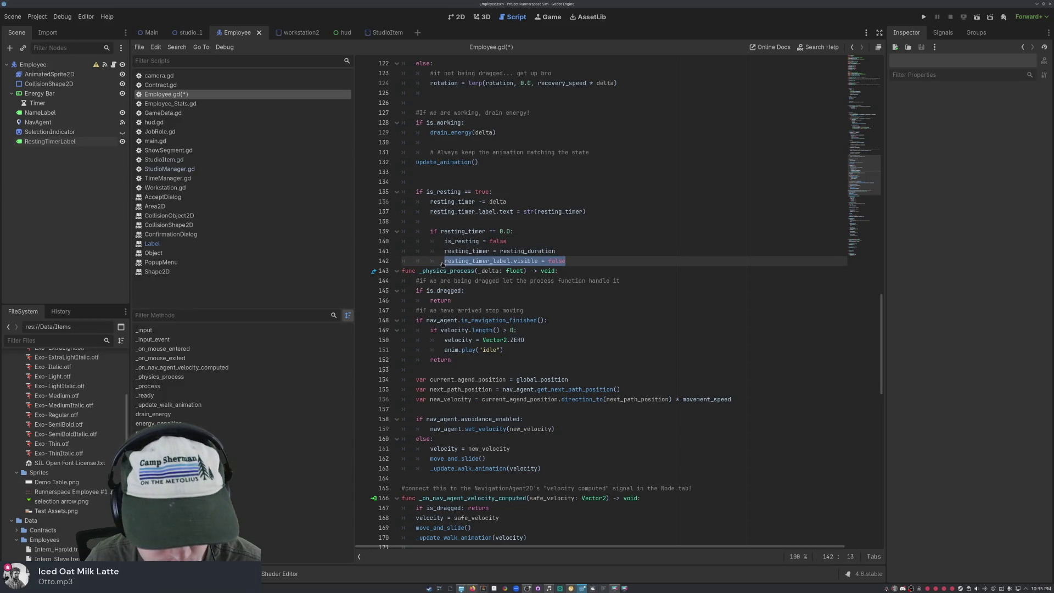
left_click(596, 206)
left_click(598, 211)
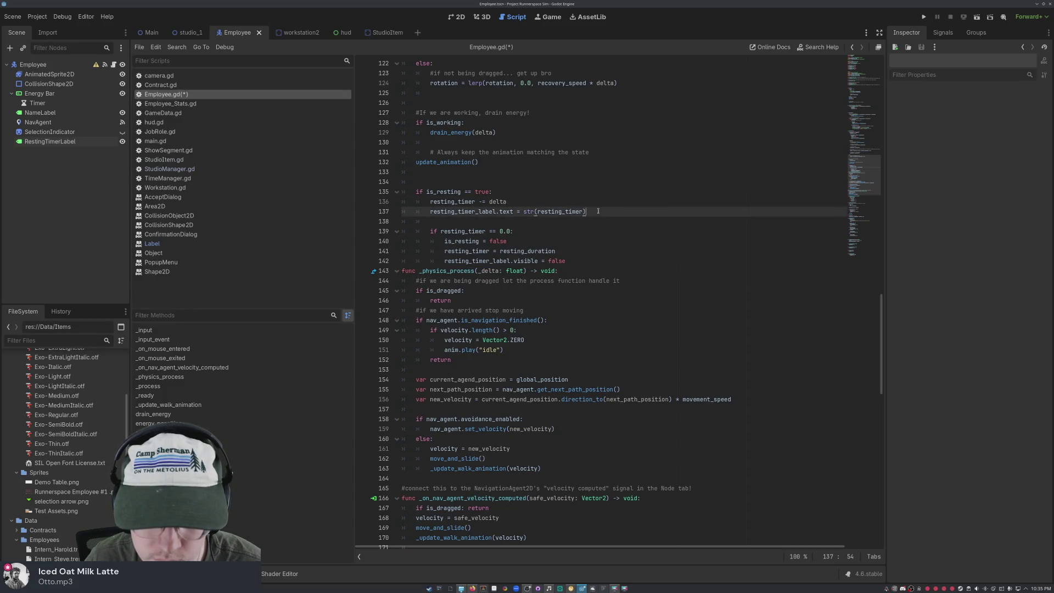
key("Return")
key("ctrl+v")
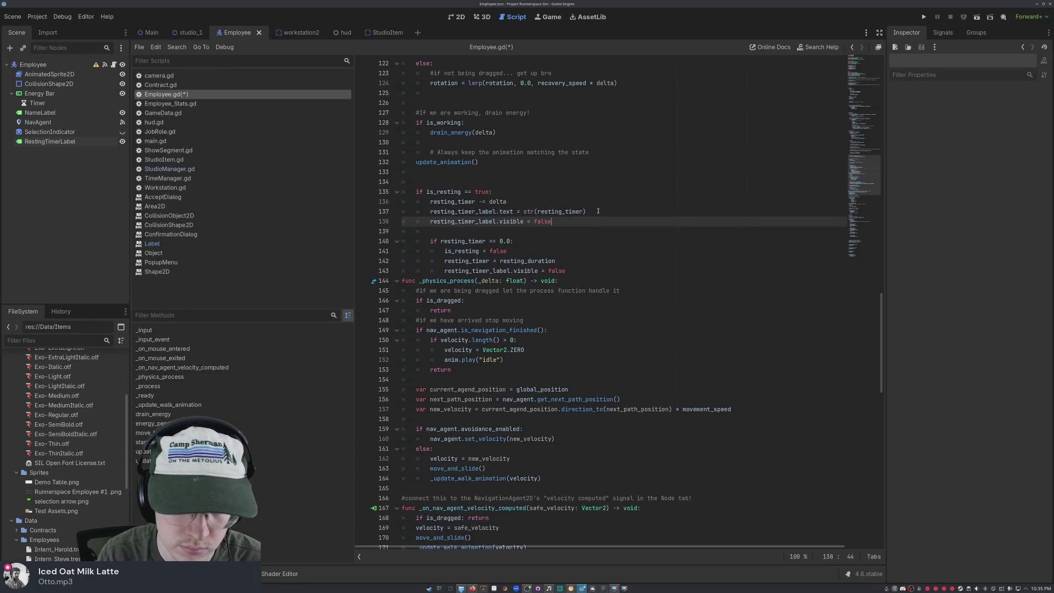
key("BackSpace")
key("BackSpace")
key("BackSpace")
type("true")
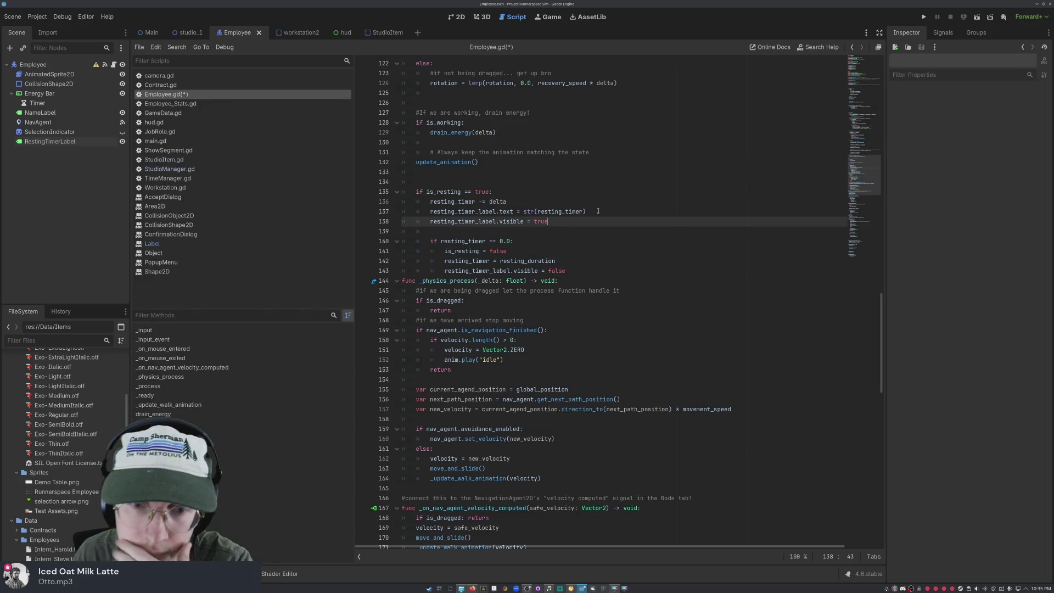
left_click(542, 231)
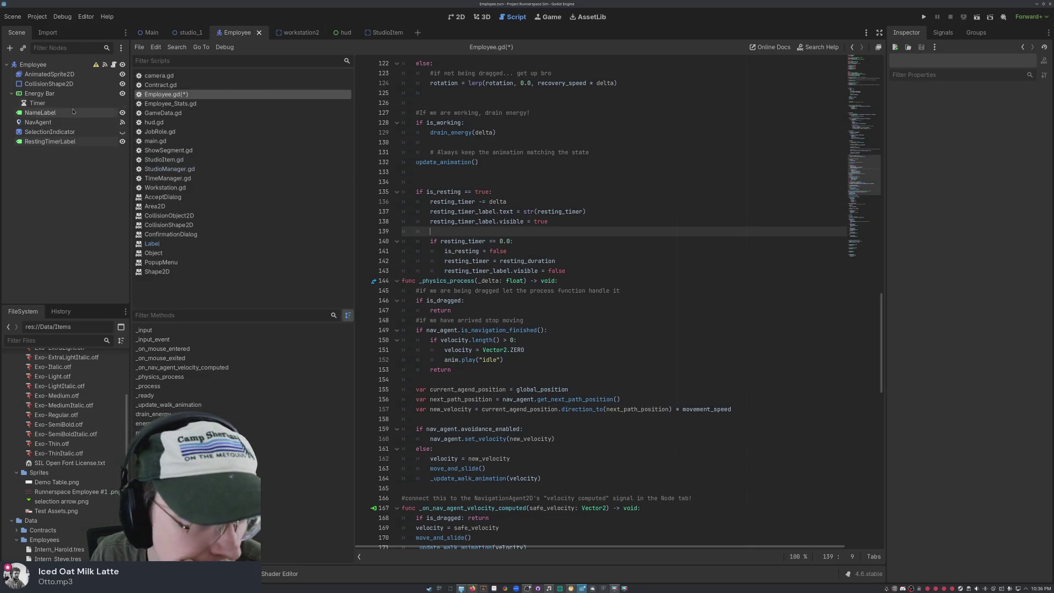
left_click(78, 92)
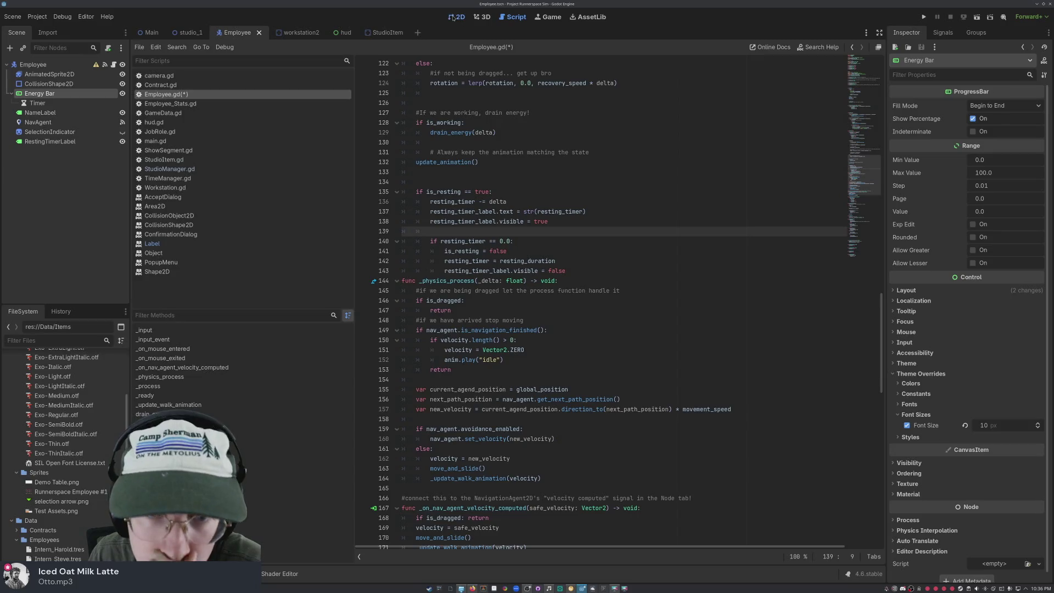
- In the 2D view, move RestingTimerLabel over the energy bar and set its text to 100.0
left_click(453, 17)
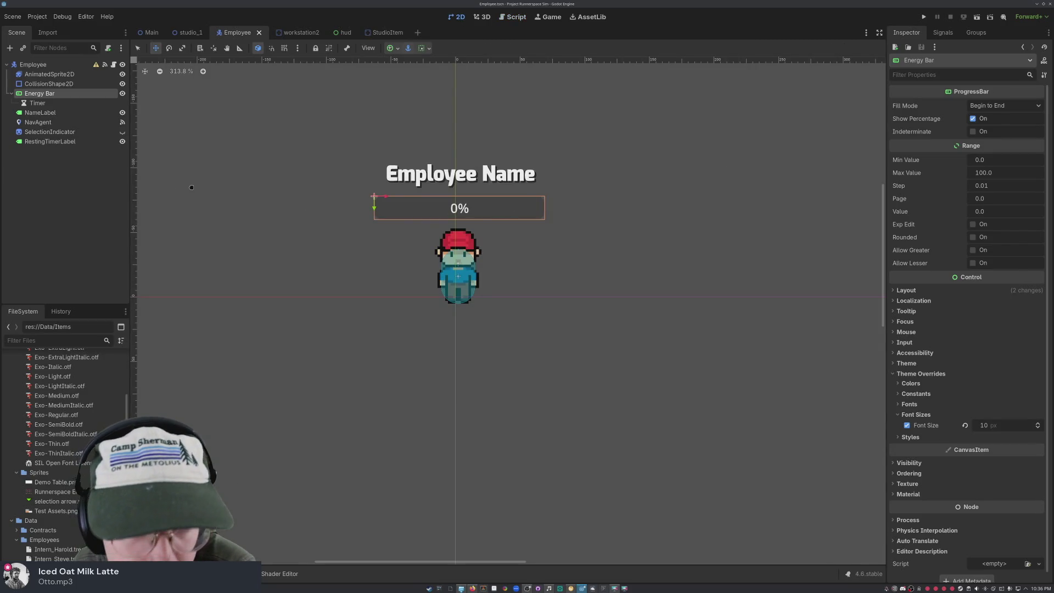
left_click(66, 141)
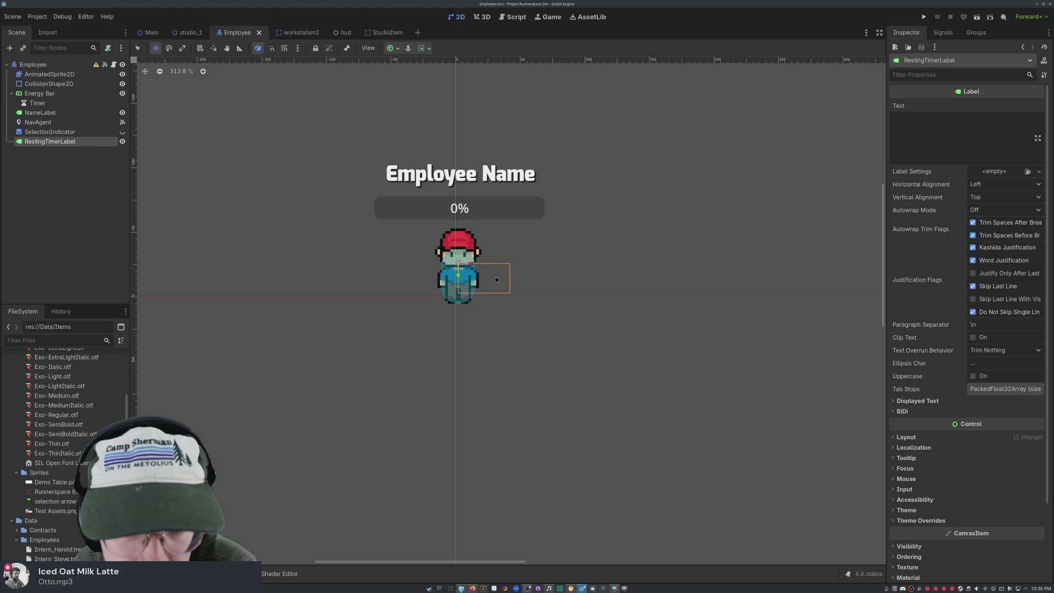
mouse_move(497, 280)
left_mouse_down()
mouse_move(483, 214)
mouse_move(469, 208)
left_mouse_up()
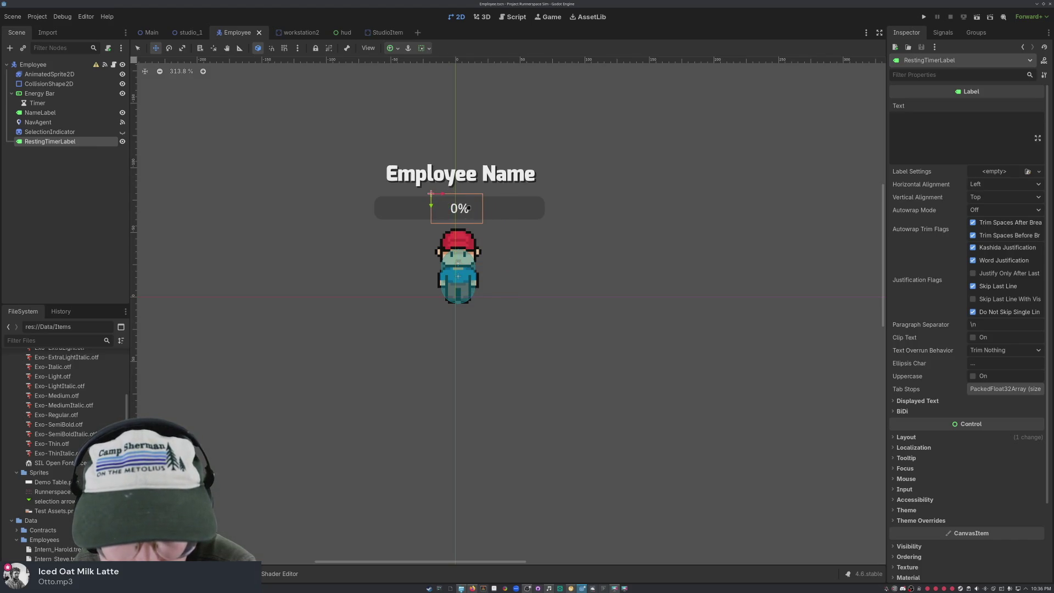
left_click(937, 135)
type("100.0")
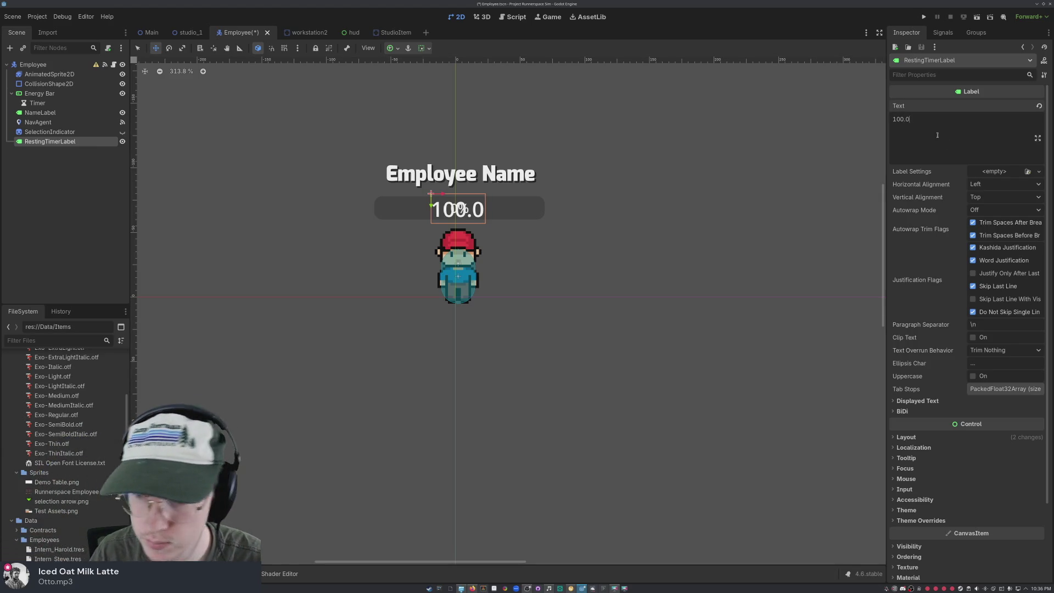
- Enable a Font Color theme override on the resting timer label
left_click(893, 520)
scroll(891, 407, "down", 3)
left_click(908, 387)
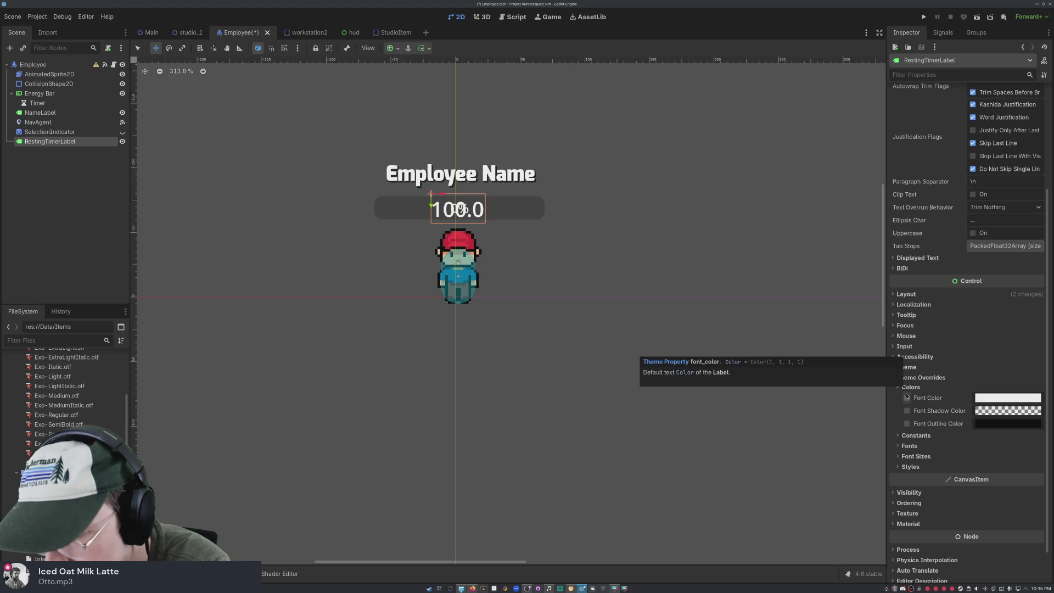
left_click(906, 398)
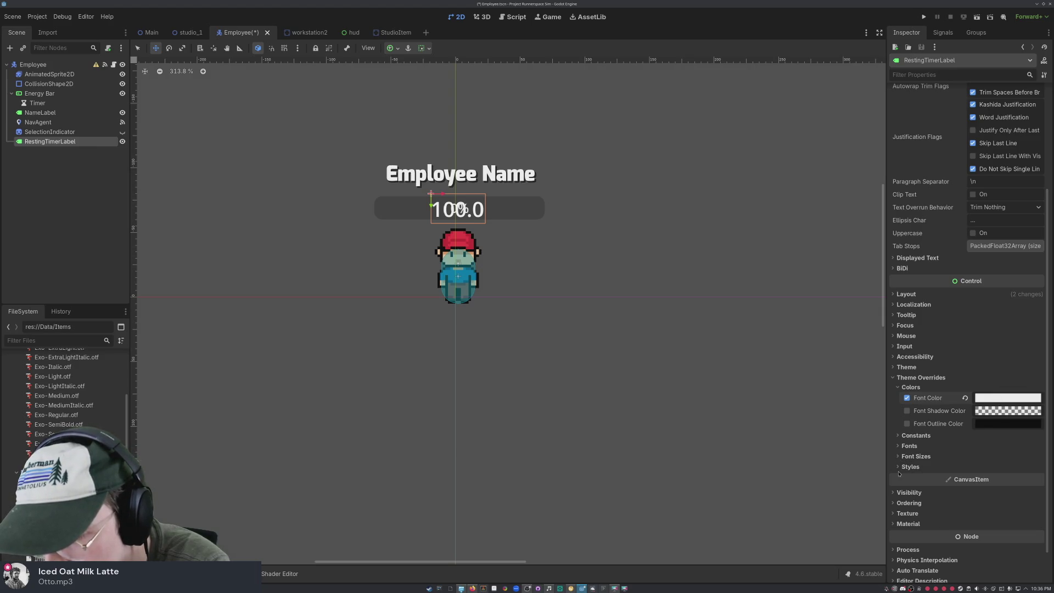
- Set the label's Normal style to a new StyleBoxFlat and expand its settings
left_click(906, 466)
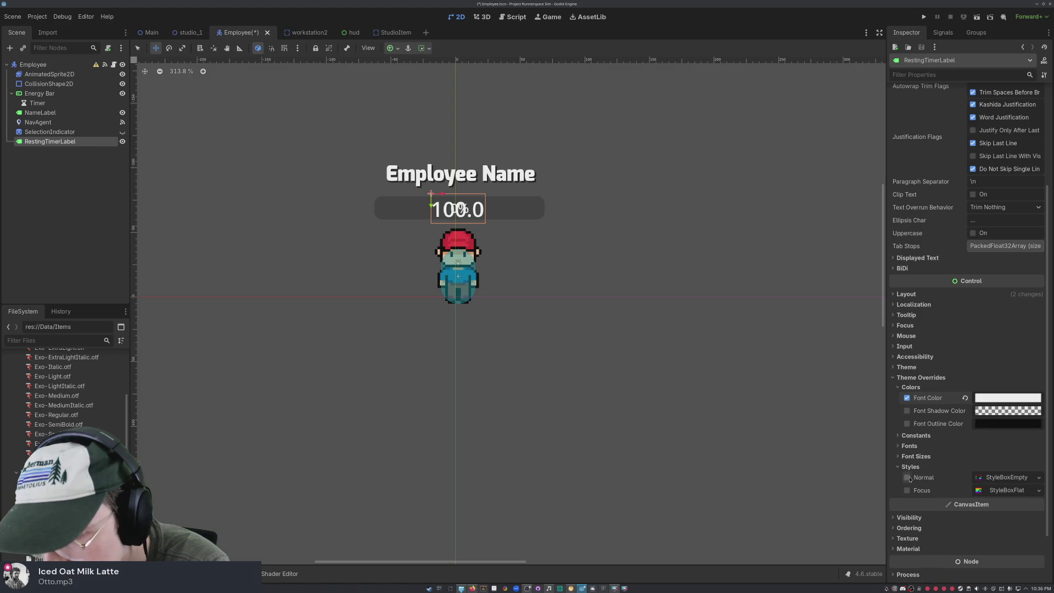
left_click(1038, 477)
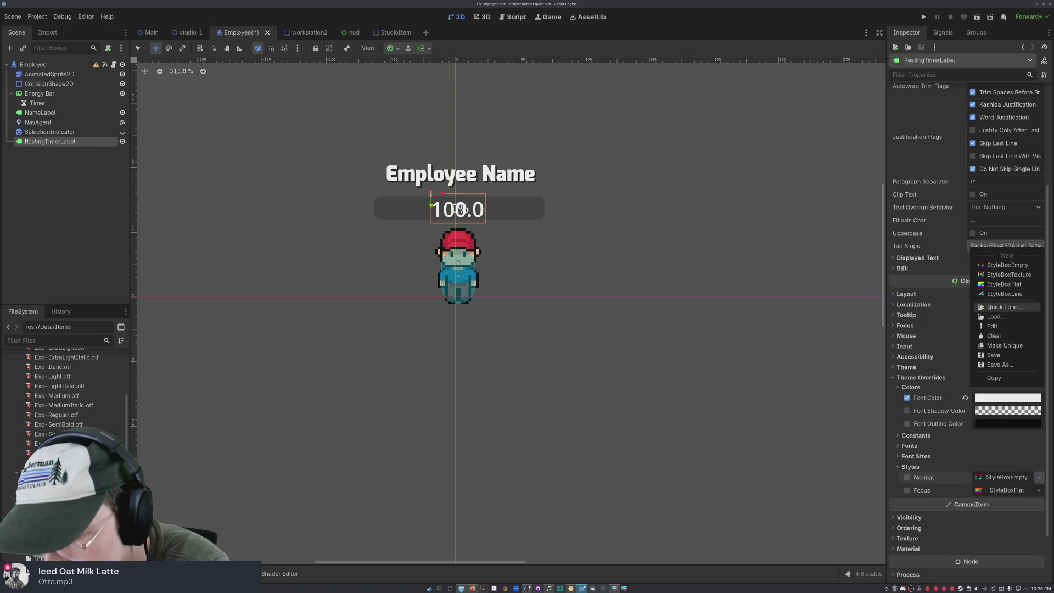
left_click(1013, 285)
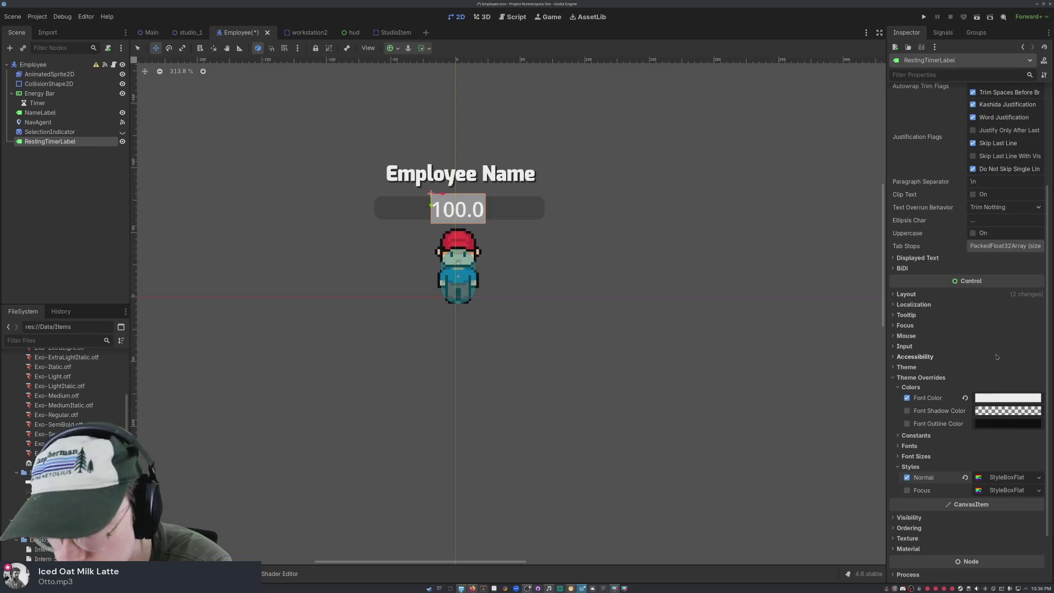
left_click(1002, 476)
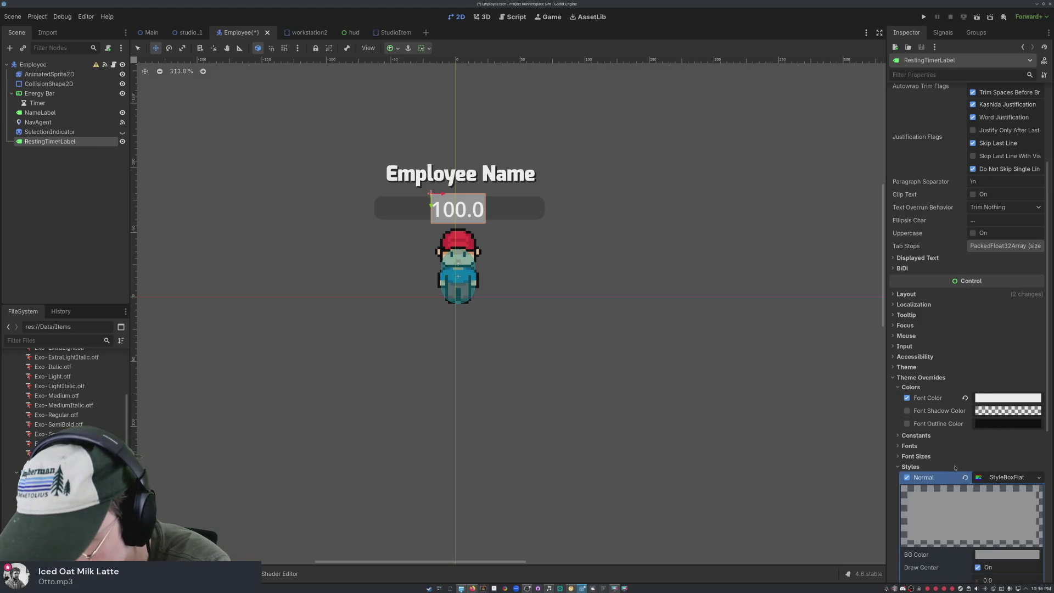
scroll(988, 328, "down", 5)
- Make the StyleBoxFlat background colour a fully saturated, bright red (e40000)
left_click(991, 310)
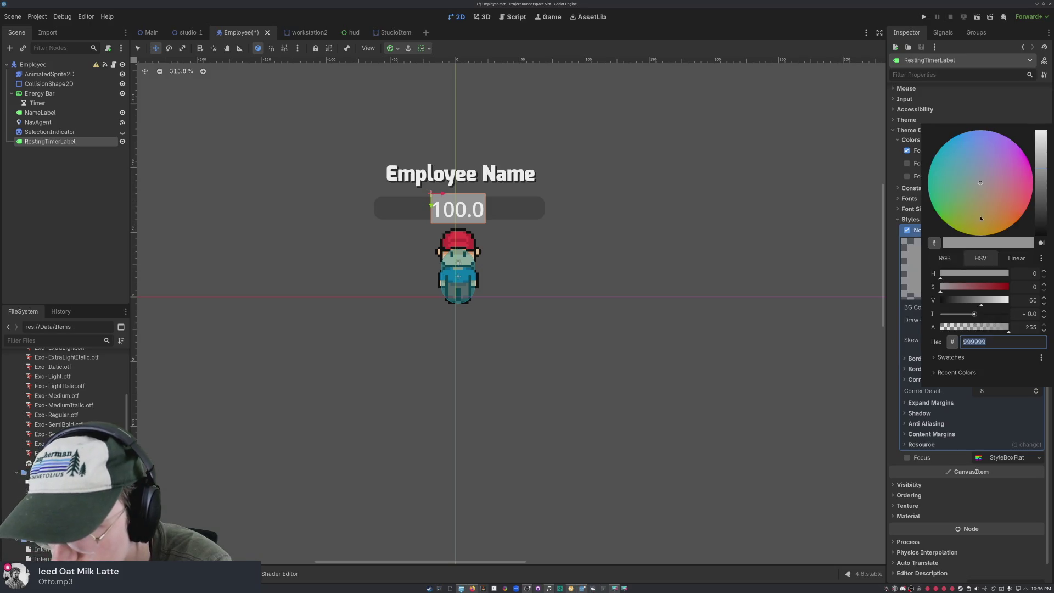
left_click_drag(996, 285, 1023, 290)
mouse_move(1015, 214)
left_mouse_down()
mouse_move(1032, 187)
mouse_move(1050, 246)
mouse_move(1032, 211)
left_mouse_up()
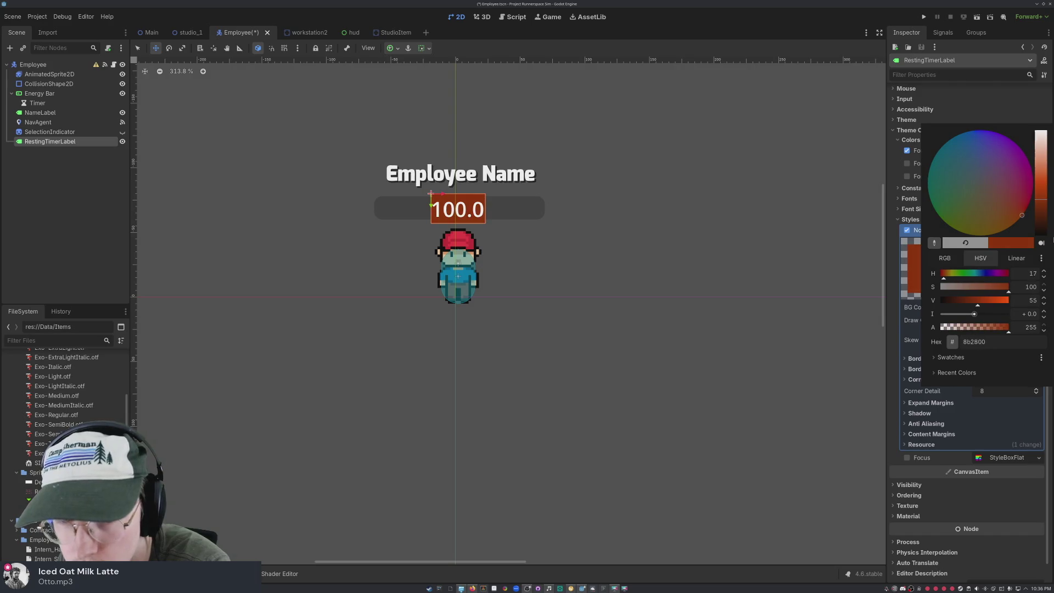
left_click(981, 301)
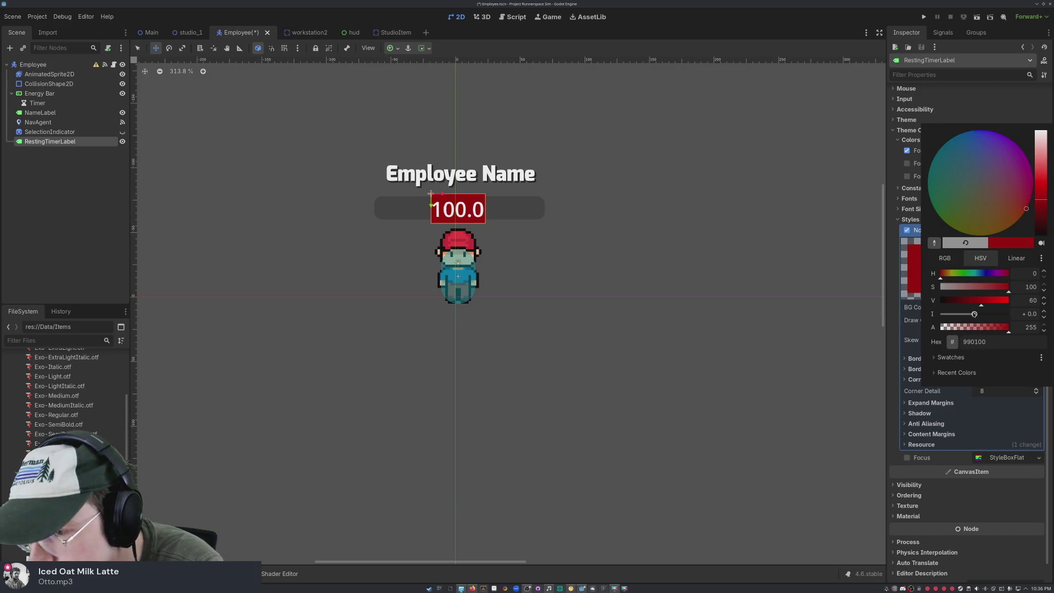
left_click_drag(975, 314, 979, 312)
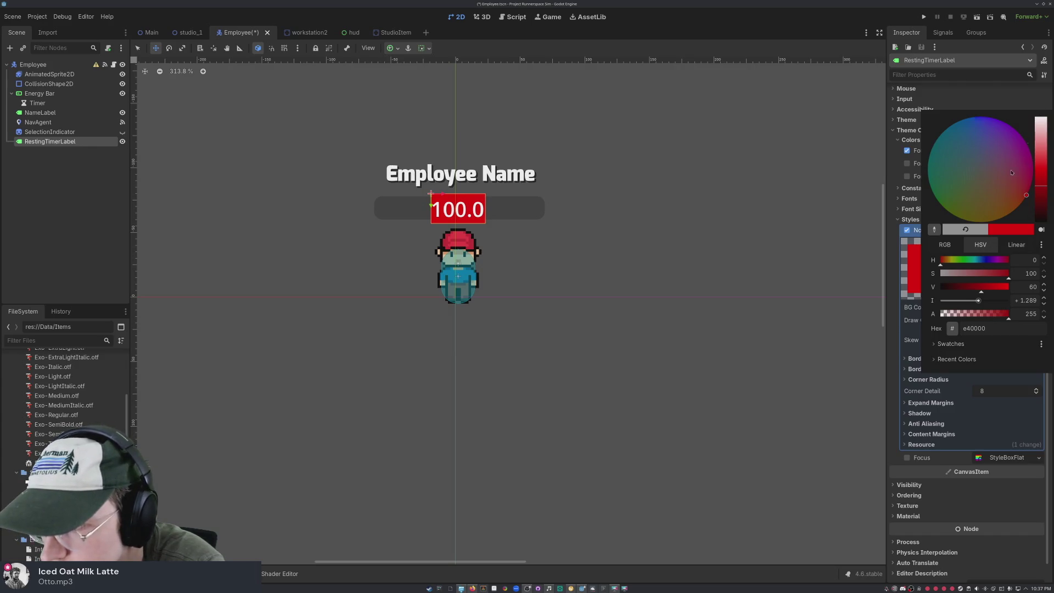
left_click(821, 355)
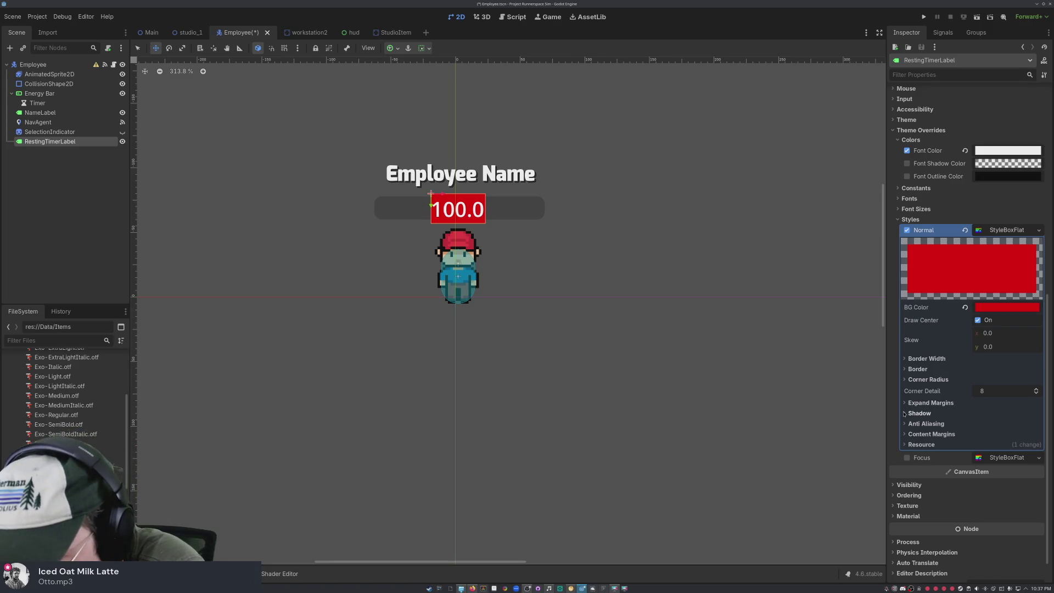
- Expand the StyleBoxFlat shadow settings and set the shadow size to 3 px
left_click(906, 414)
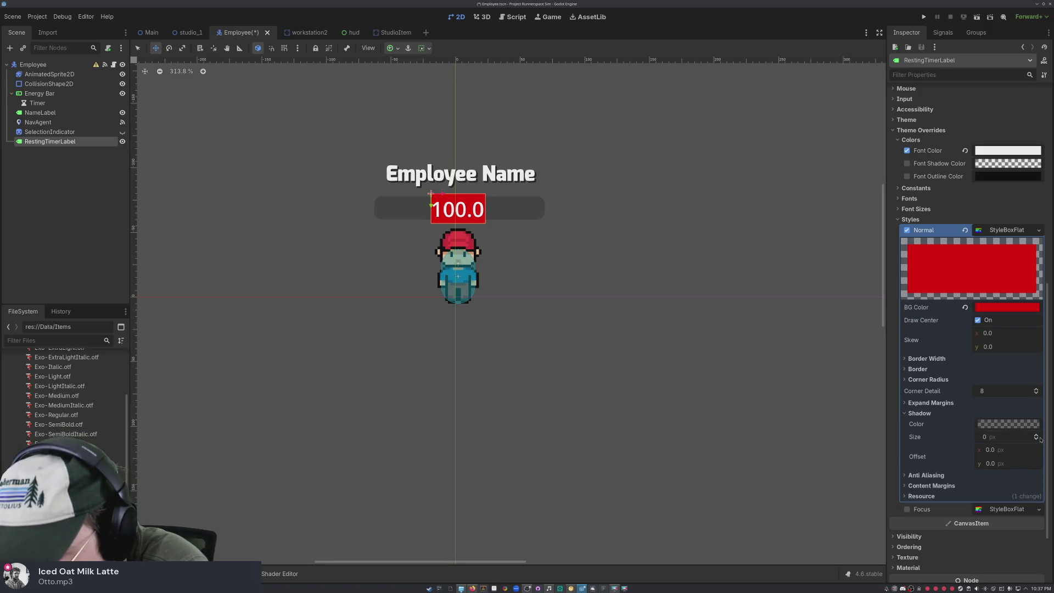
left_click(1023, 425)
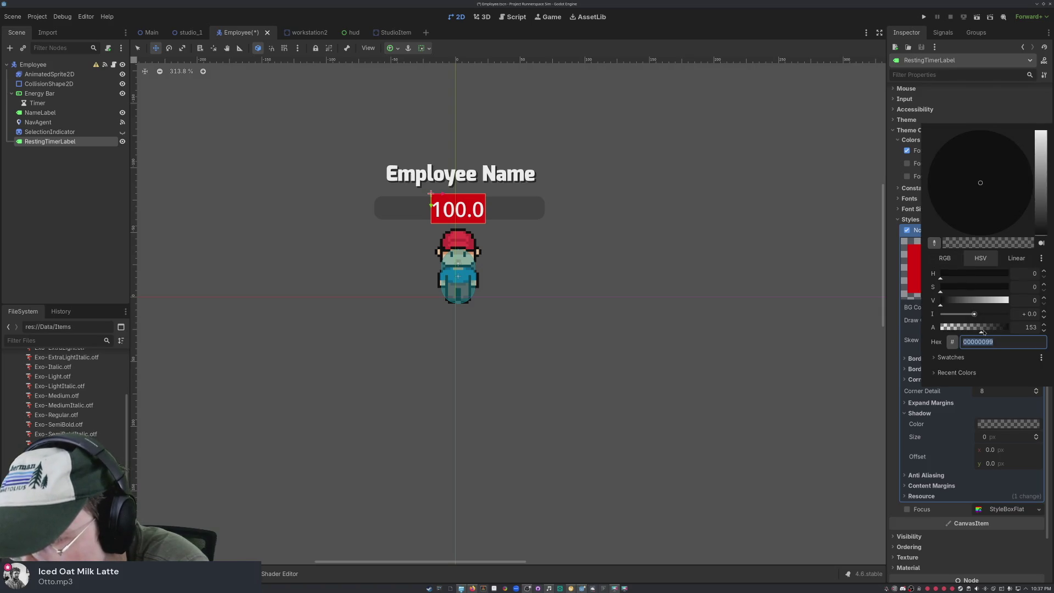
left_click(1038, 436)
triple_click(1036, 435)
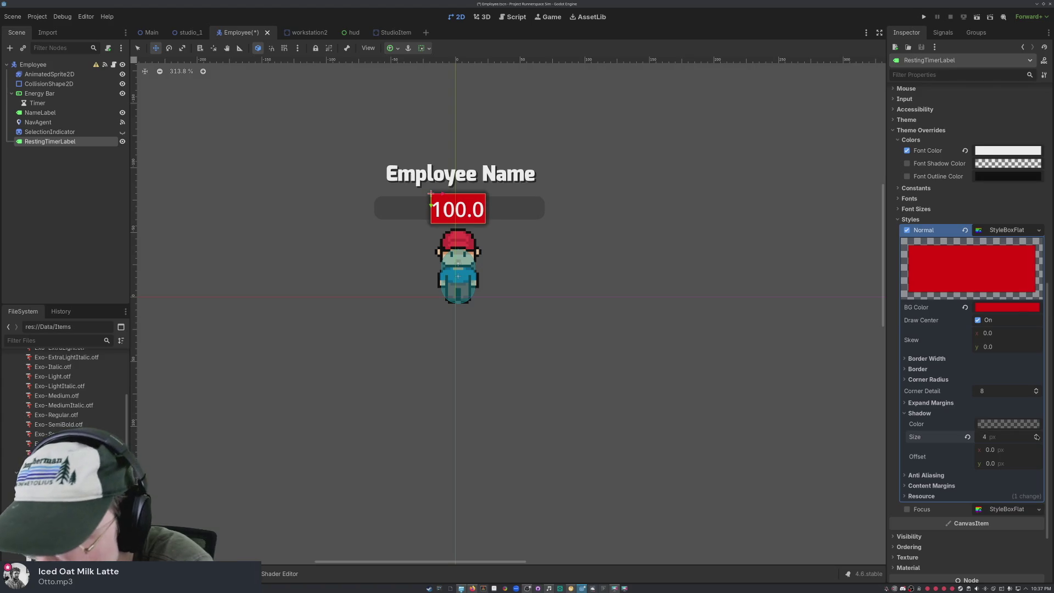
left_click(1036, 439)
left_click(1036, 440)
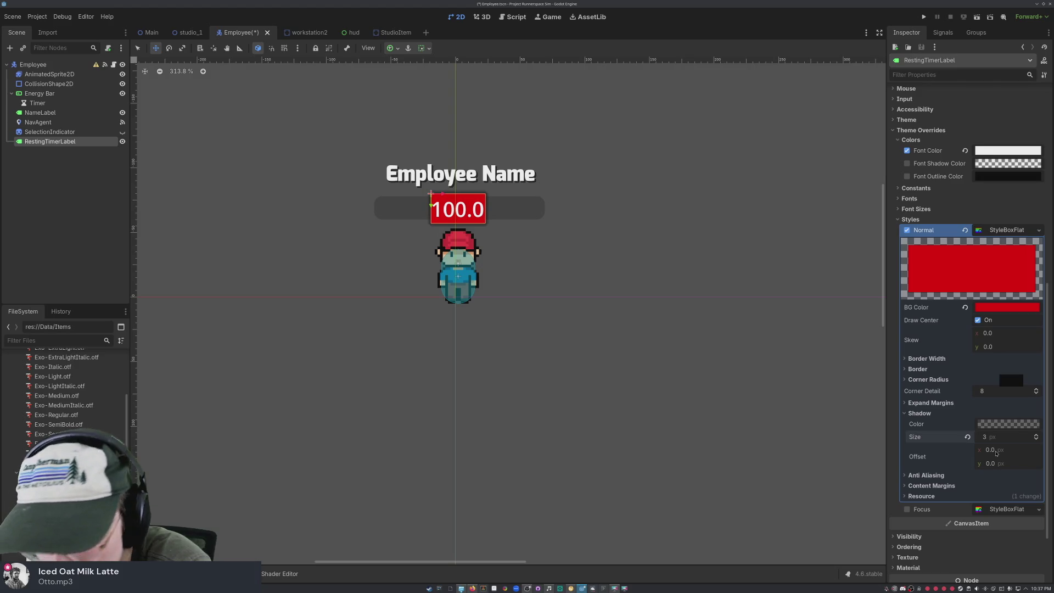
- Set the shadow offset to 2 horizontally and 2 vertically
left_click_drag(997, 454, 1006, 454)
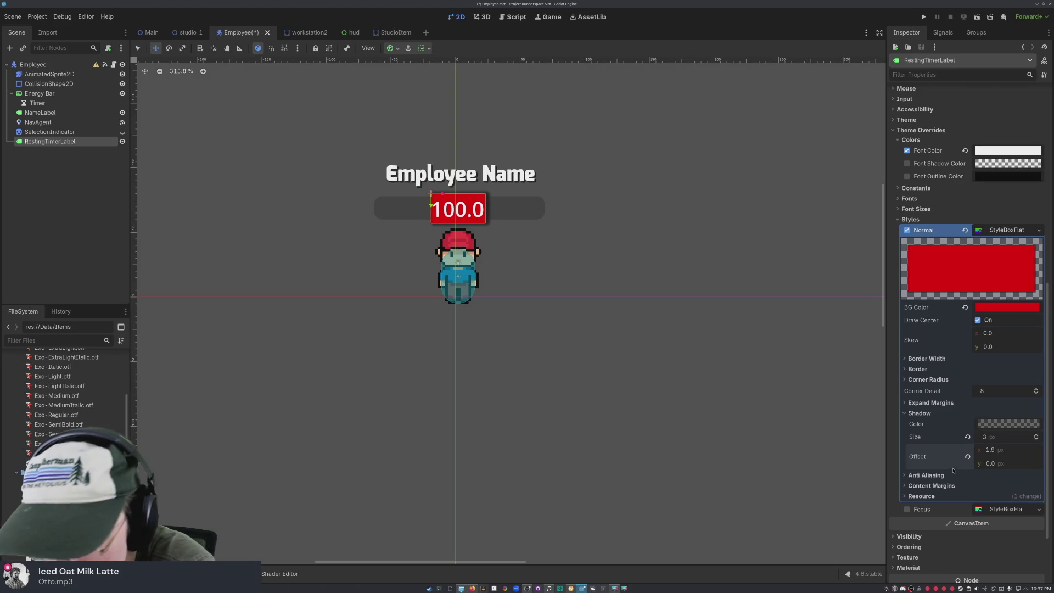
left_click(990, 449)
type("2")
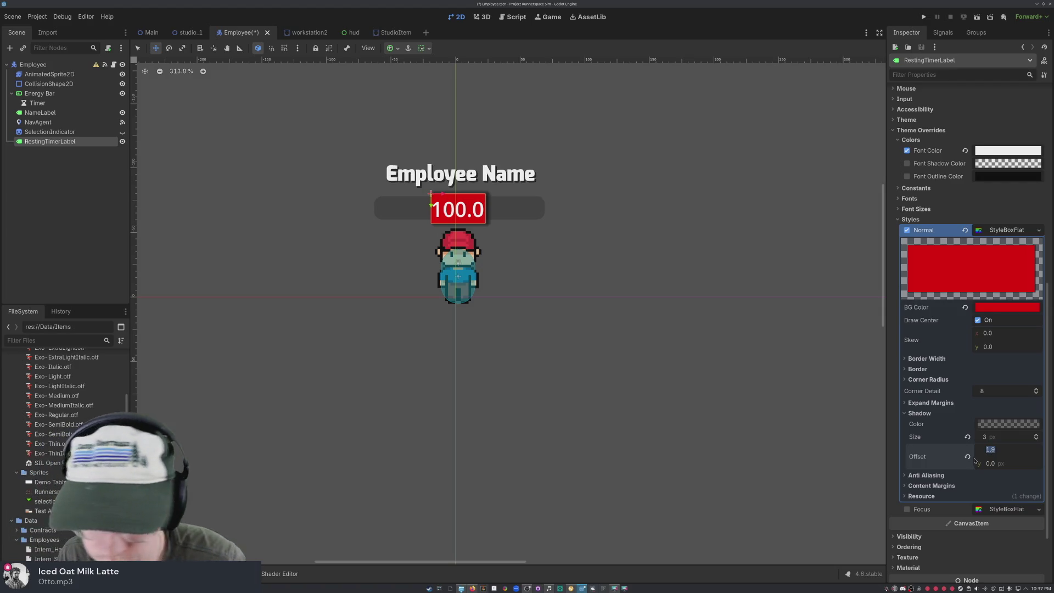
key("Return")
left_click(990, 463)
type("2")
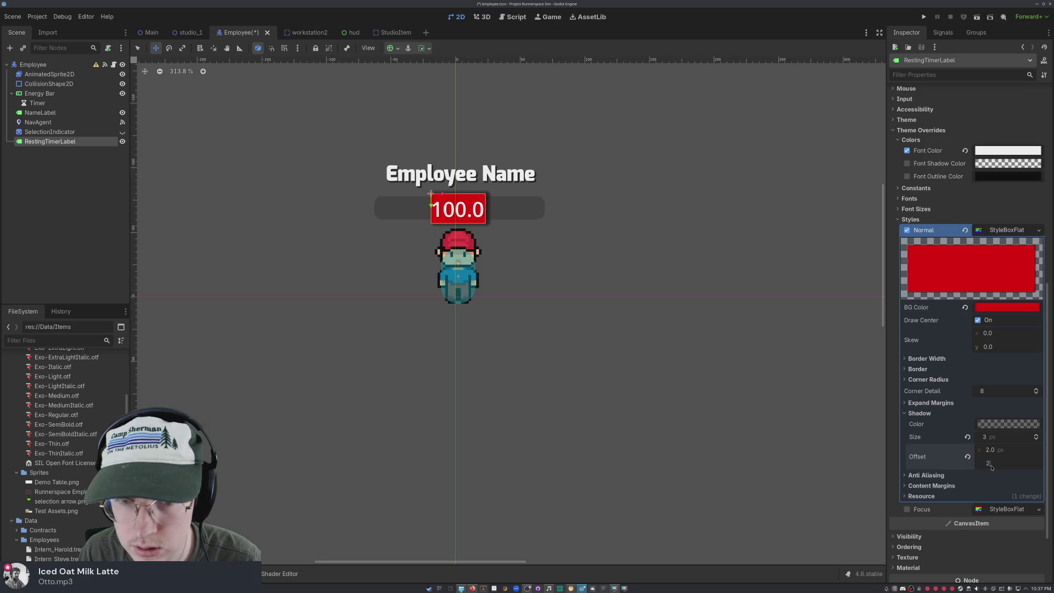
key("Return")
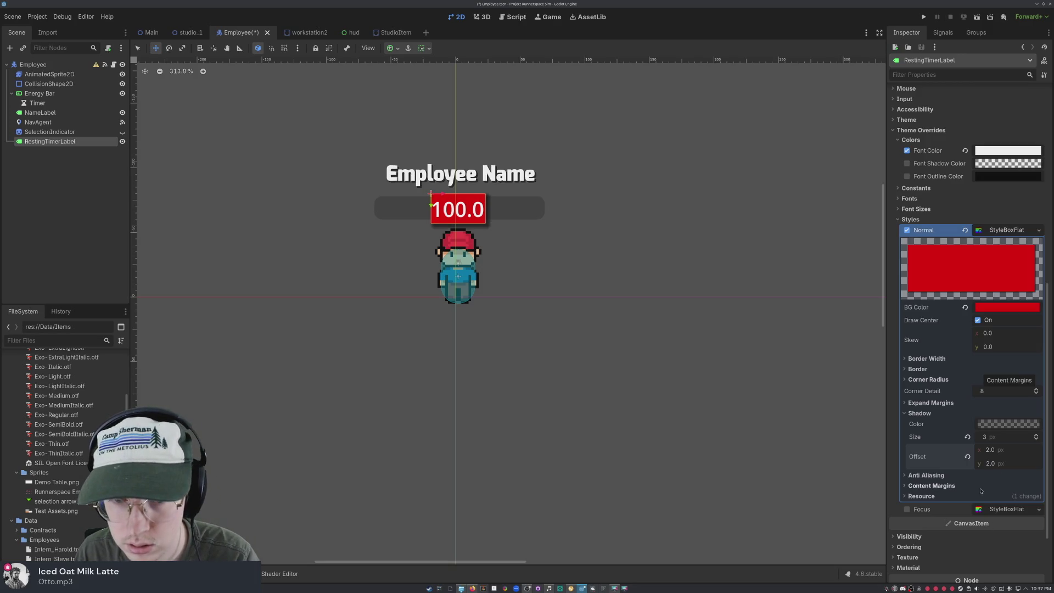
scroll(546, 252, "down", 6)
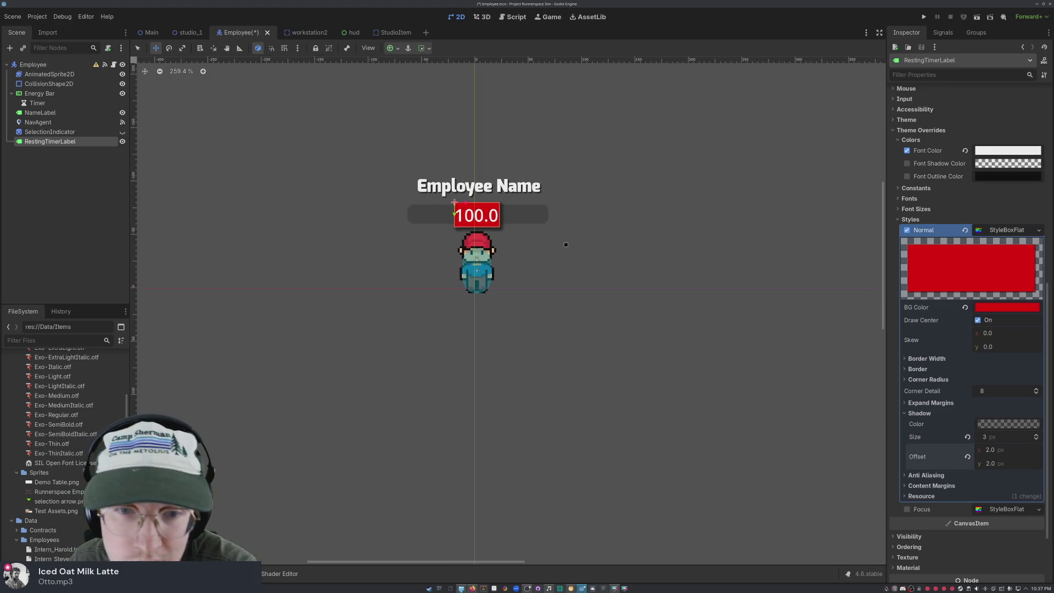
scroll(493, 237, "up", 5)
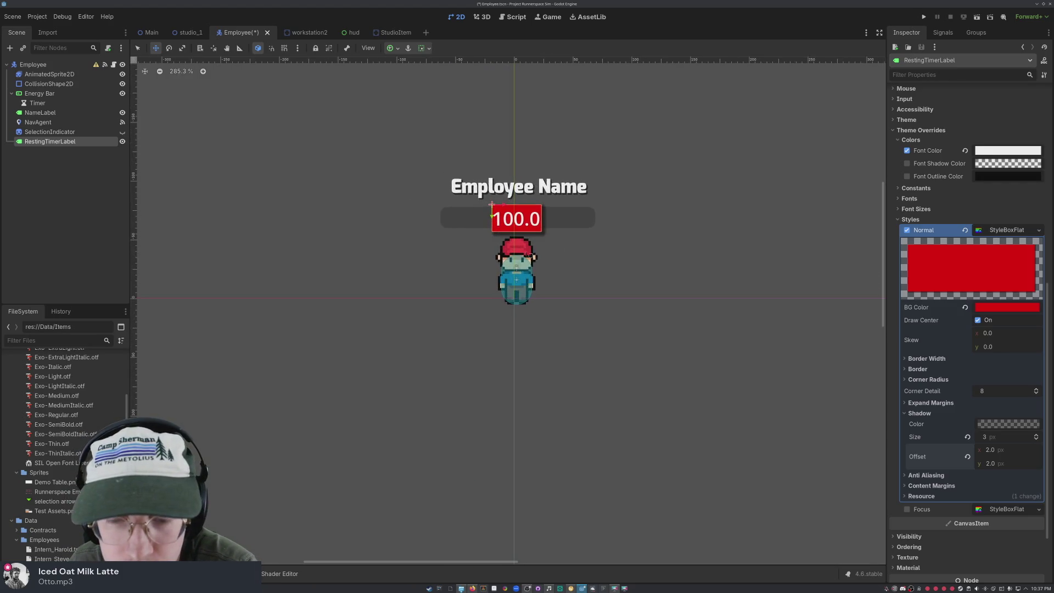
left_click_drag(637, 271, 581, 275)
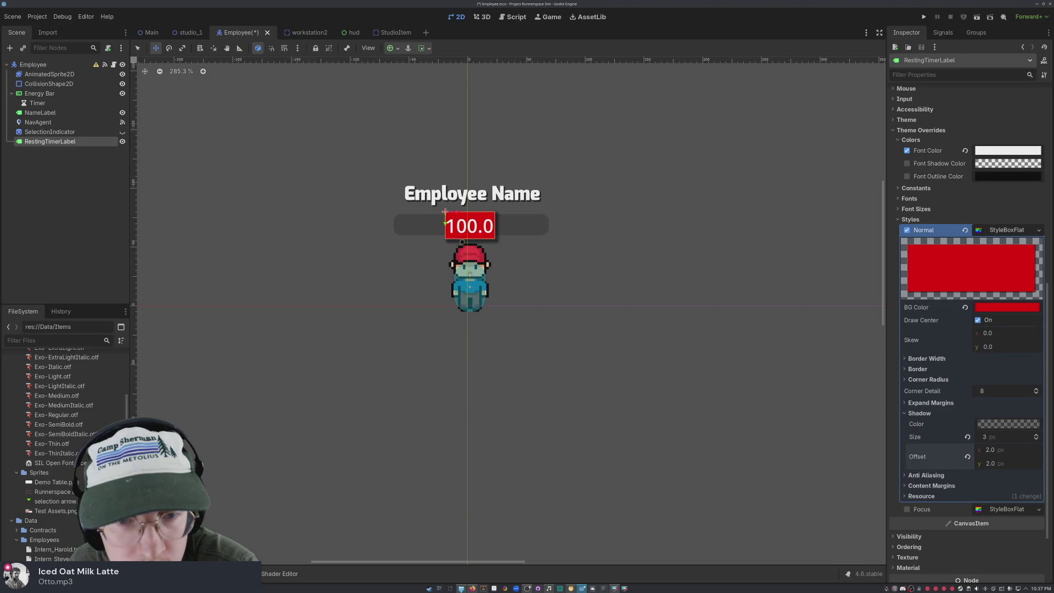
scroll(483, 307, "down", 1)
scroll(495, 289, "down", 2)
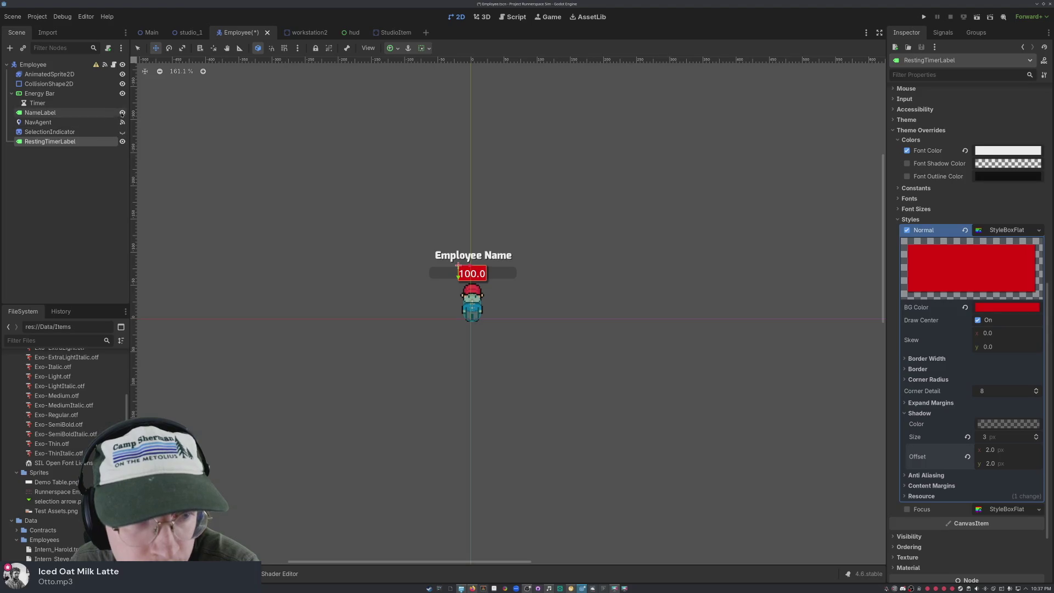
left_click(123, 93)
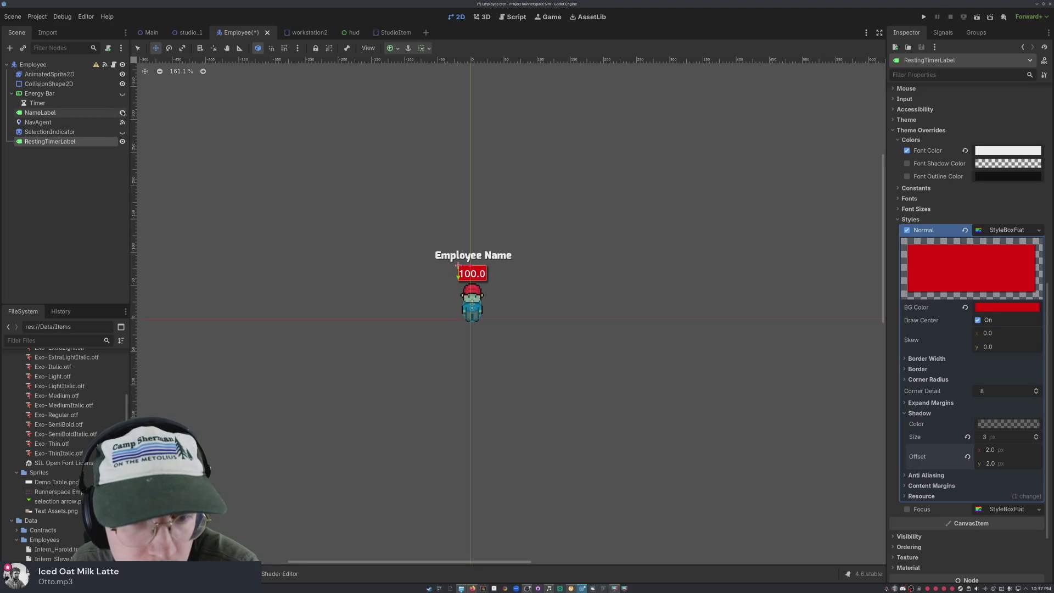
left_click(122, 142)
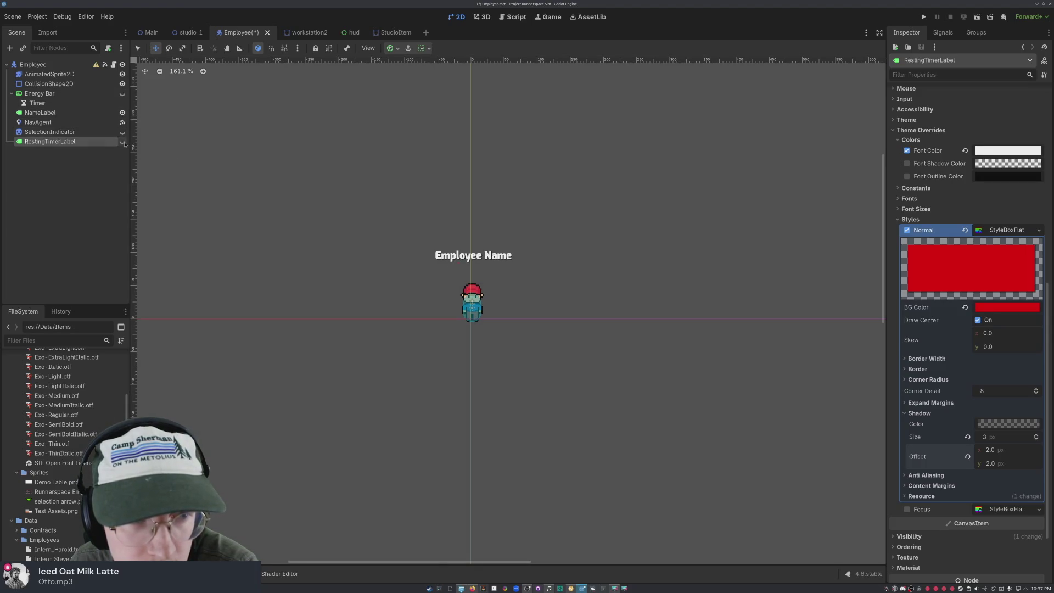
left_click(122, 94)
left_click(122, 93)
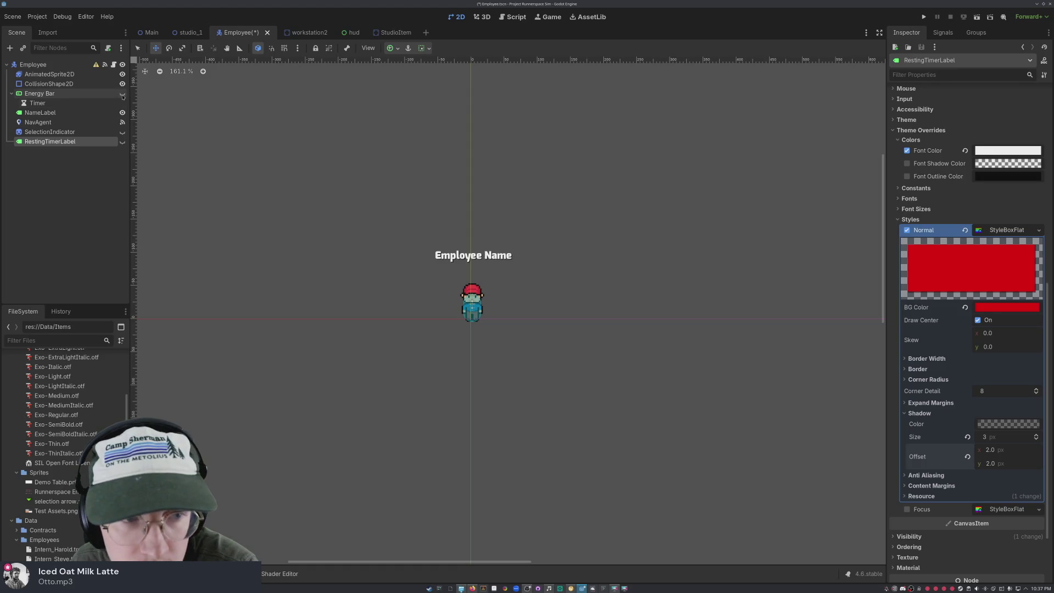
left_click(123, 142)
left_click(122, 93)
left_click(122, 142)
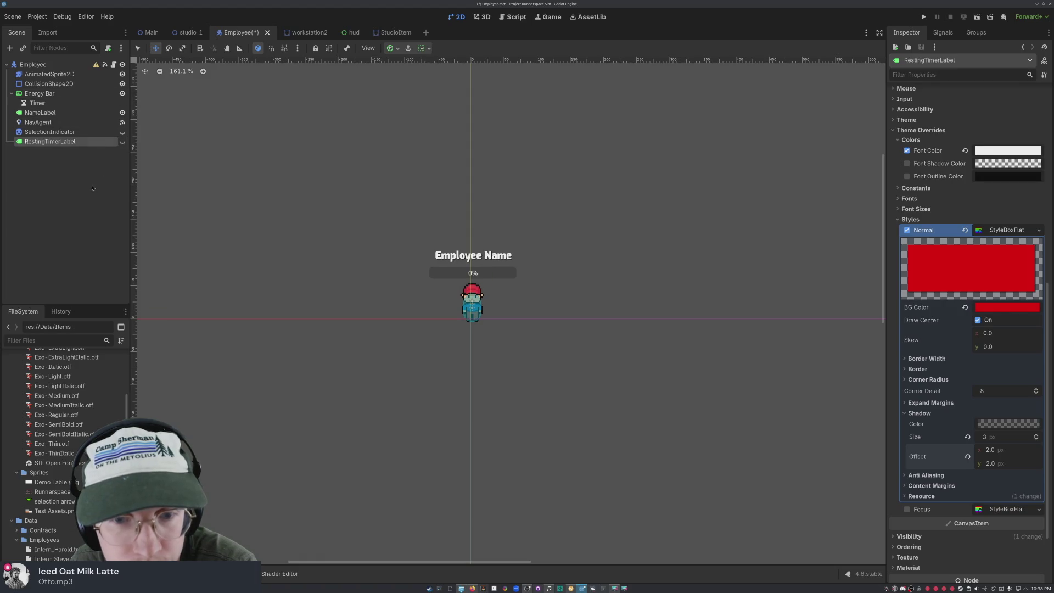
left_click(105, 185)
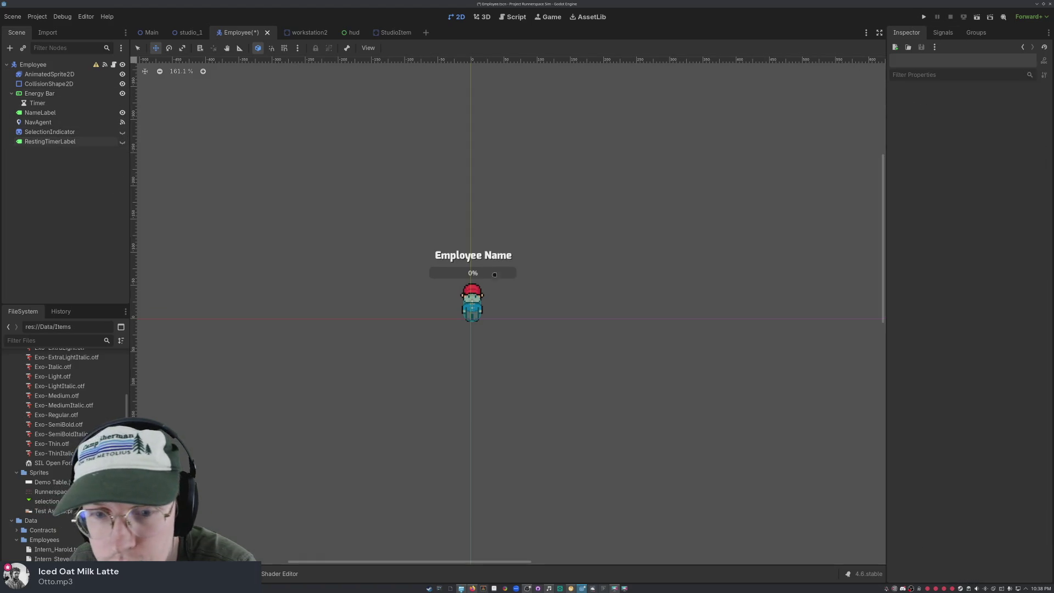
left_click(55, 113)
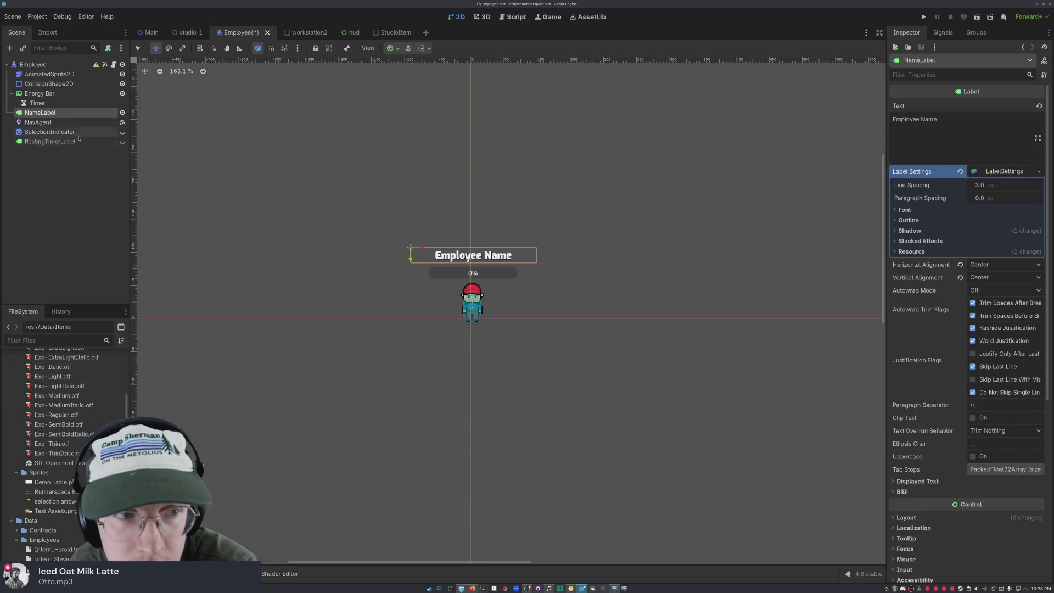
left_click(121, 142)
key("q")
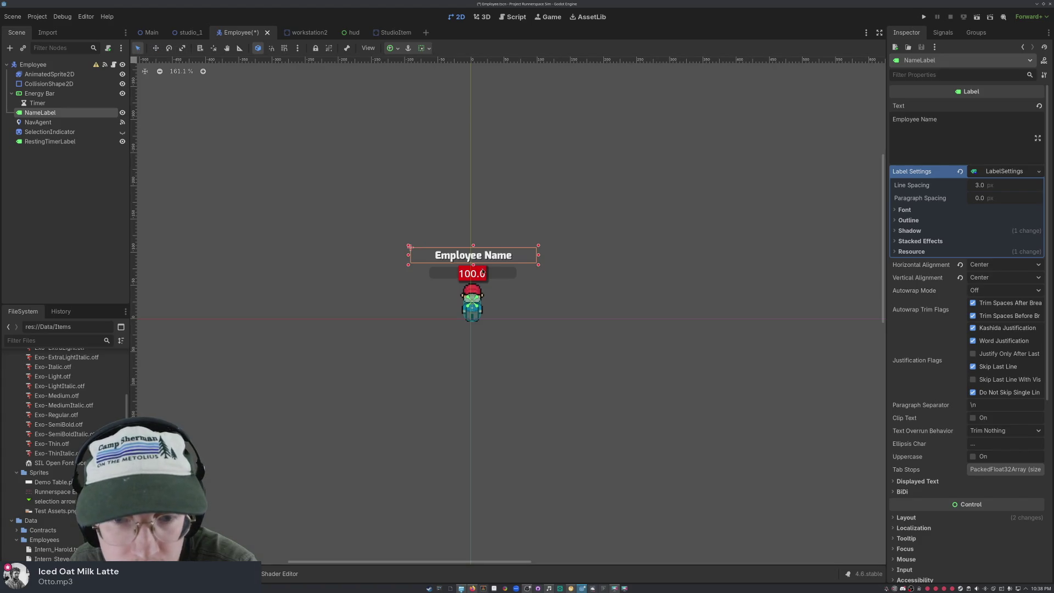
left_click(481, 272)
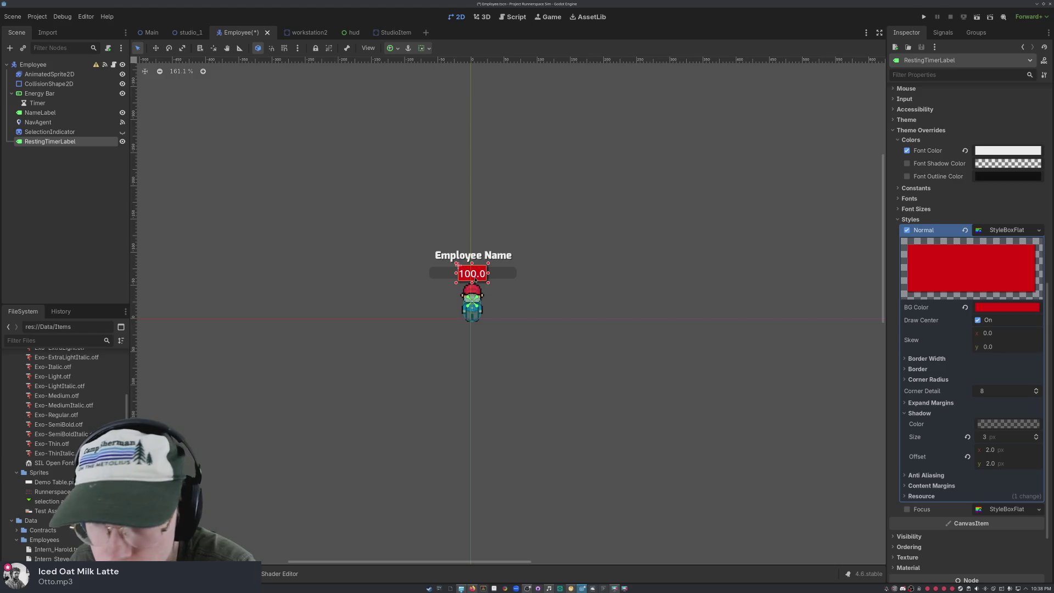
- Widen the red label to the energy bar's width and set Horizontal Alignment to Center
mouse_move(489, 274)
left_mouse_down()
mouse_move(519, 273)
mouse_move(428, 274)
left_mouse_up()
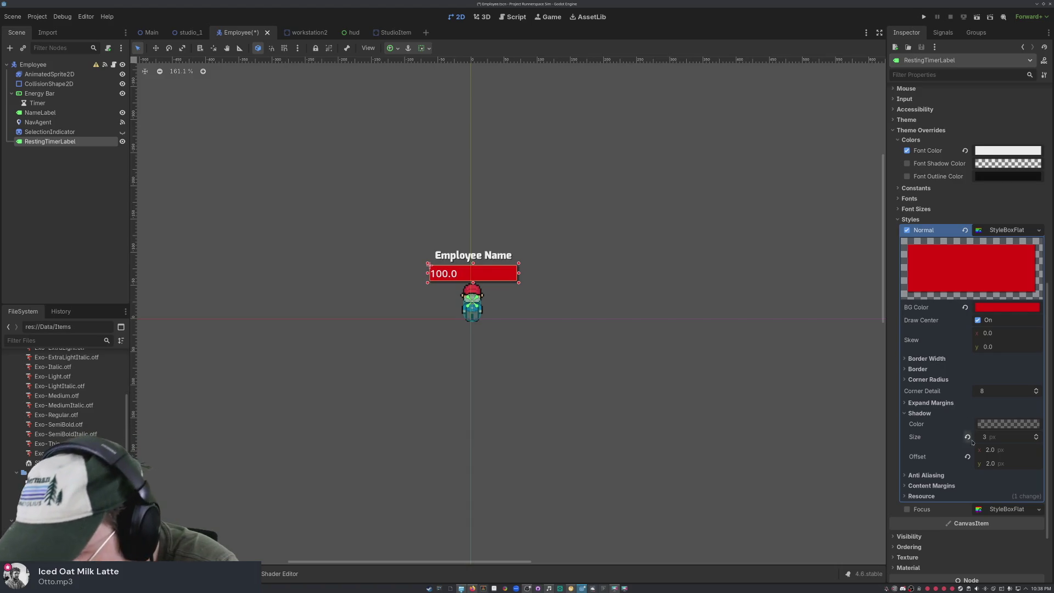
scroll(944, 165, "up", 10)
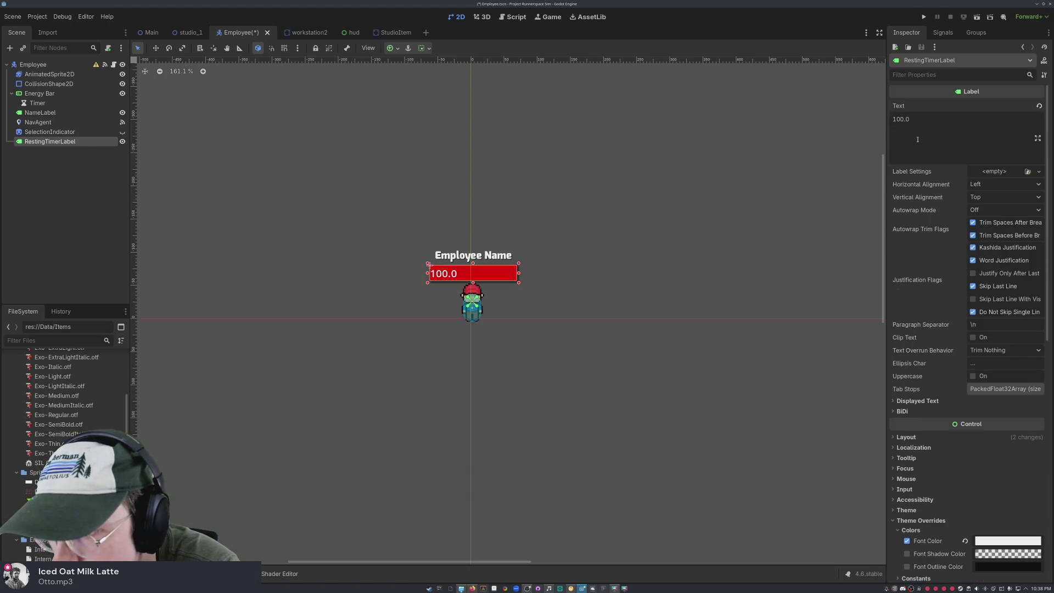
left_click(988, 185)
left_click(991, 213)
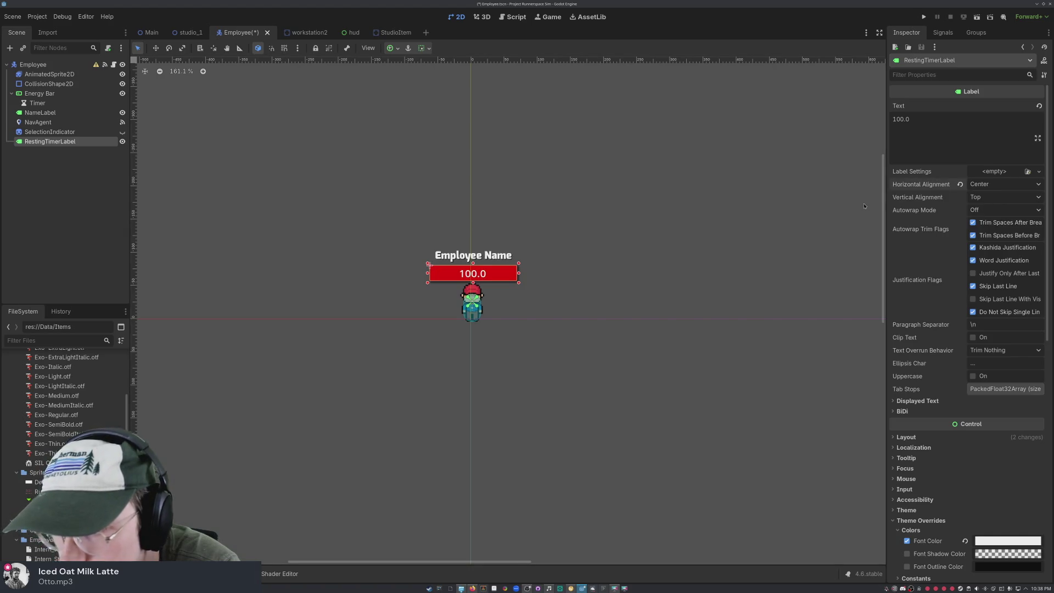
- Collapse Styles and enable a Font Size override of 14 px on RestingTimerLabel
scroll(947, 366, "down", 10)
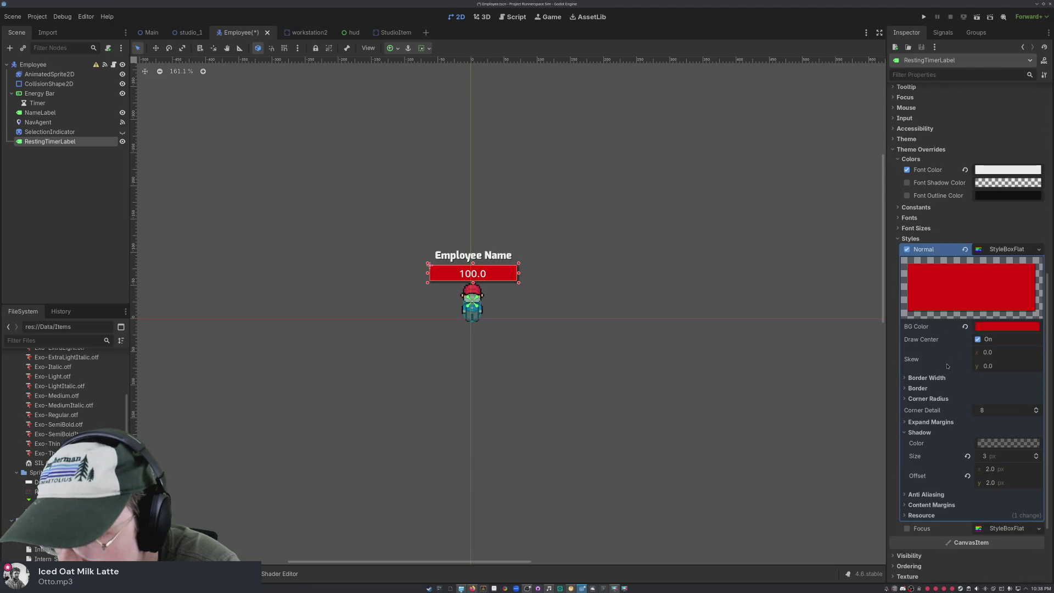
scroll(946, 366, "down", 3)
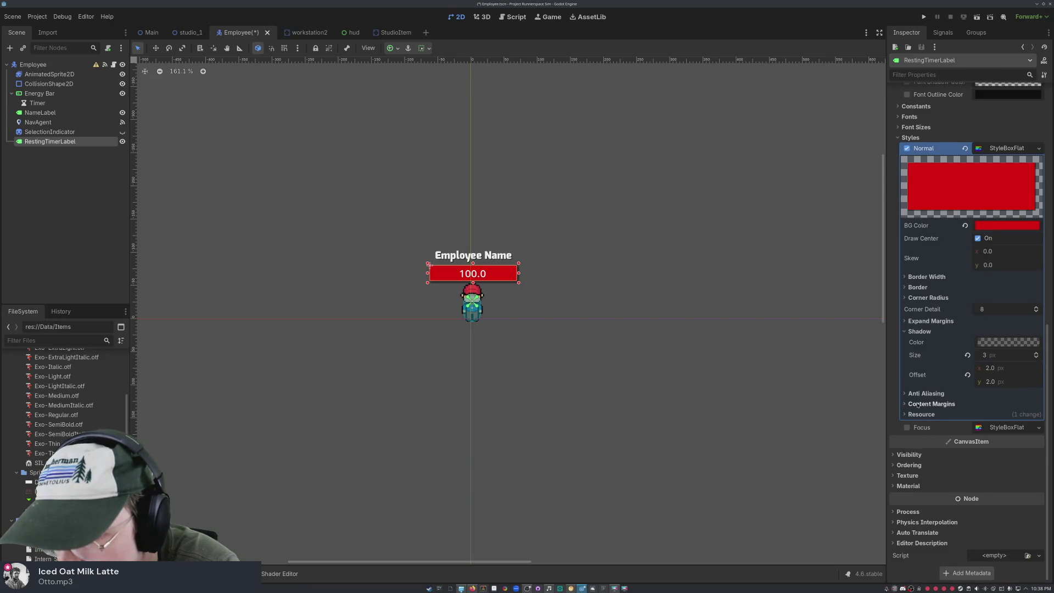
left_click(901, 138)
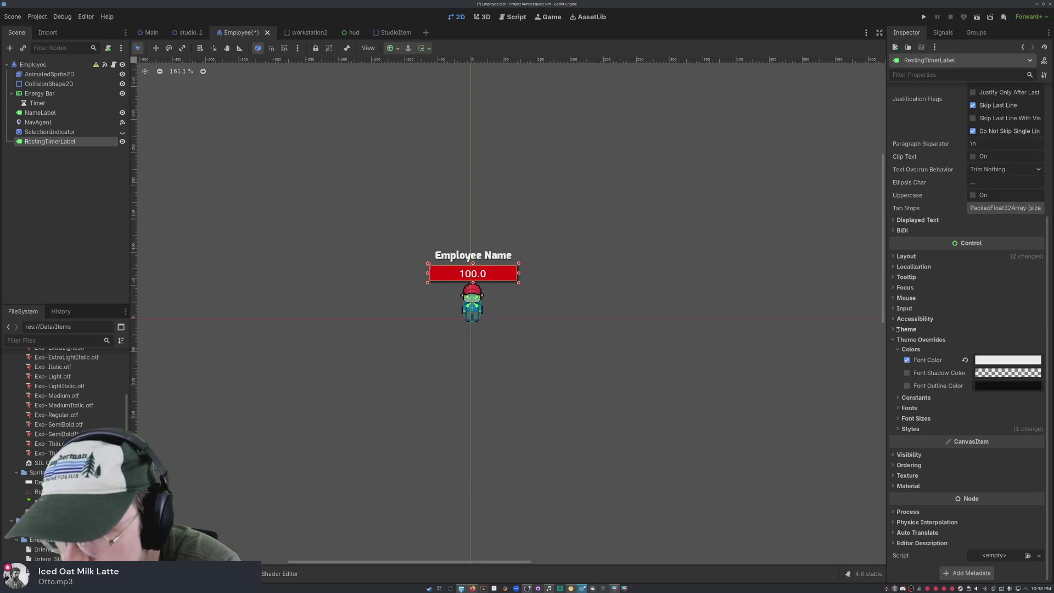
left_click(902, 421)
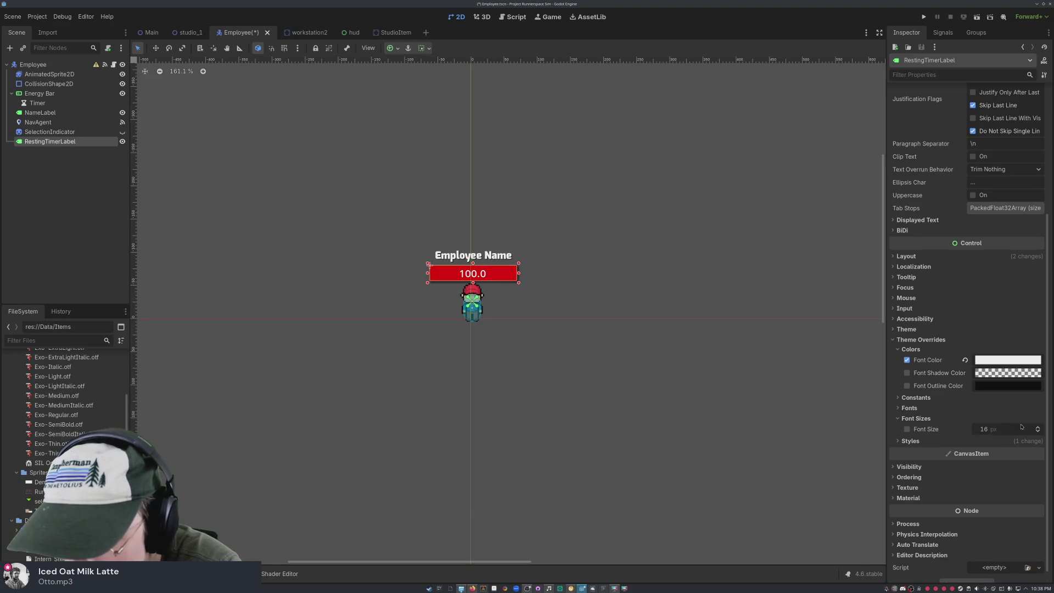
left_click(1037, 431)
left_click(1038, 431)
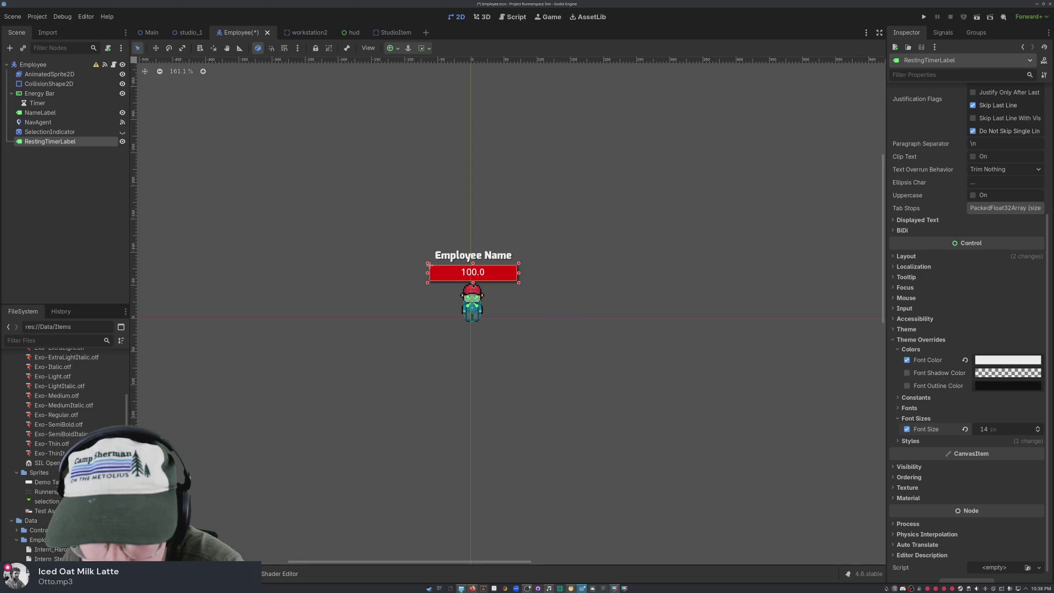
left_click(560, 302)
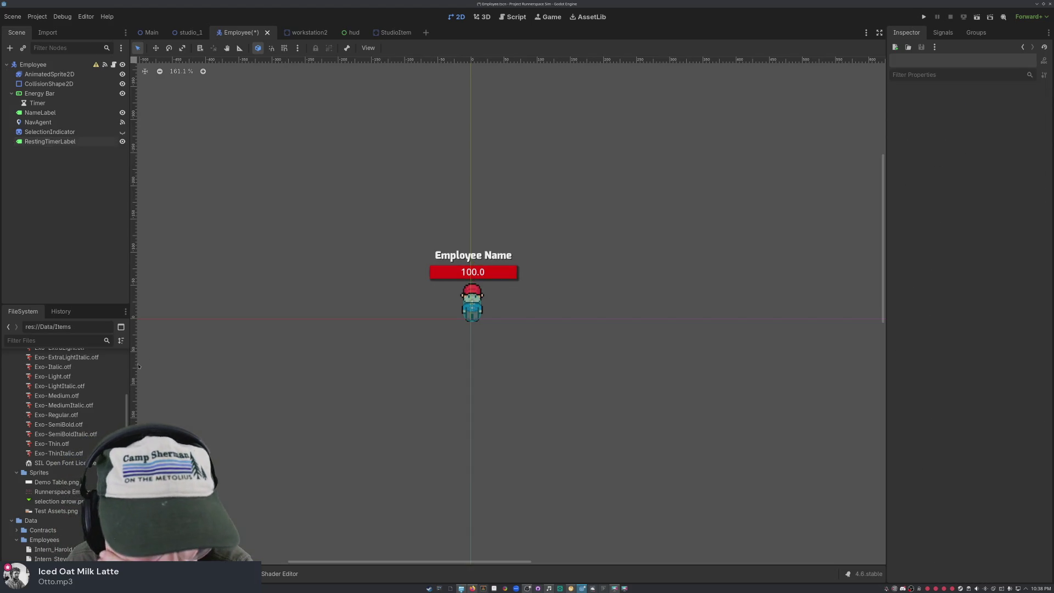
left_click(123, 142)
- Make RestingTimerLabel visible, save the Employee scene, and switch to Employee.gd
left_click(123, 143)
left_click(123, 143)
left_click(123, 142)
left_click(123, 142)
left_click(125, 144)
left_click(124, 144)
left_click(125, 144)
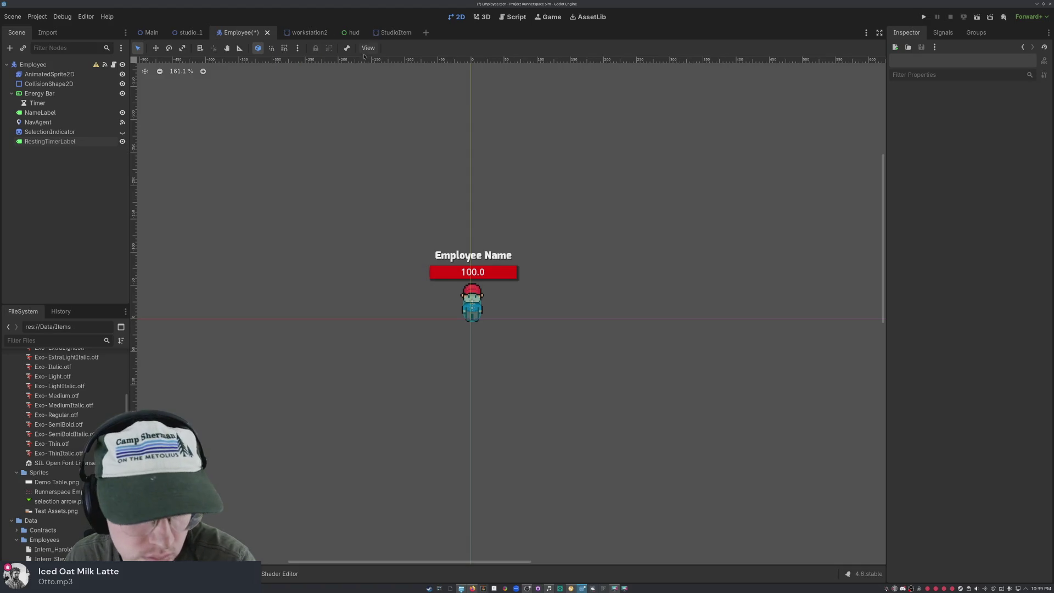
key("ctrl+s")
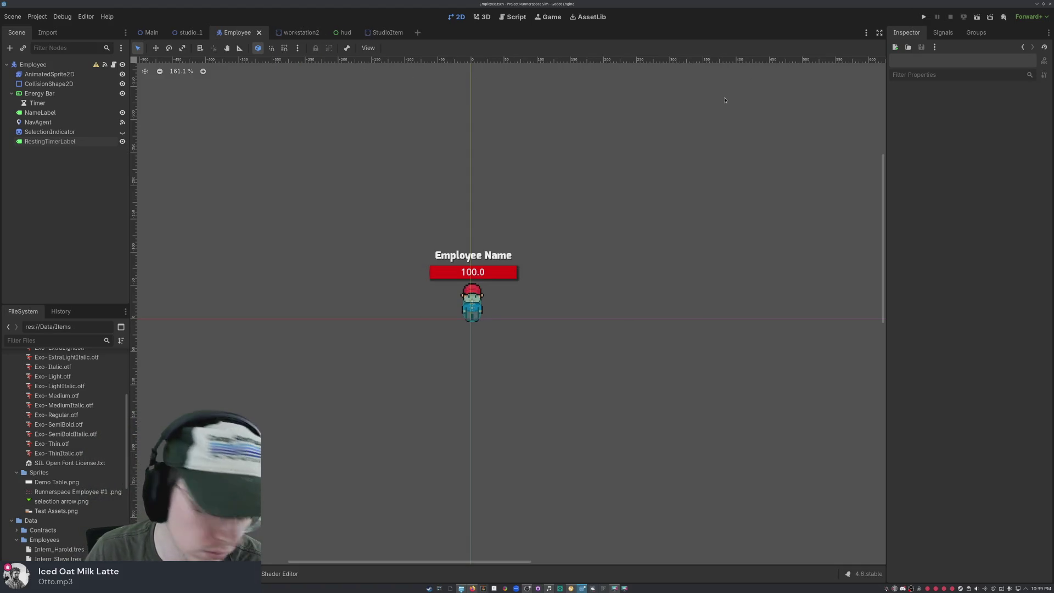
left_click(513, 17)
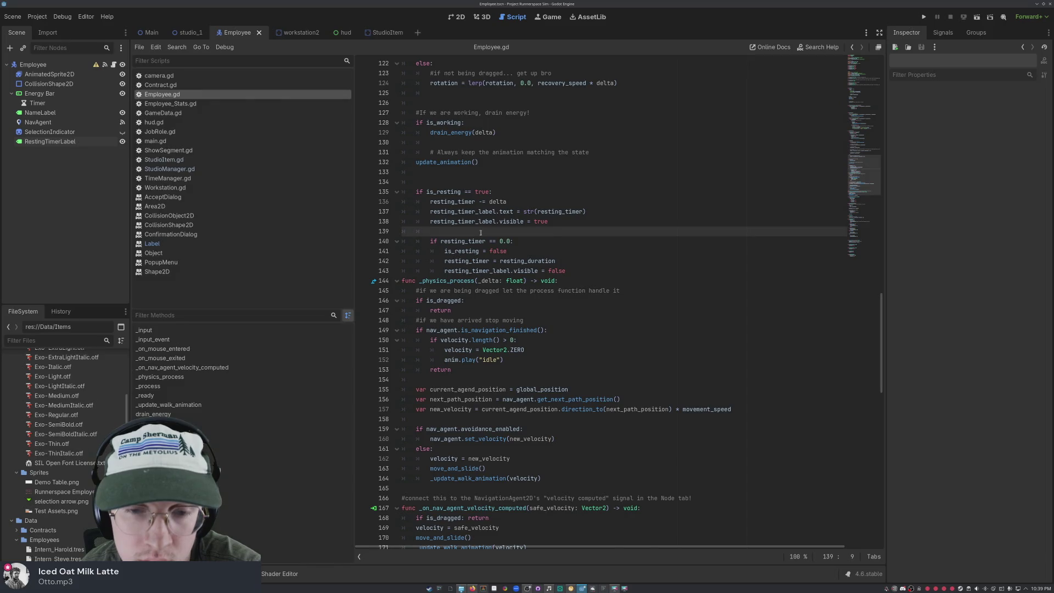
- Add 'energy_bar.visible = false' on line 139 in the resting block
left_click(580, 269)
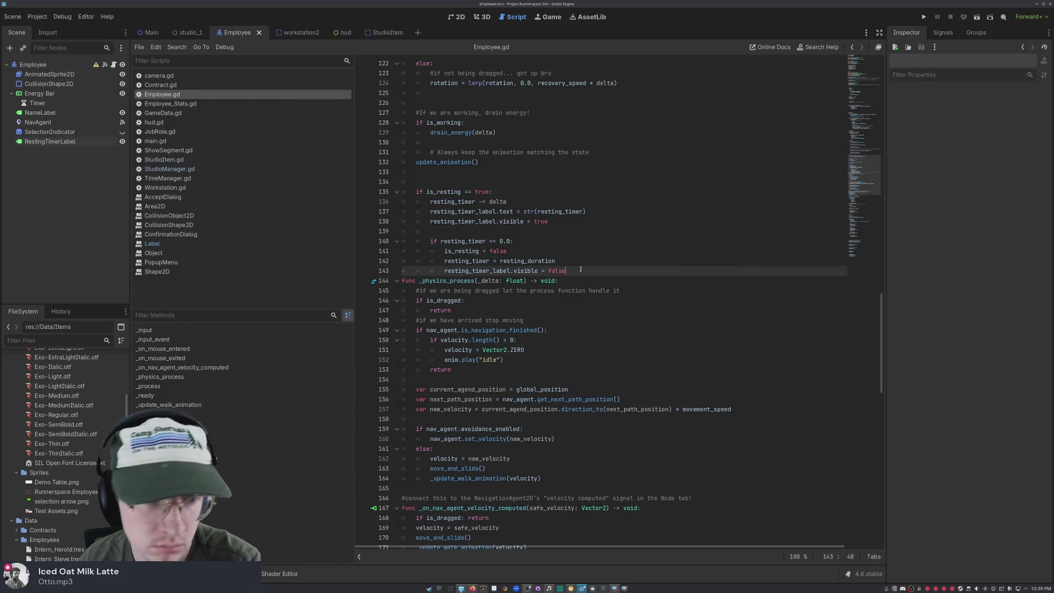
left_click(517, 225)
left_click(485, 235)
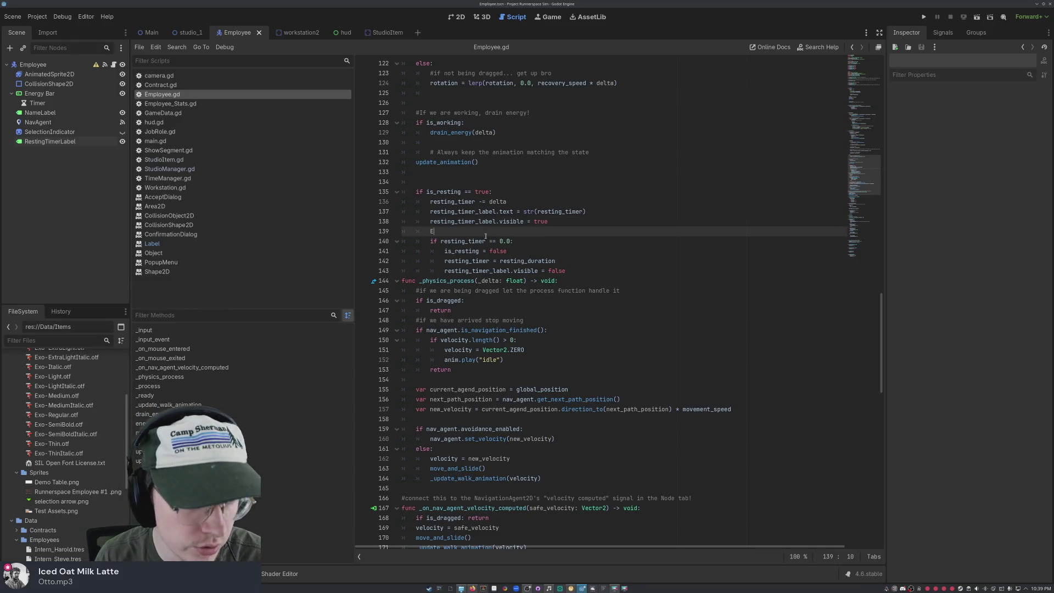
type("nergy_")
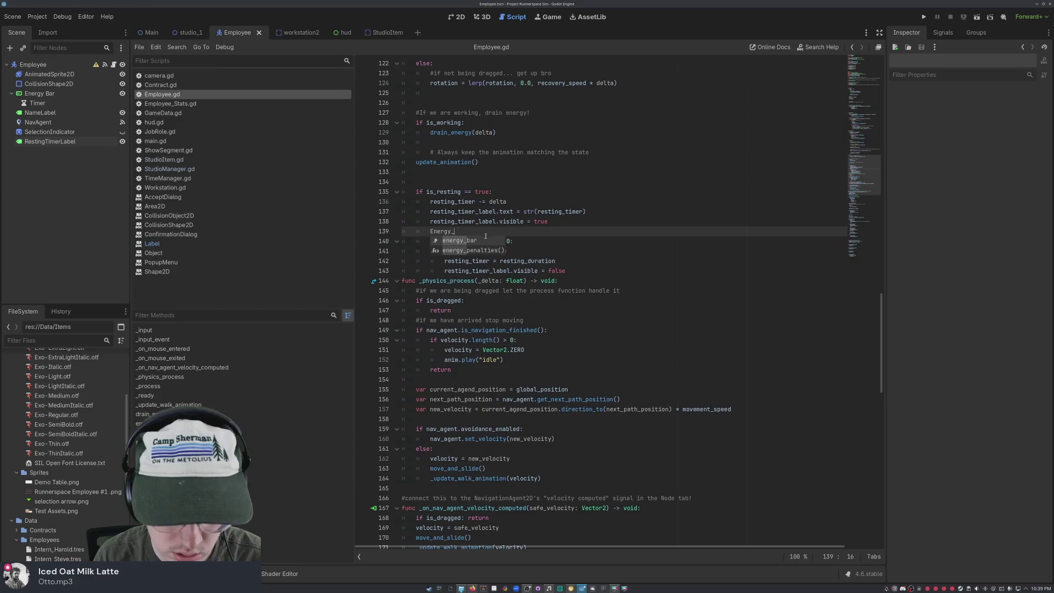
type("bar")
key("BackSpace")
key("BackSpace")
key("BackSpace")
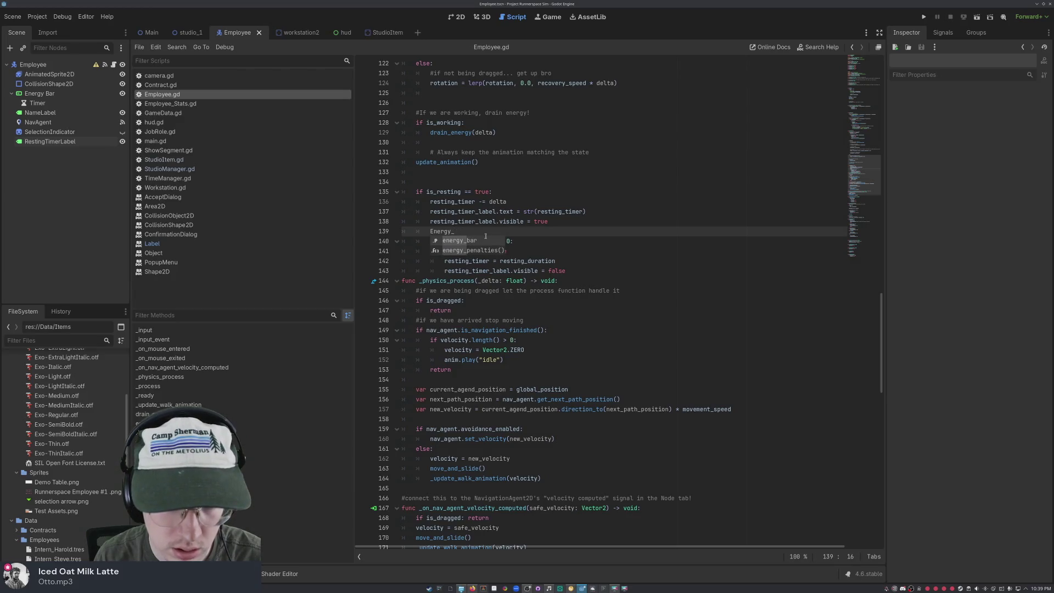
type("ener")
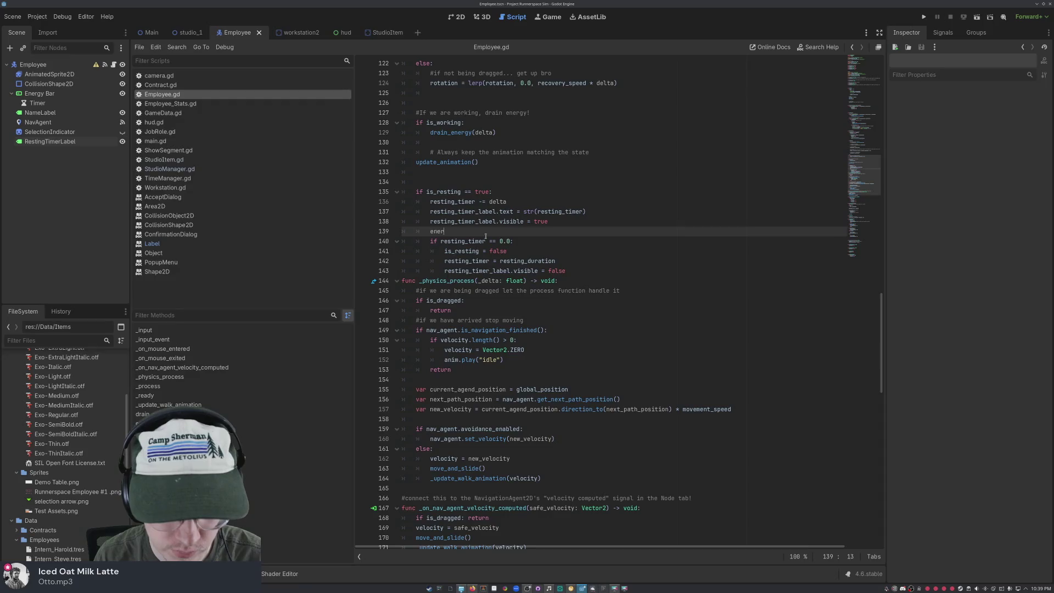
type("gy_ba")
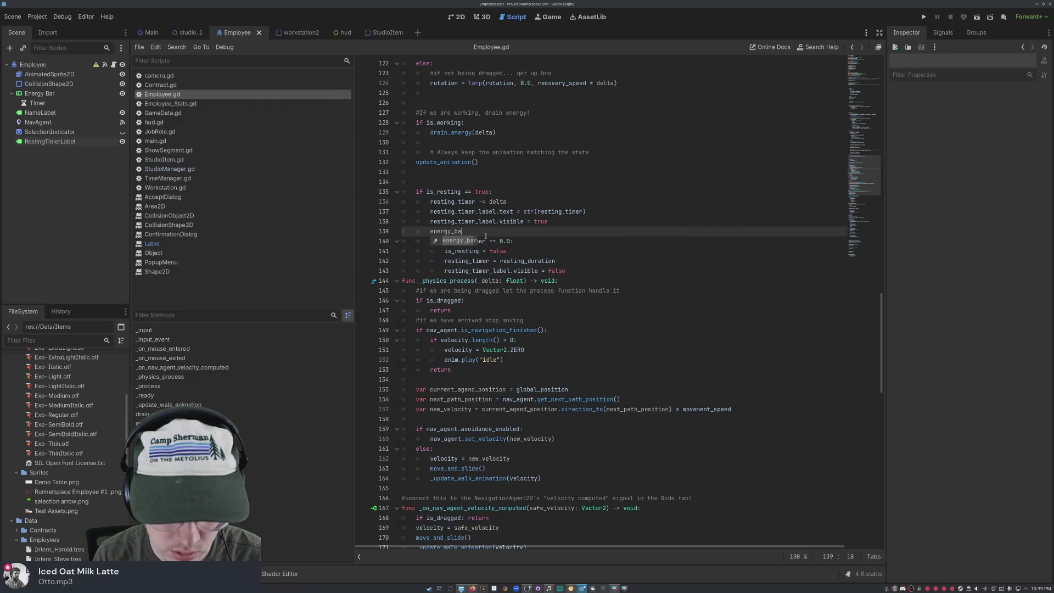
type("r.visible")
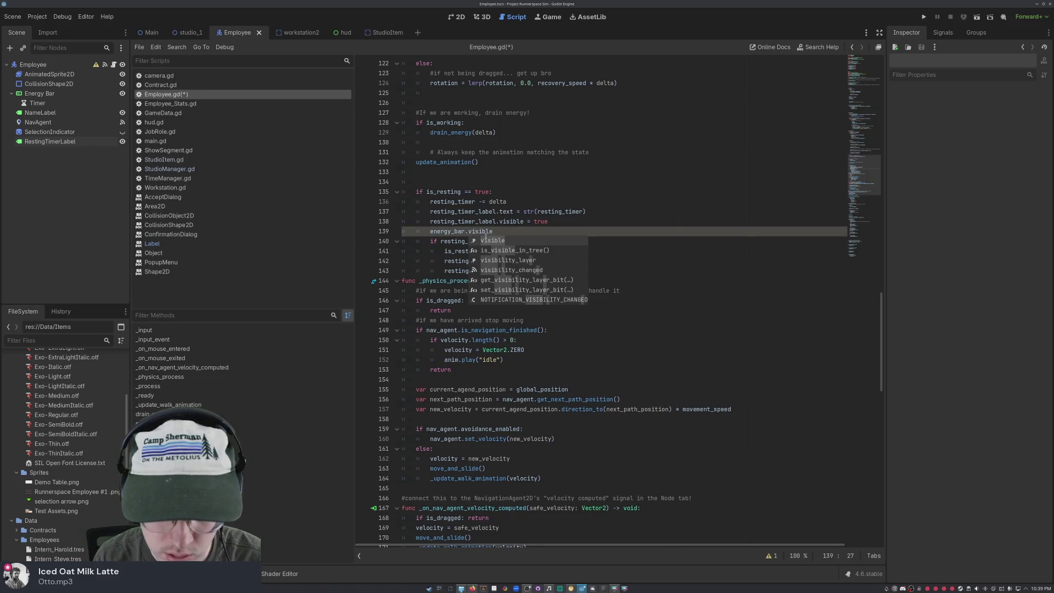
type(" = false")
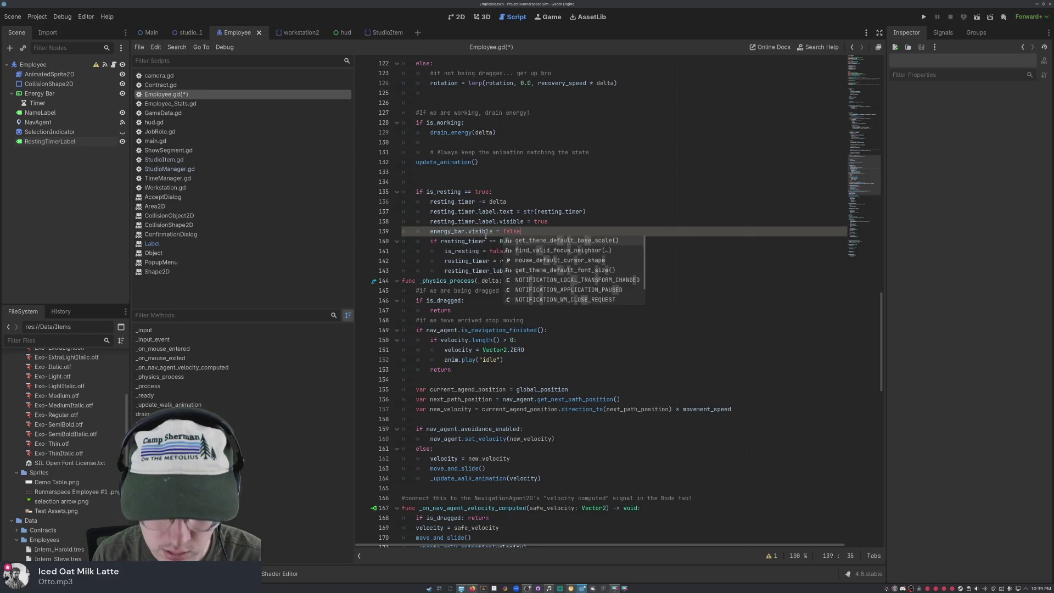
- Insert 'energy_bar.visible = true' on a new line after line 143
left_click(588, 273)
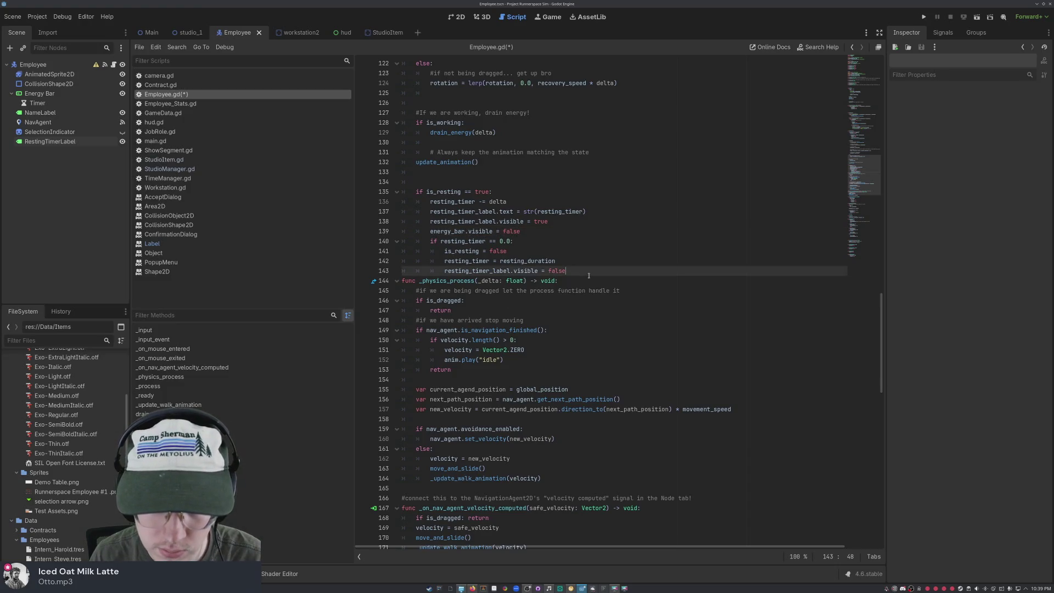
key("Return")
type("energy")
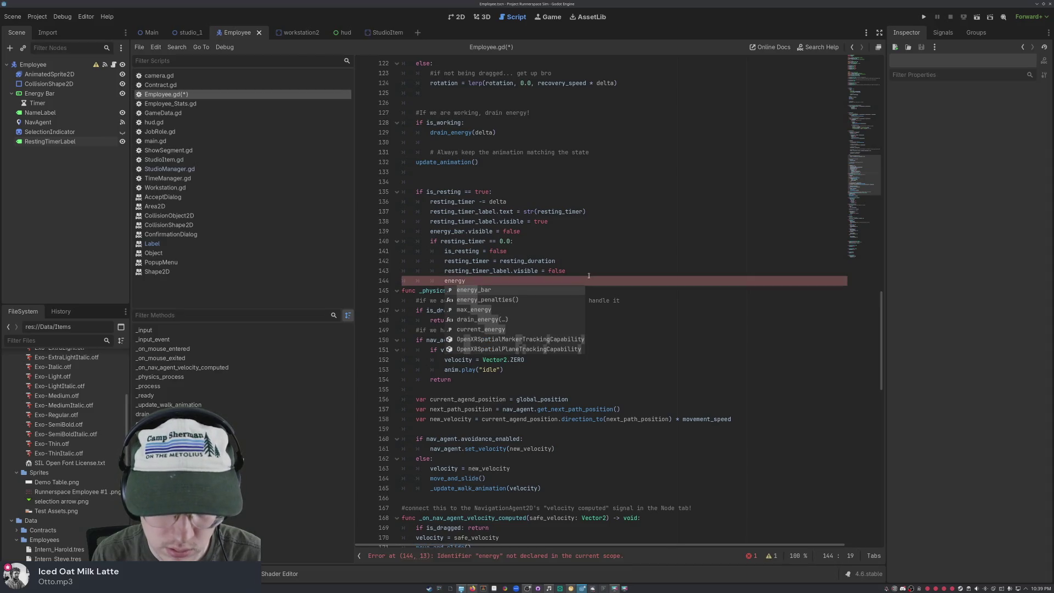
type("_bar.visible")
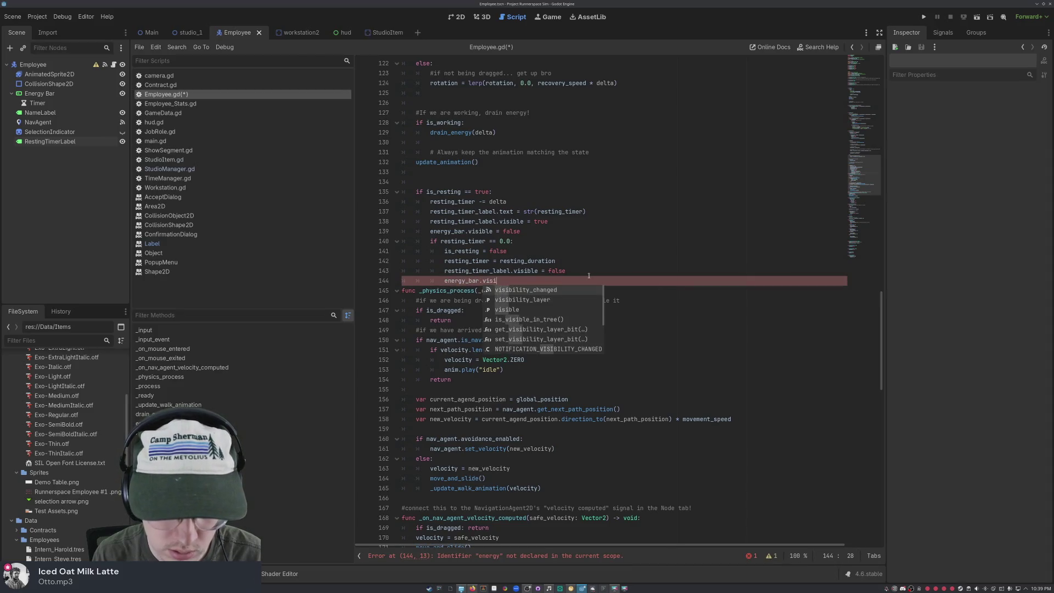
type(" = true")
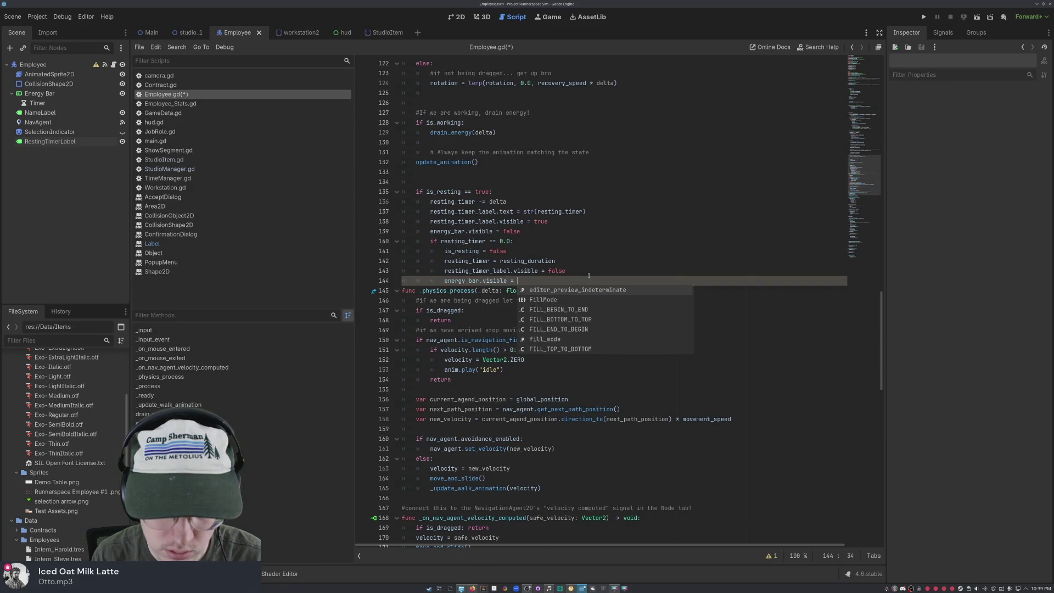
left_click(584, 336)
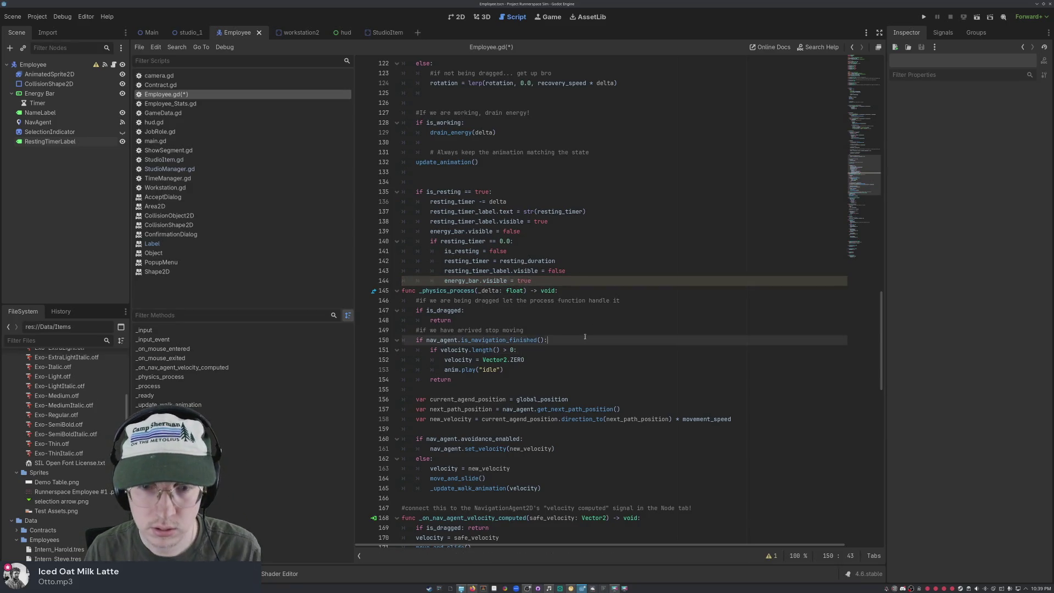
key("ctrl+a")
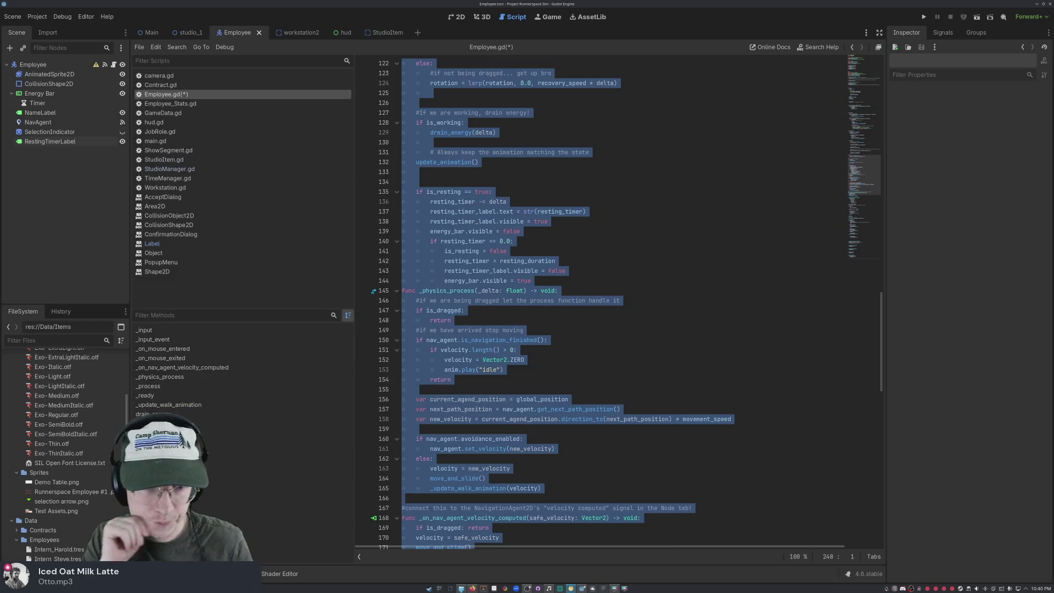
- Clear the whole-script selection and save Employee.gd with Ctrl+S
left_click(579, 365)
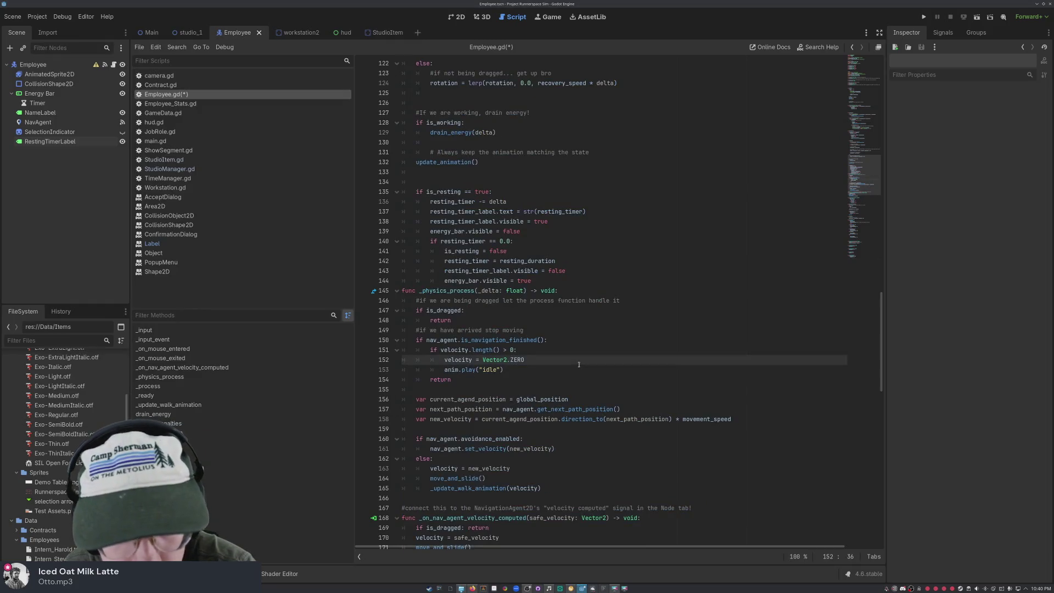
key("ctrl+s")
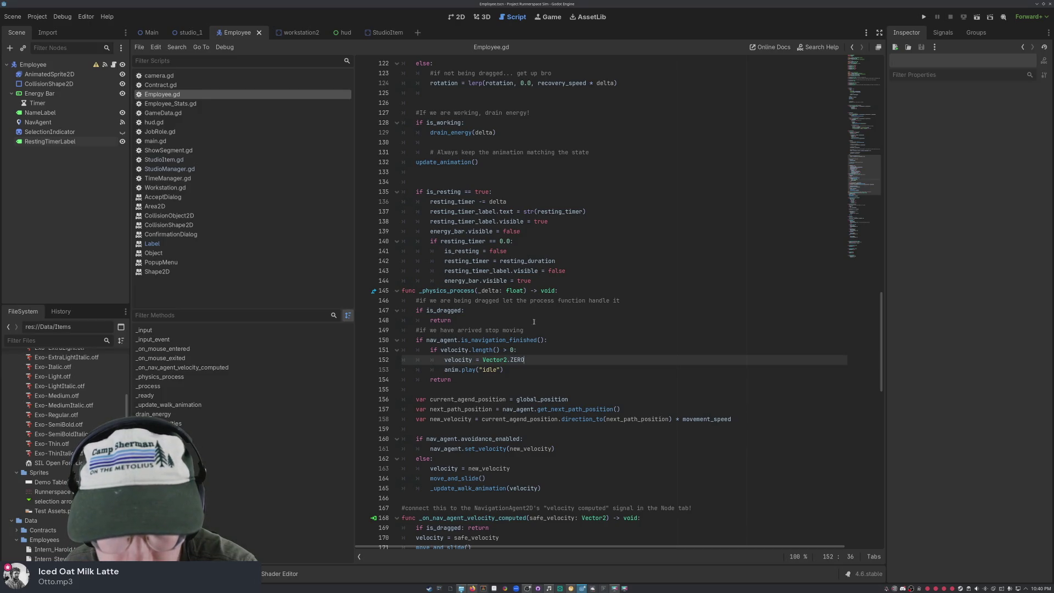
scroll(549, 331, "up", 15)
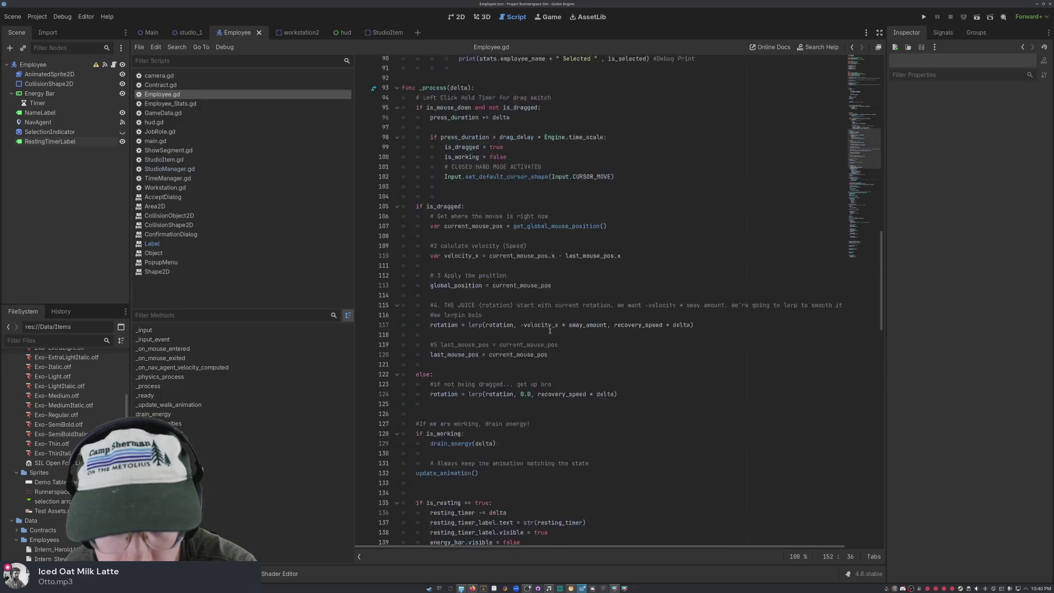
scroll(549, 331, "up", 4)
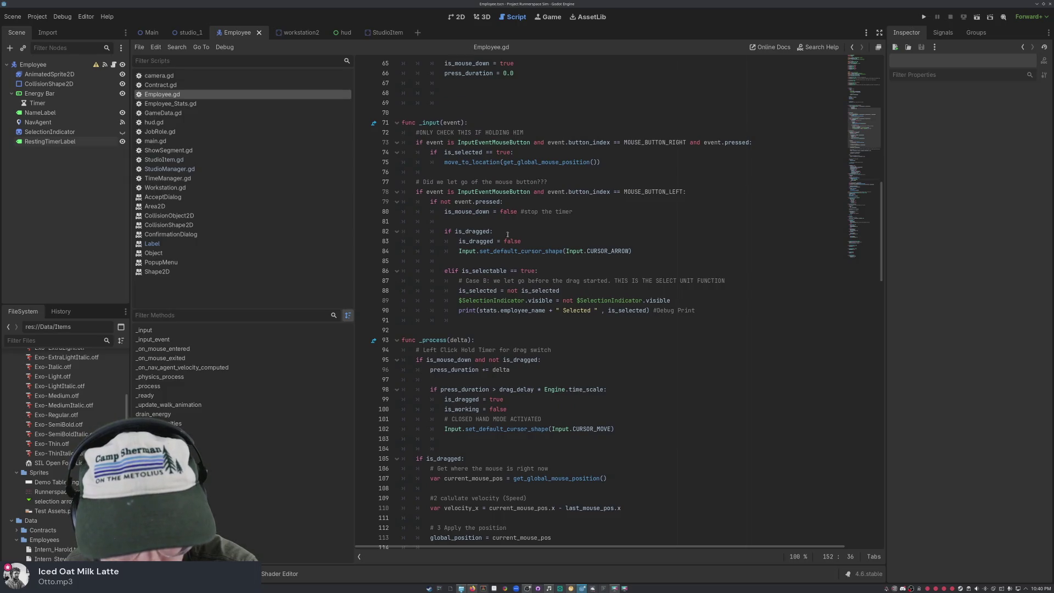
scroll(517, 182, "up", 16)
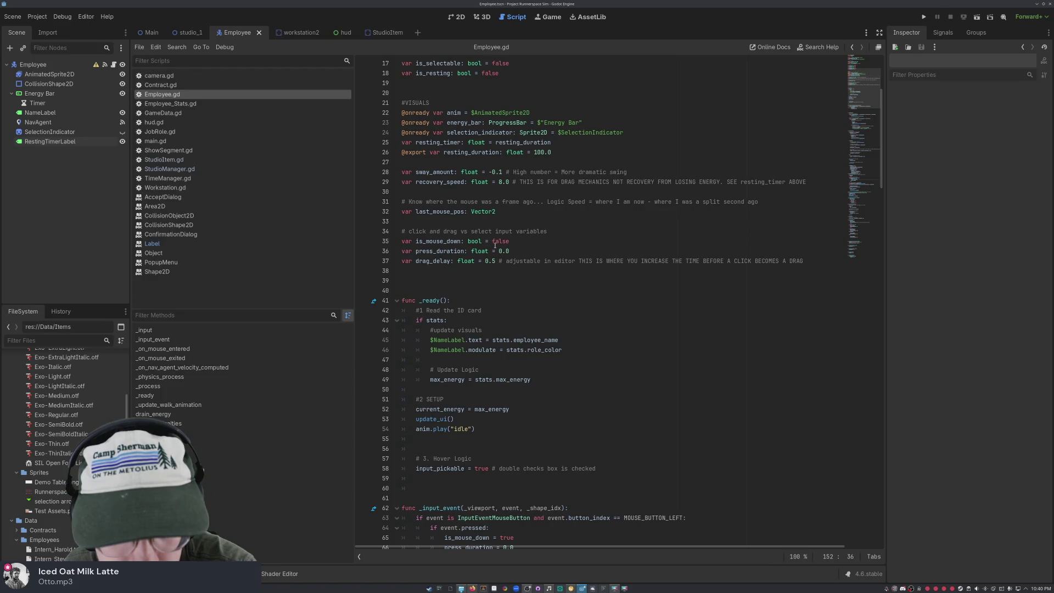
scroll(505, 212, "up", 4)
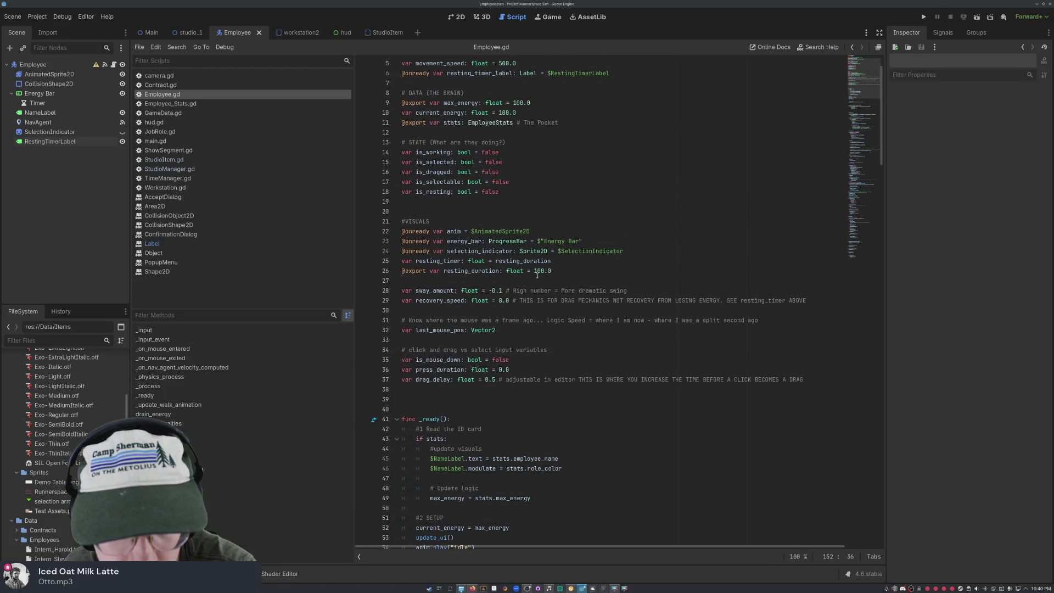
left_click_drag(522, 271, 506, 271)
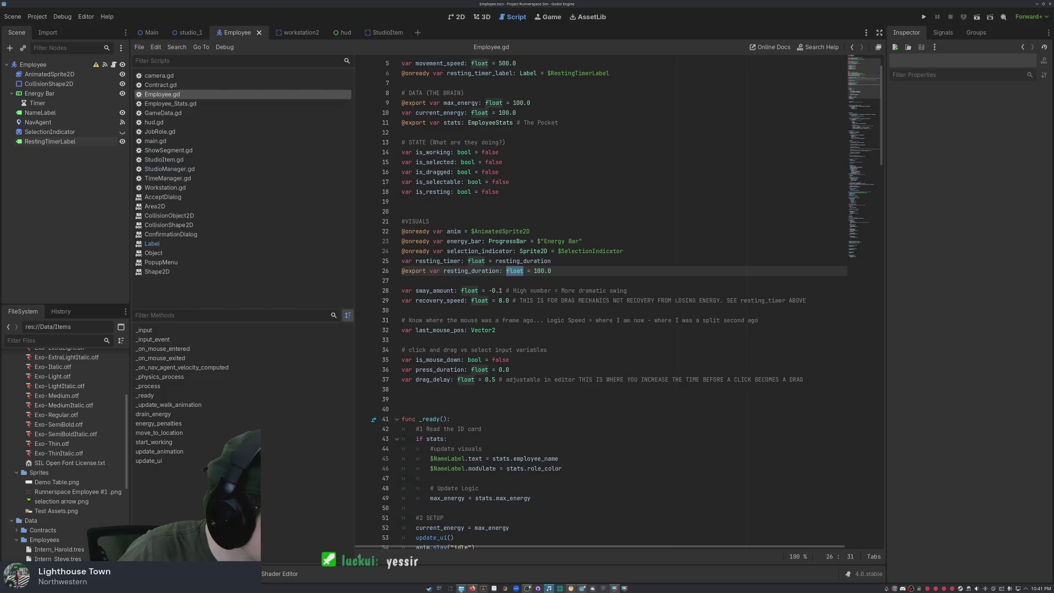
key("End")
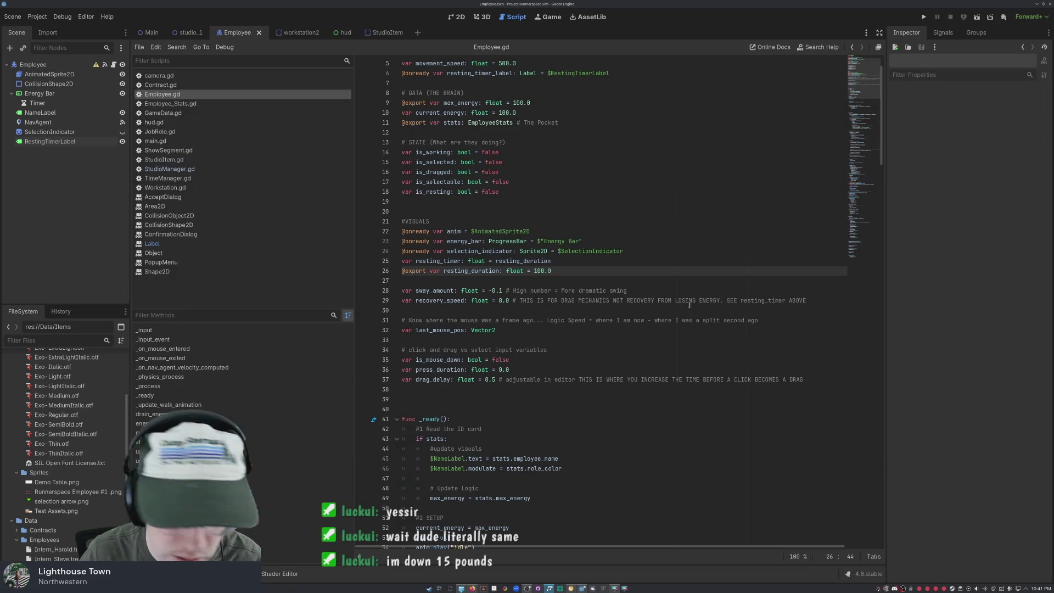
left_click(570, 251)
left_click(572, 270)
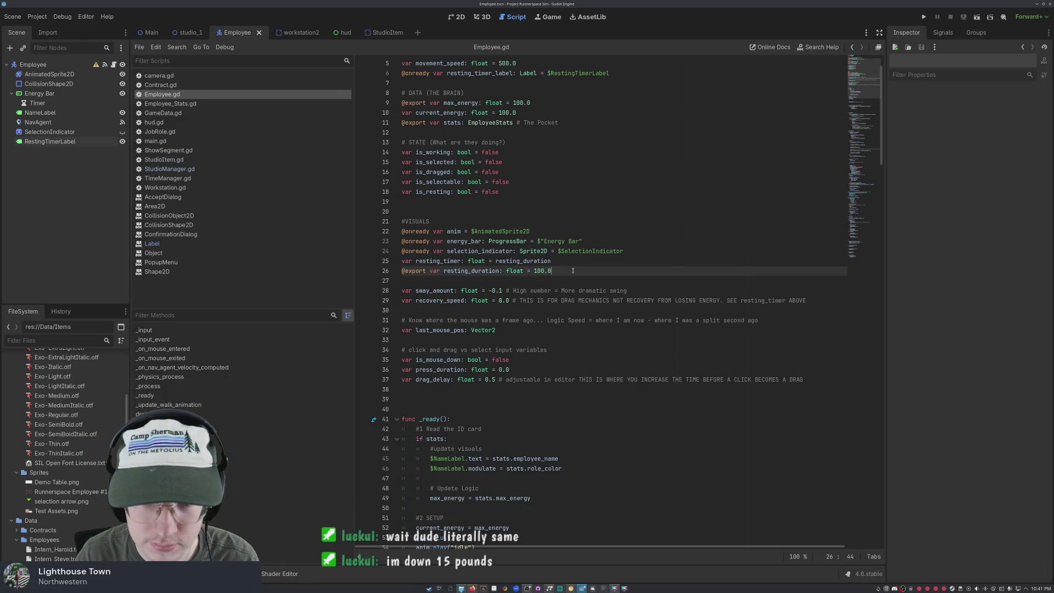
scroll(573, 271, "down", 5)
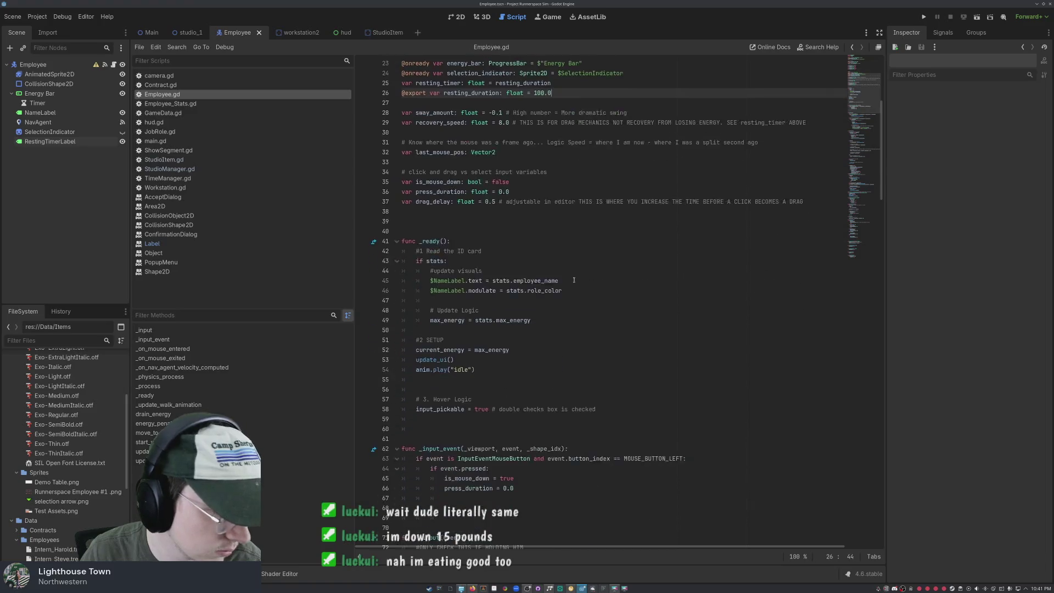
scroll(572, 270, "up", 7)
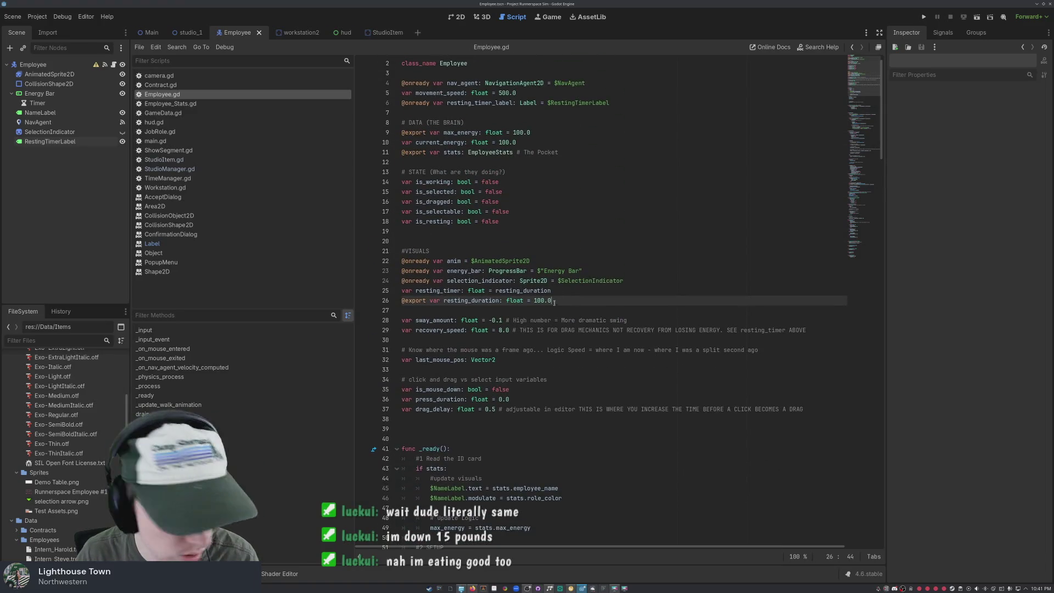
scroll(543, 307, "down", 4)
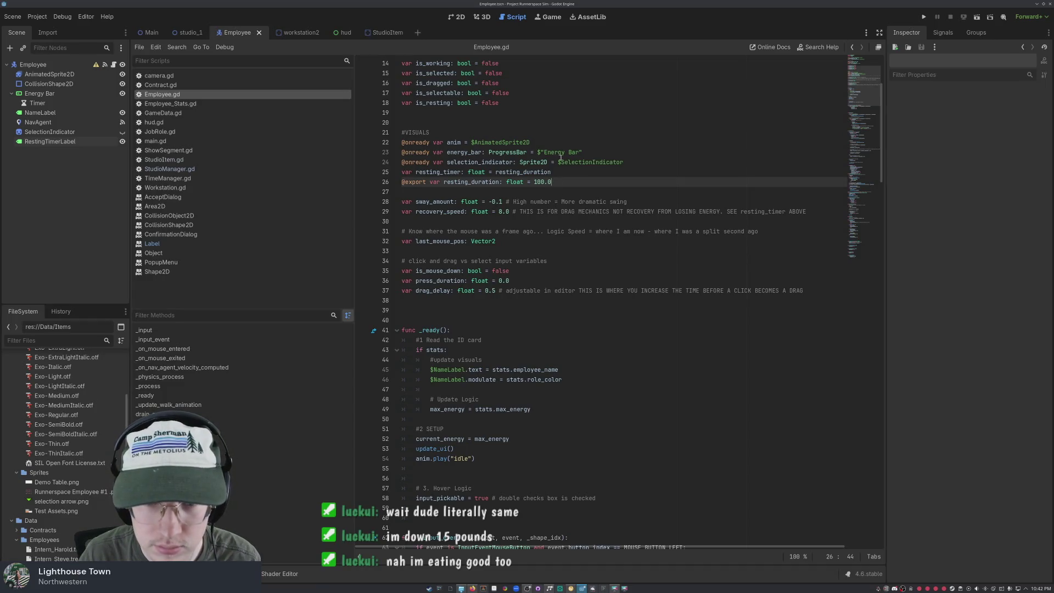
scroll(558, 184, "up", 4)
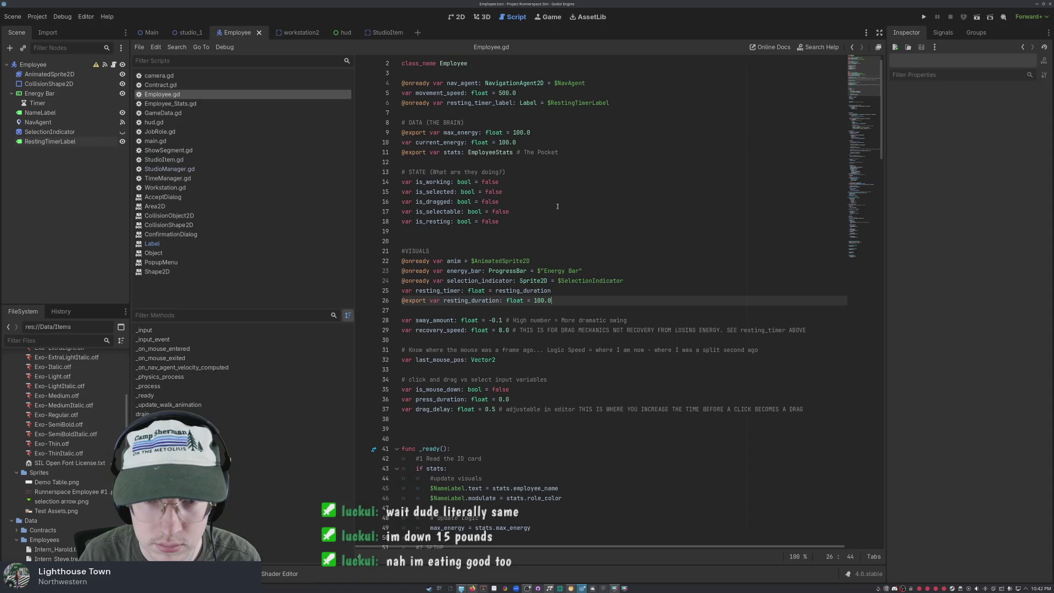
left_click(532, 136)
left_click(531, 142)
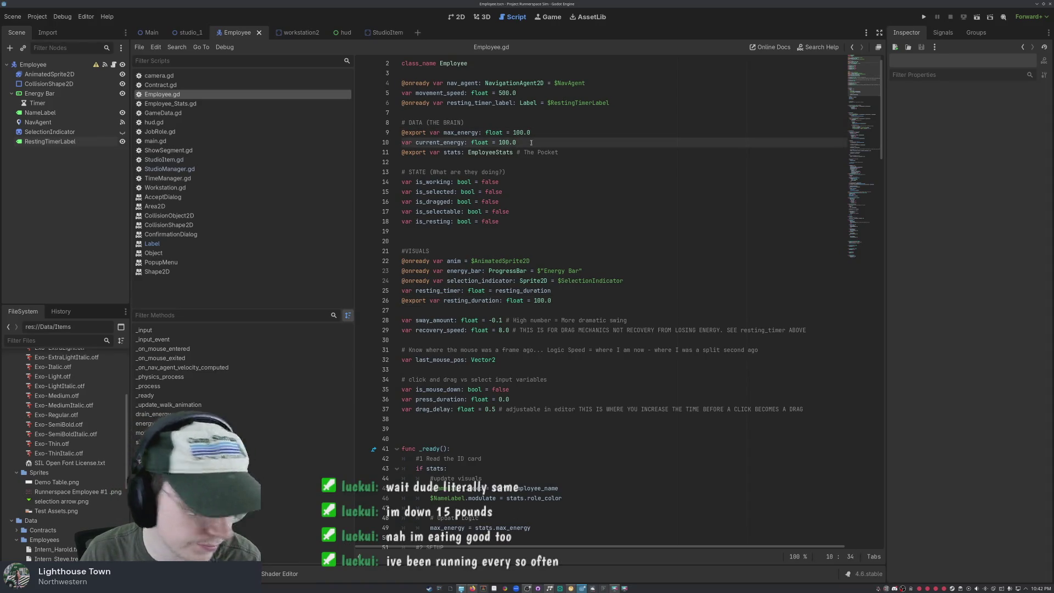
scroll(531, 142, "down", 1)
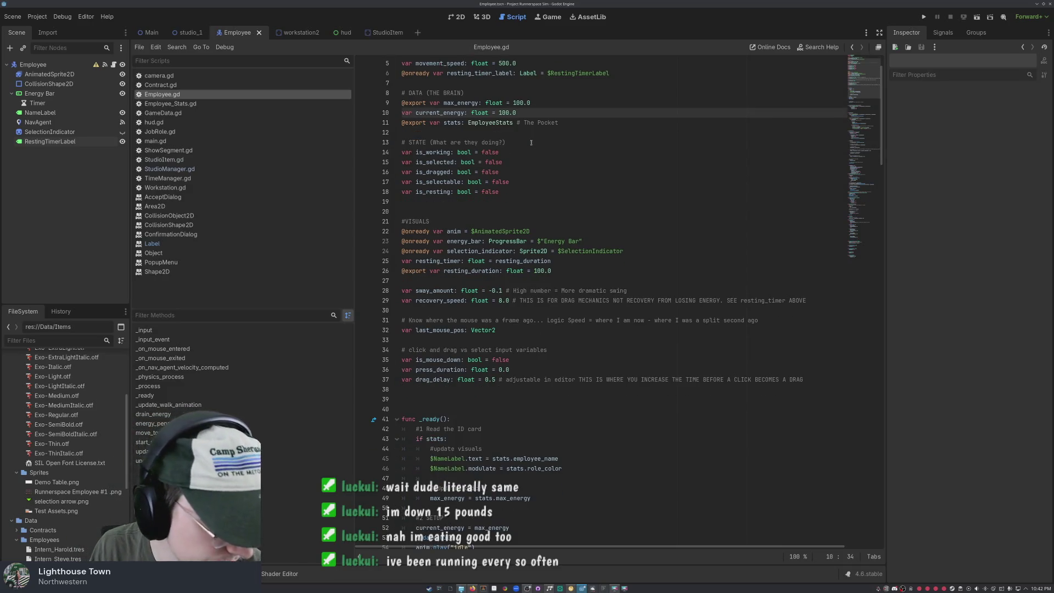
scroll(531, 142, "up", 2)
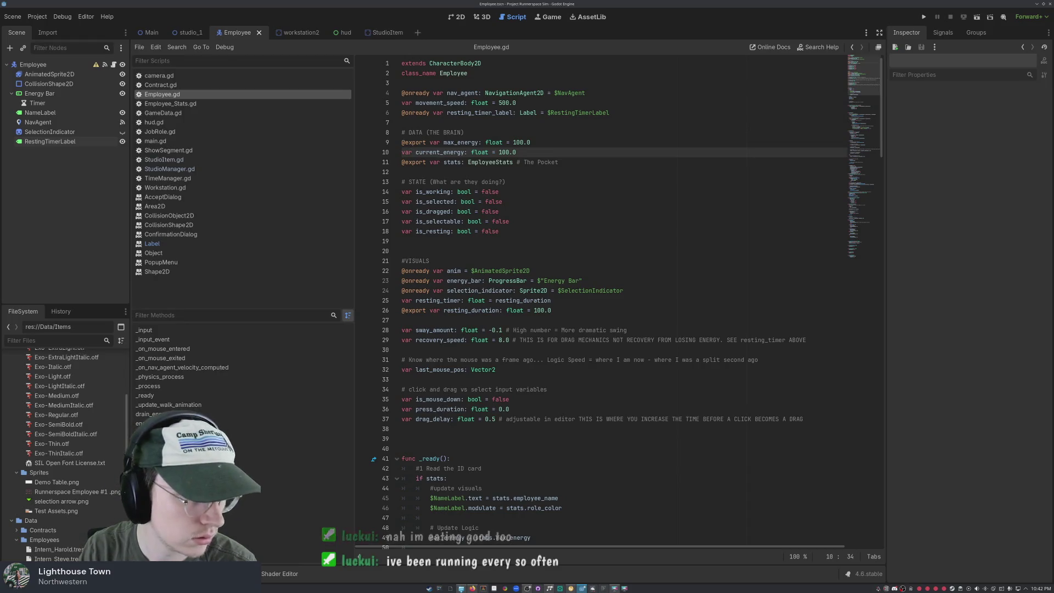
left_click(582, 162)
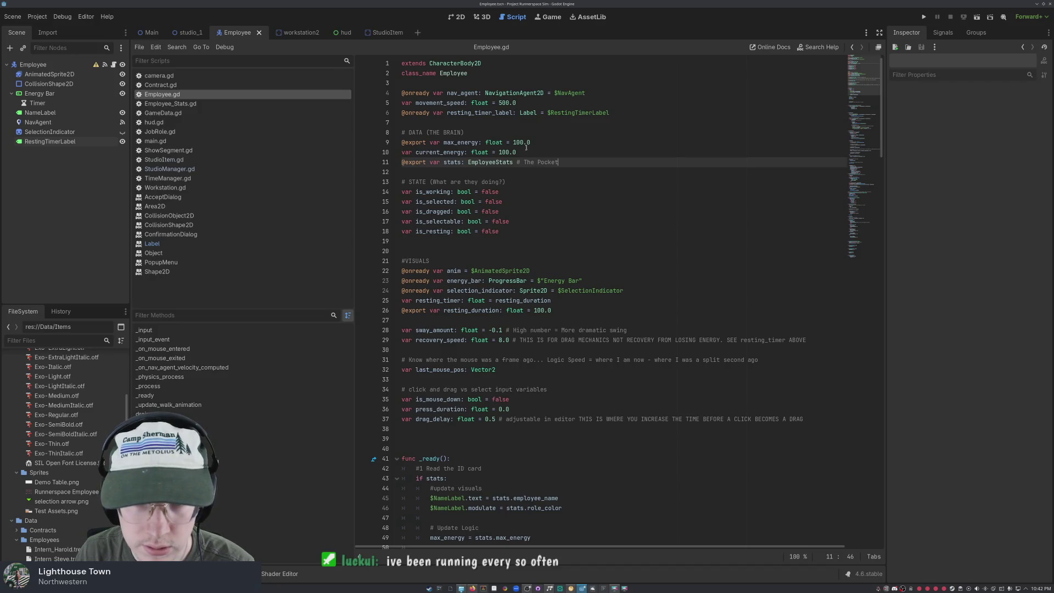
left_click(540, 153)
left_click(568, 162)
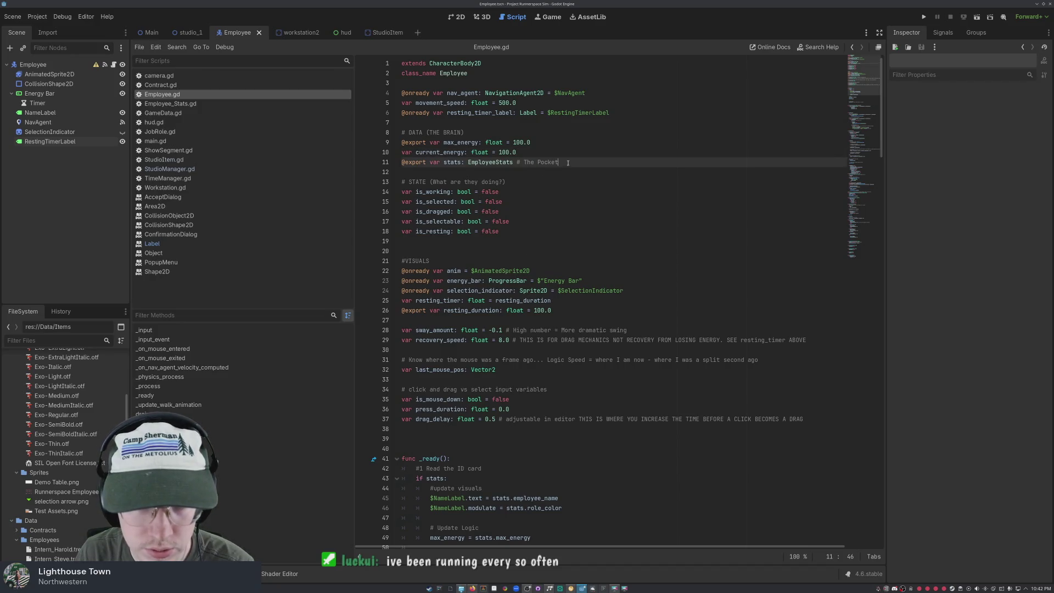
double_click(516, 310)
- Change the resting_duration and resting_timer types from float to int
type("int")
key("End")
key("Up")
key("Left")
key("Left")
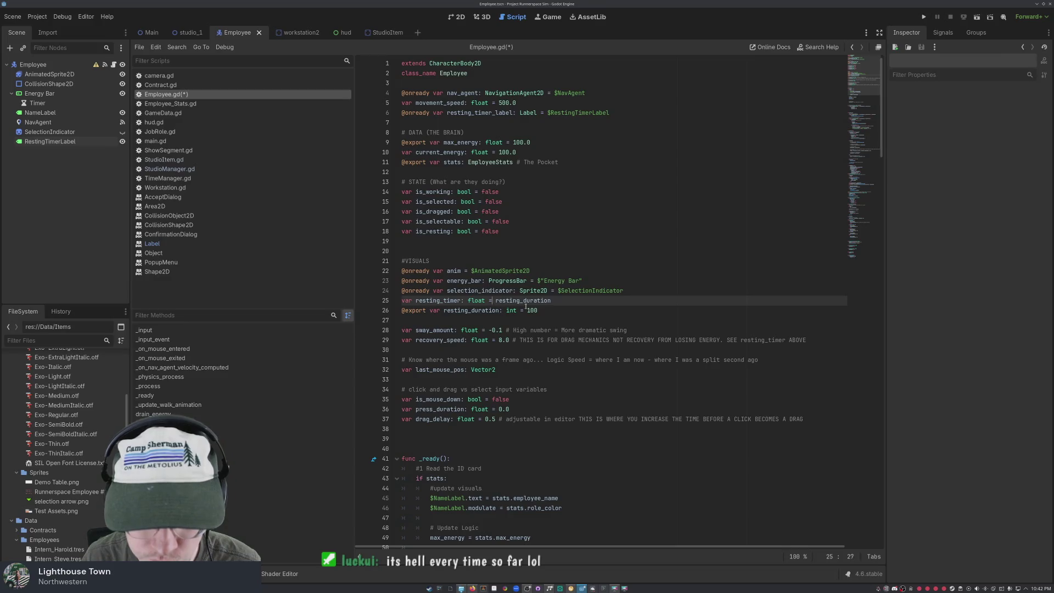
key("ctrl+shift+Left")
type("int")
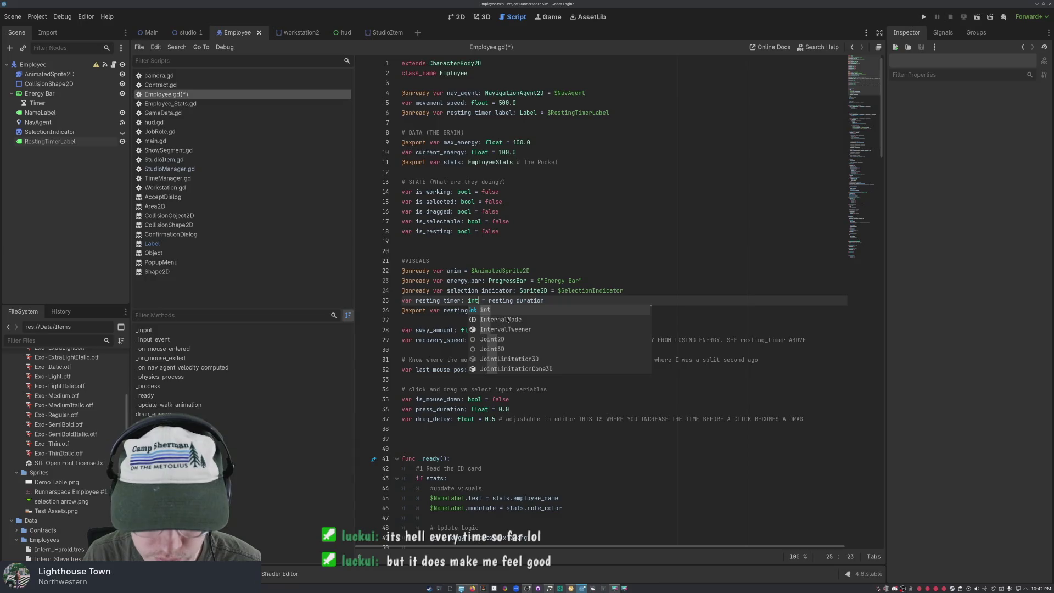
key("Escape")
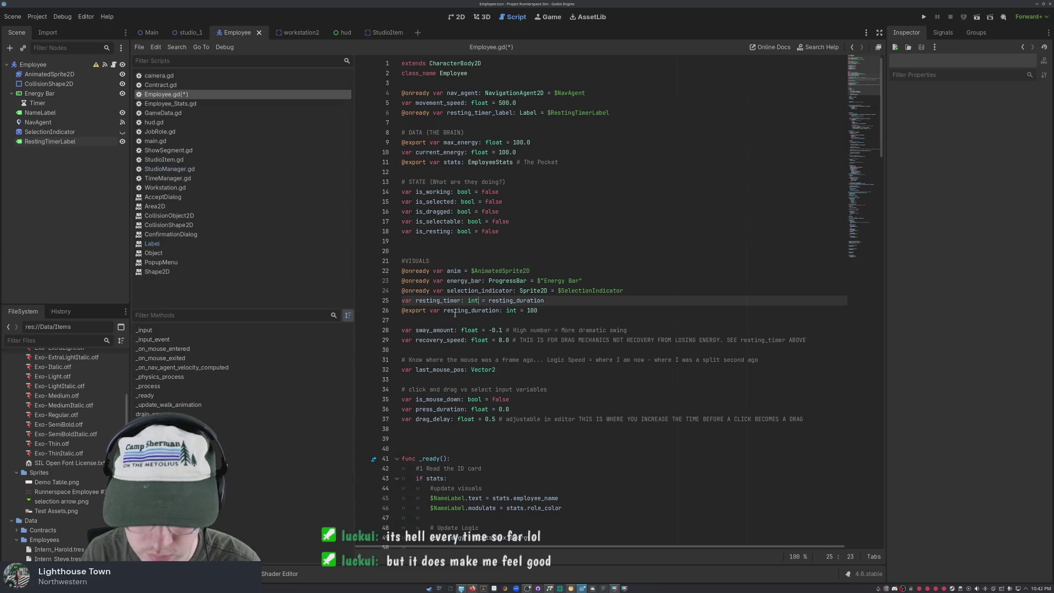
scroll(454, 314, "down", 20)
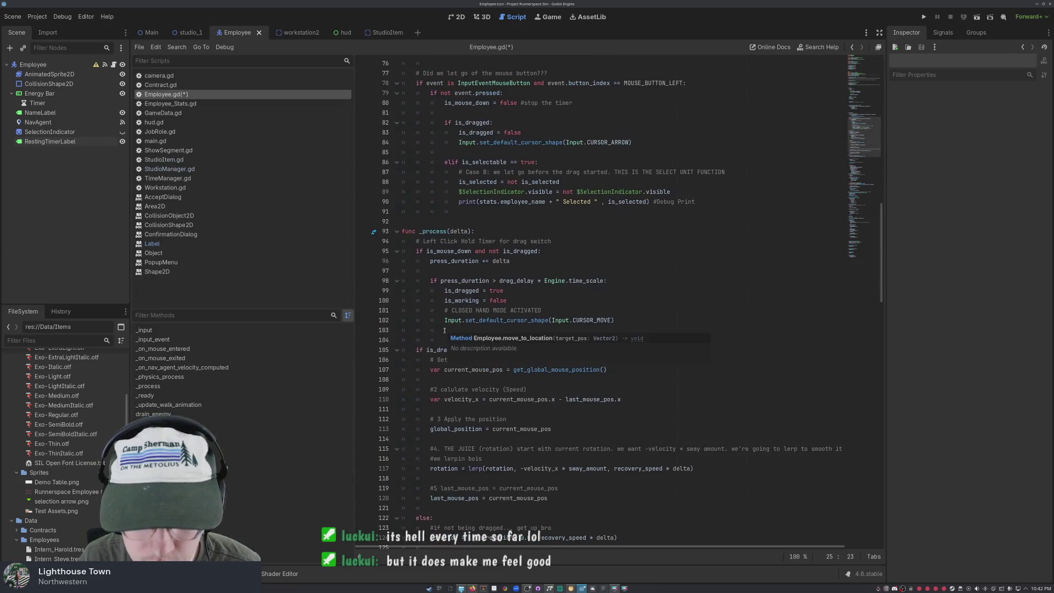
- Jump to _process via the Filter Methods list and locate the is_resting block
scroll(446, 338, "down", 8)
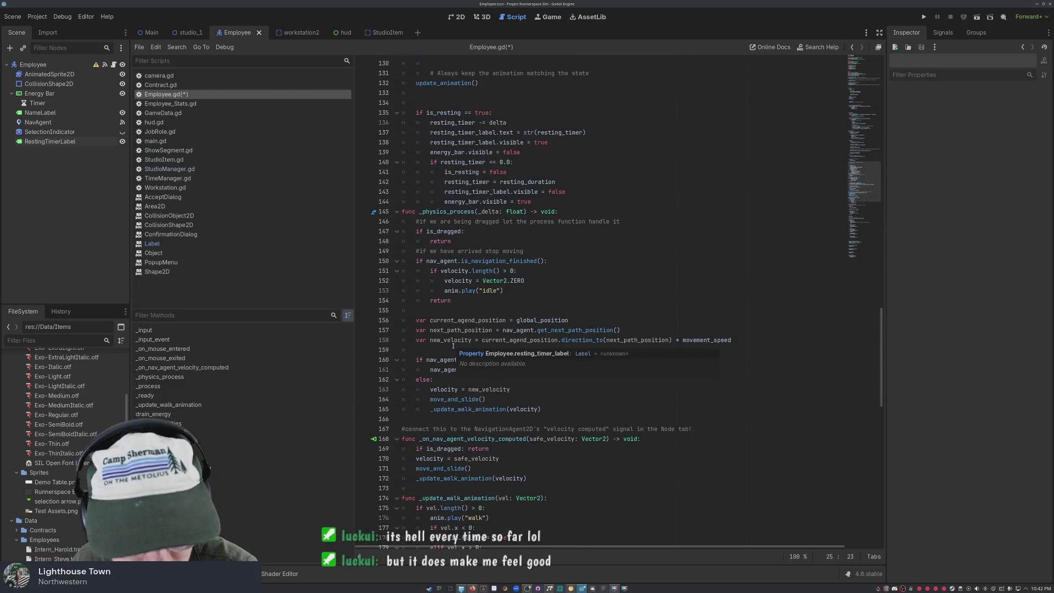
scroll(453, 346, "down", 9)
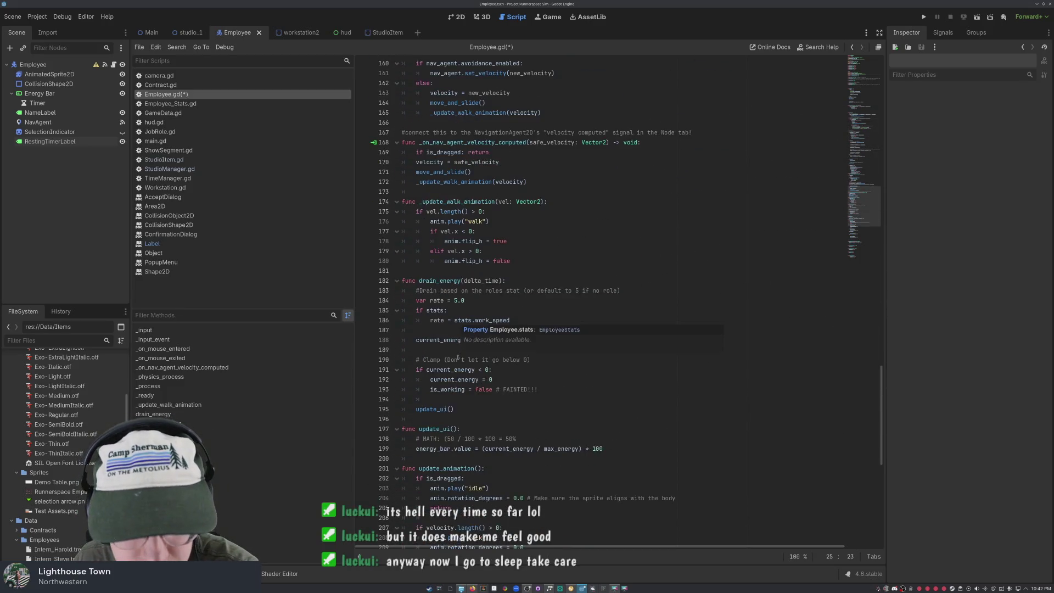
scroll(457, 358, "down", 8)
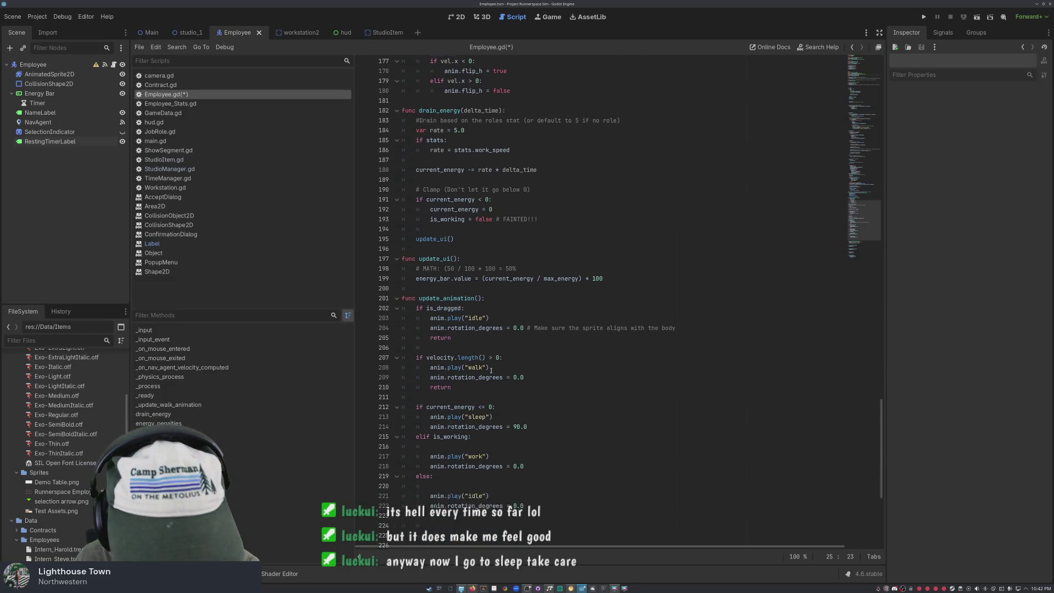
scroll(490, 370, "up", 9)
scroll(491, 364, "up", 7)
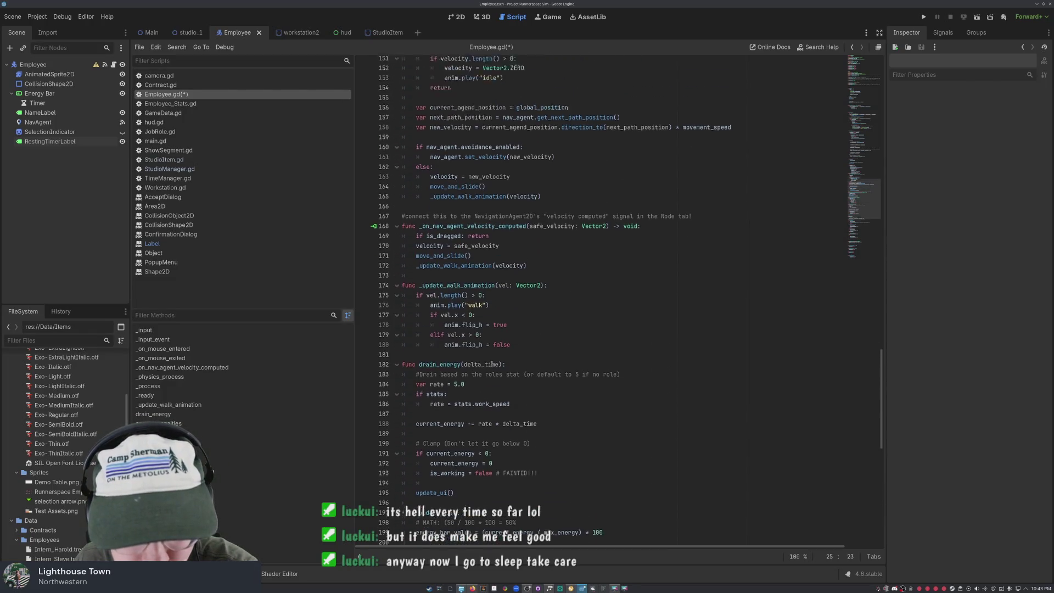
scroll(491, 364, "up", 8)
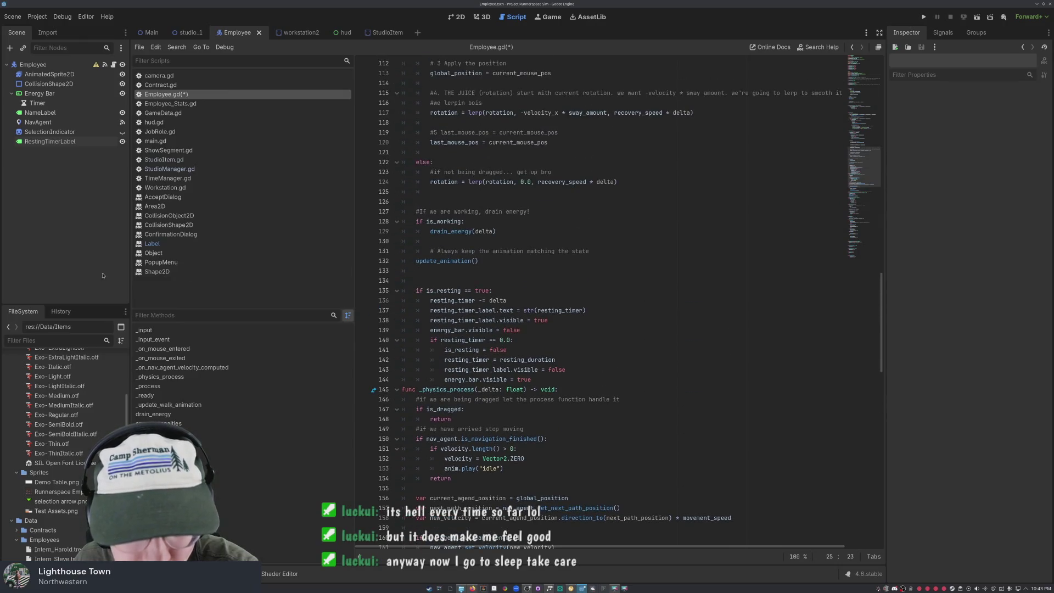
left_click(158, 386)
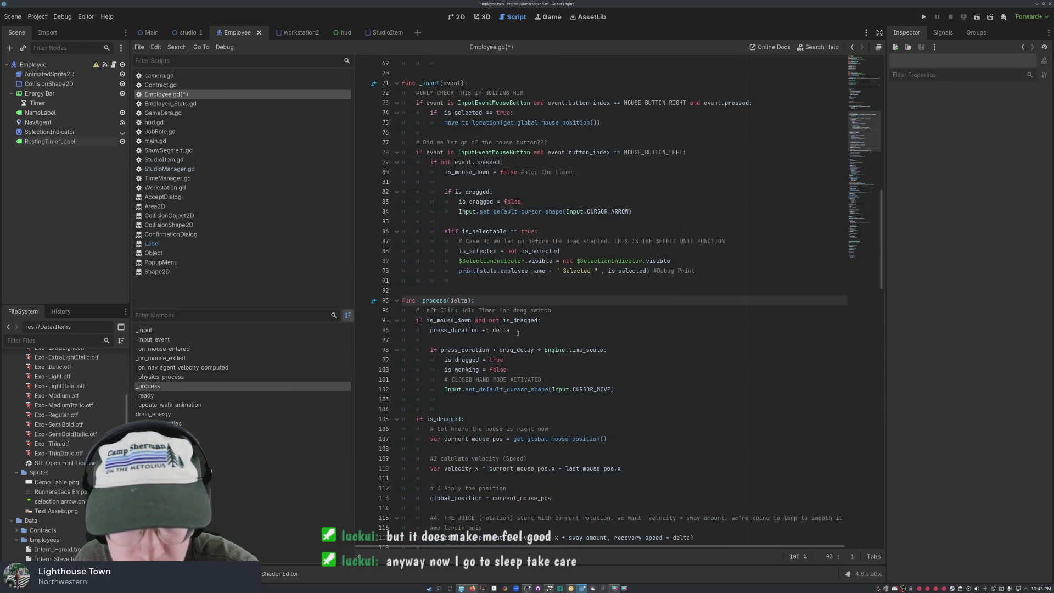
mouse_move(506, 332)
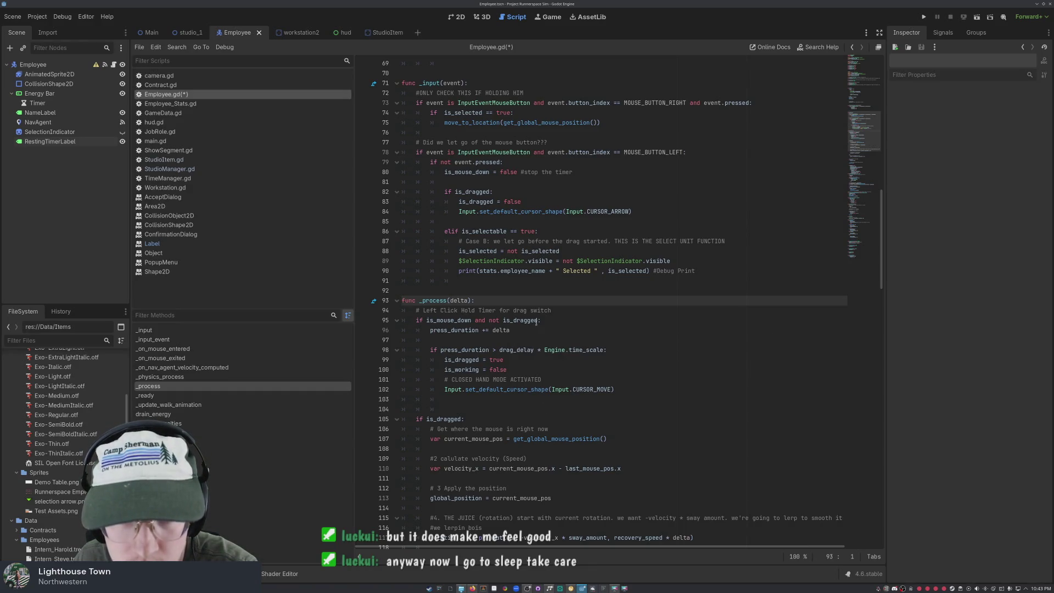
scroll(508, 325, "down", 15)
scroll(509, 324, "up", 1)
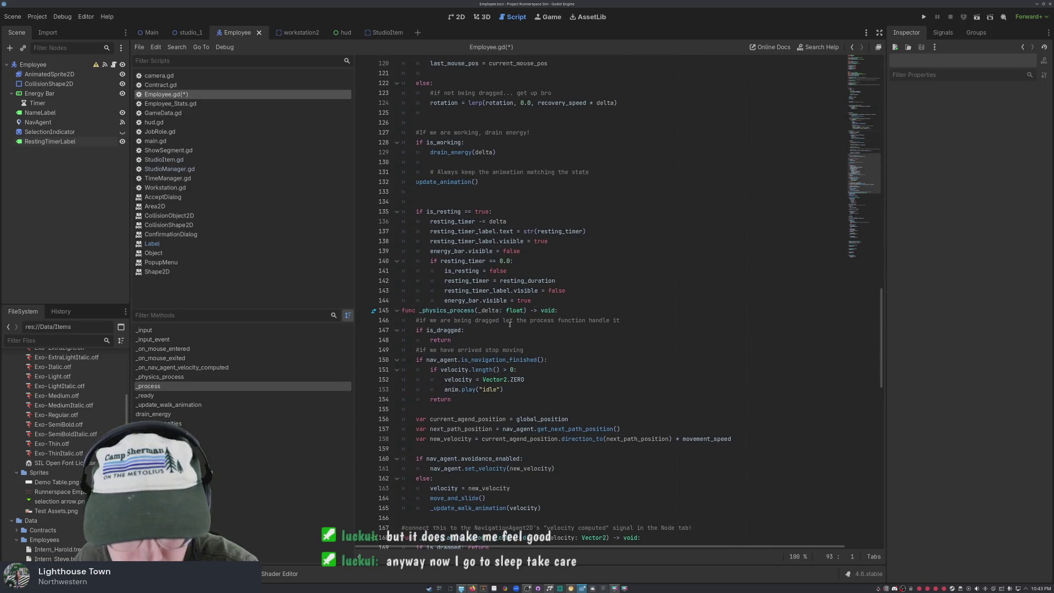
- Add a blank line between the resting block and the _physics_process function
left_click(567, 296)
left_click(560, 304)
key("Return")
key("Return")
key("Return")
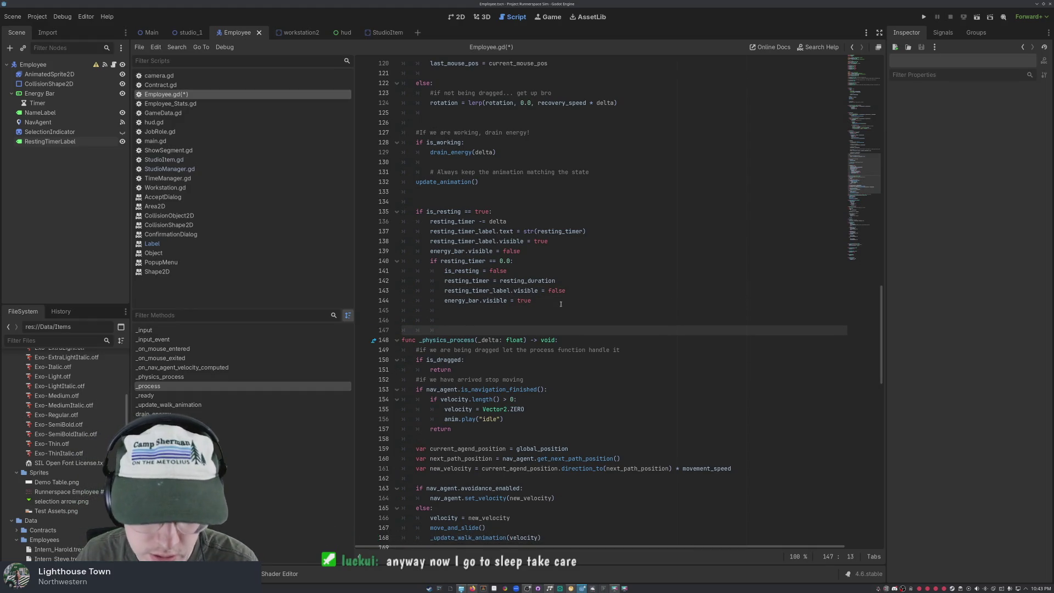
key("BackSpace")
key("Return")
key("Return")
key("Return")
key("Up")
key("Up")
key("Up")
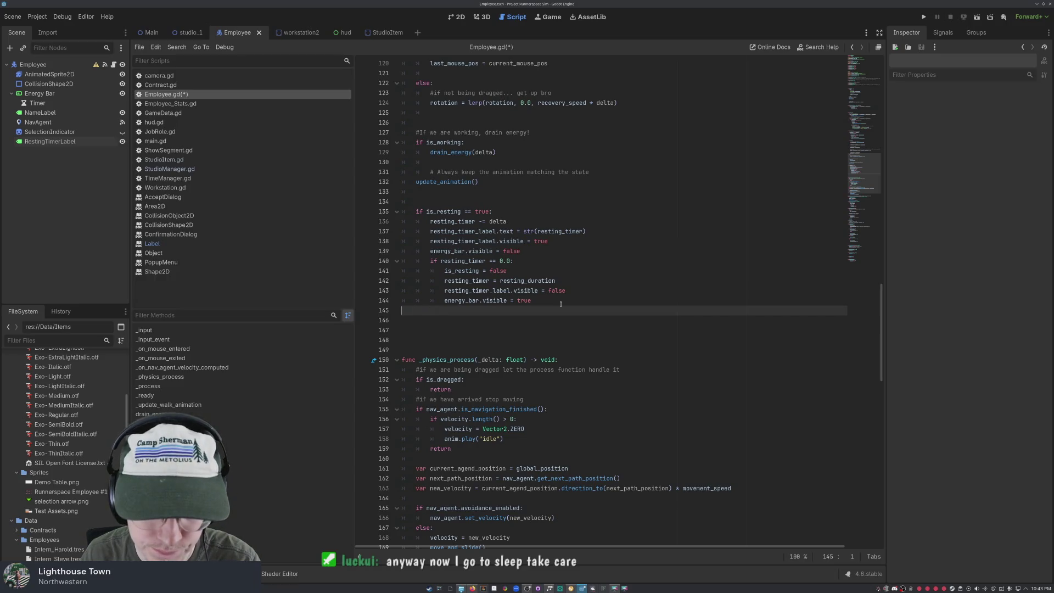
- Change line 140's check to resting_timer <= 0.0 and save Employee.gd
left_click(547, 264)
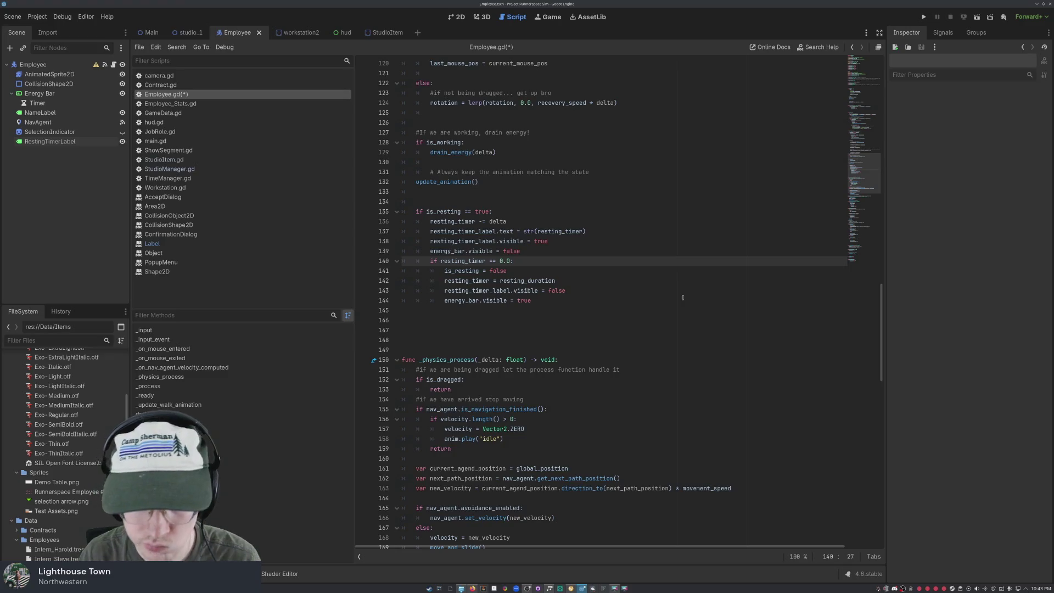
key("BackSpace")
type("<")
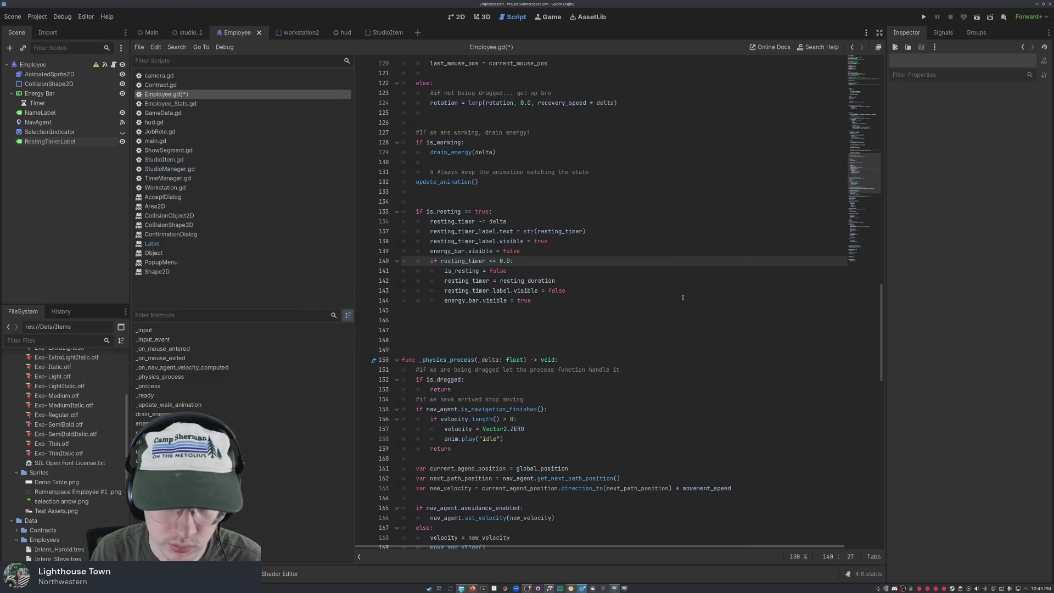
key("ctrl+s")
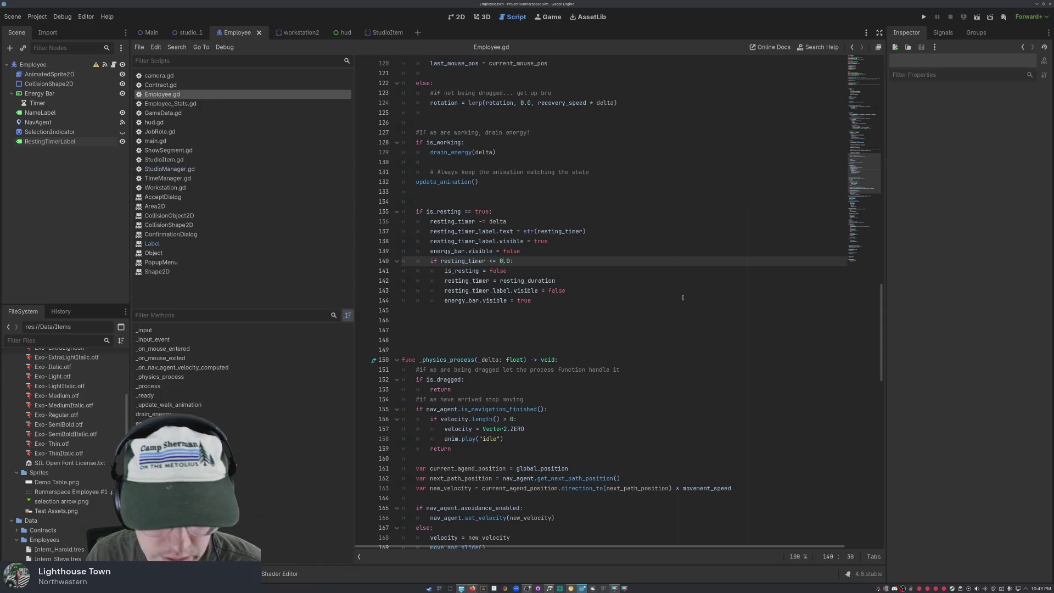
scroll(575, 326, "up", 7)
scroll(577, 323, "down", 5)
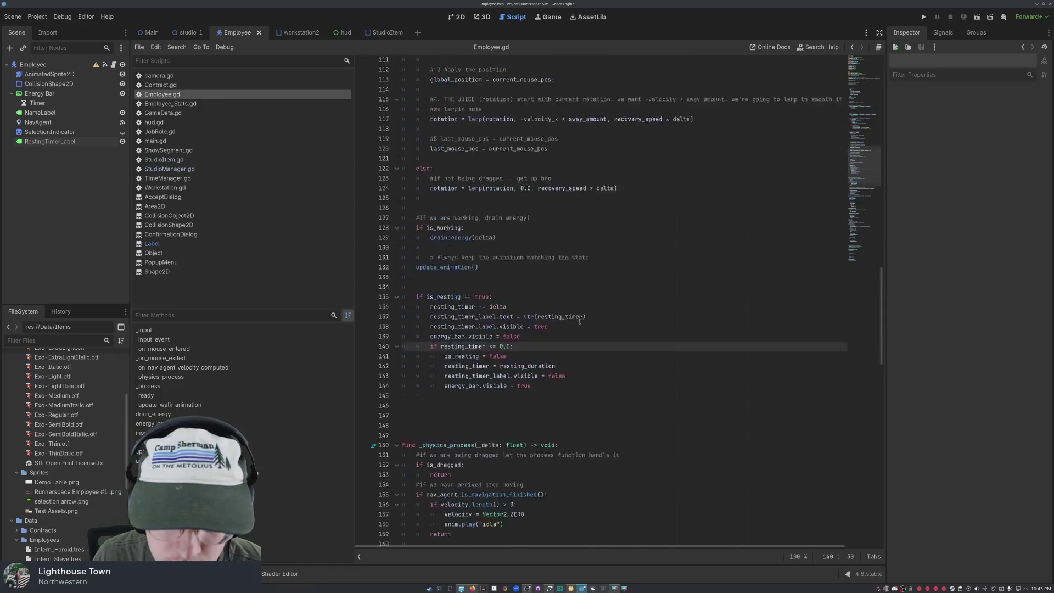
scroll(579, 321, "down", 20)
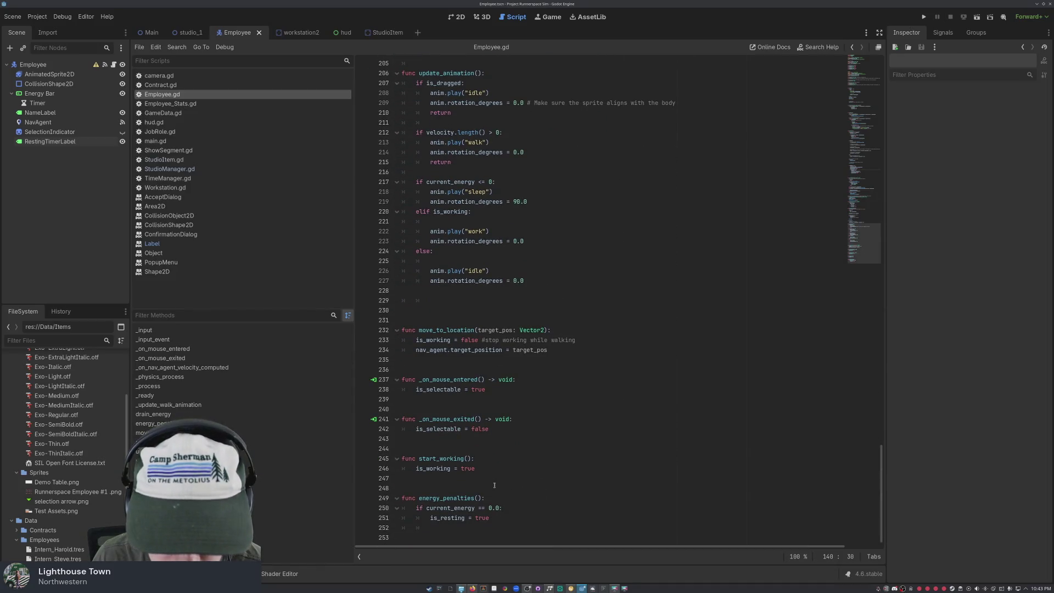
- Change line 250's comparison from current_energy == 0.0 to current_energy <= 0.0
left_click(482, 506)
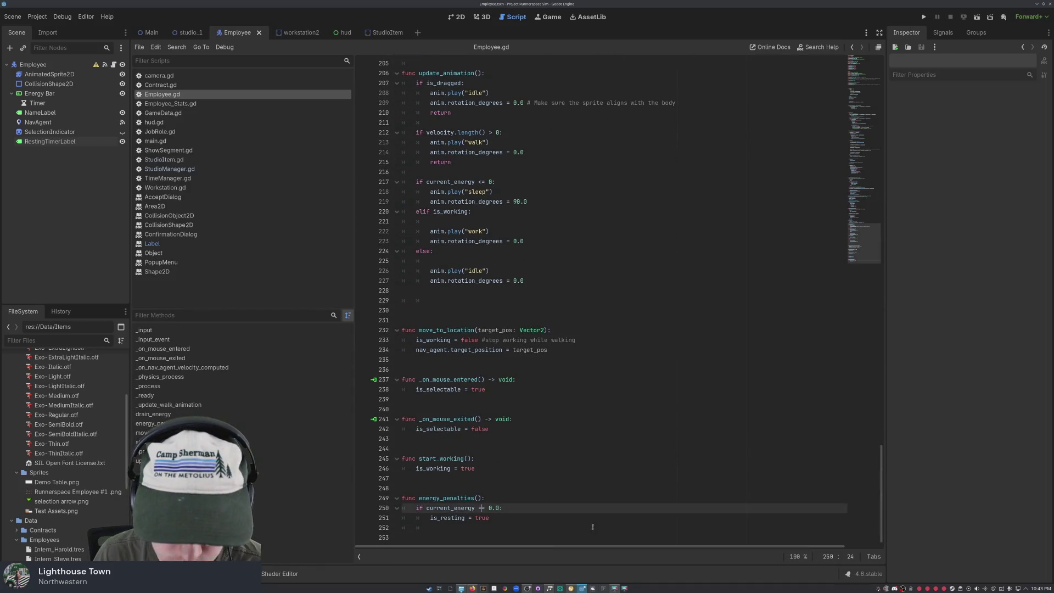
key("BackSpace")
type("<")
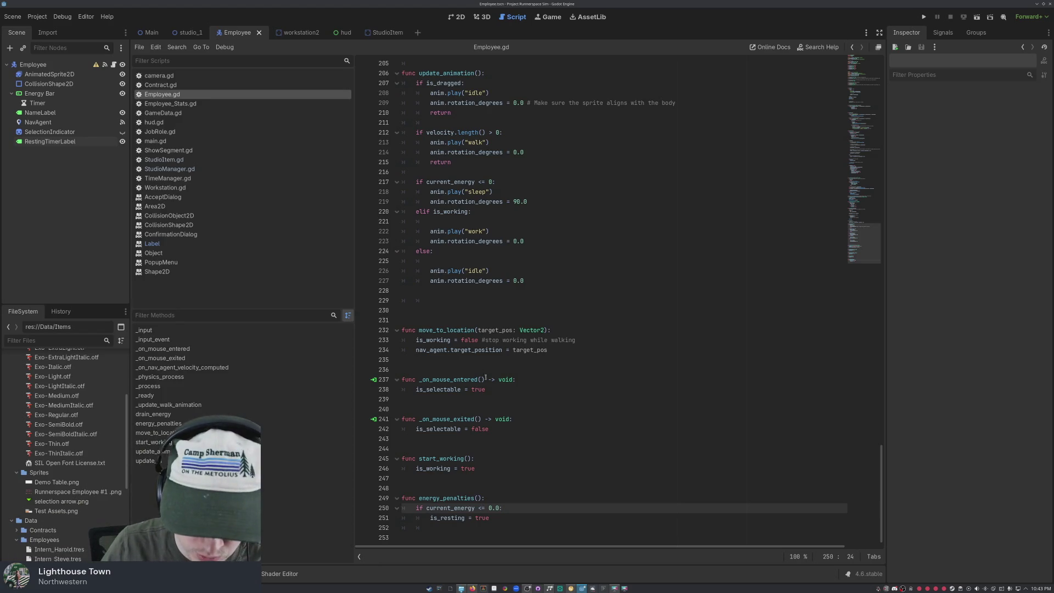
left_click(498, 516)
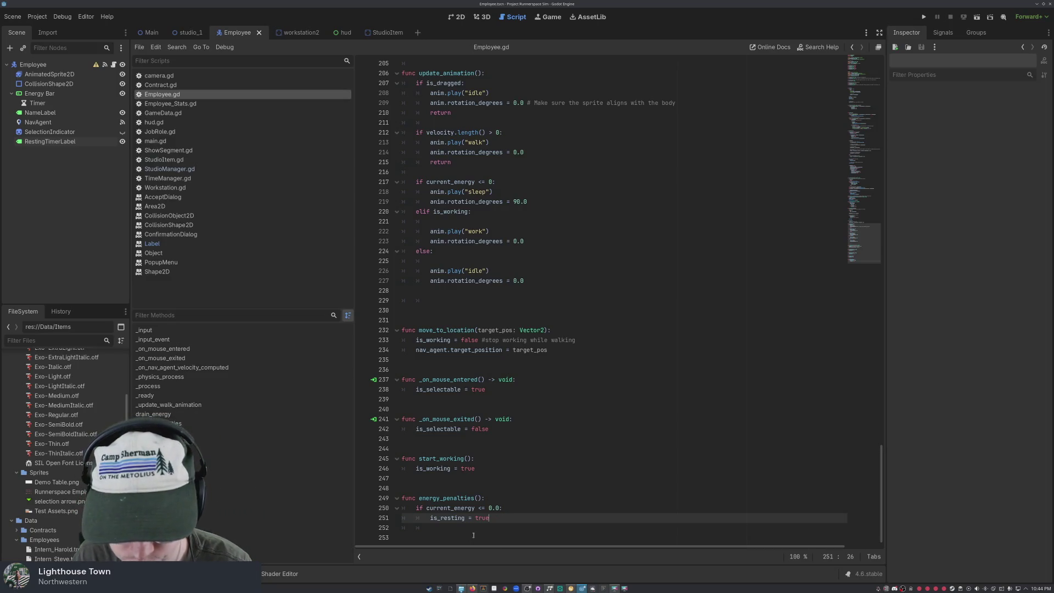
left_click(482, 530)
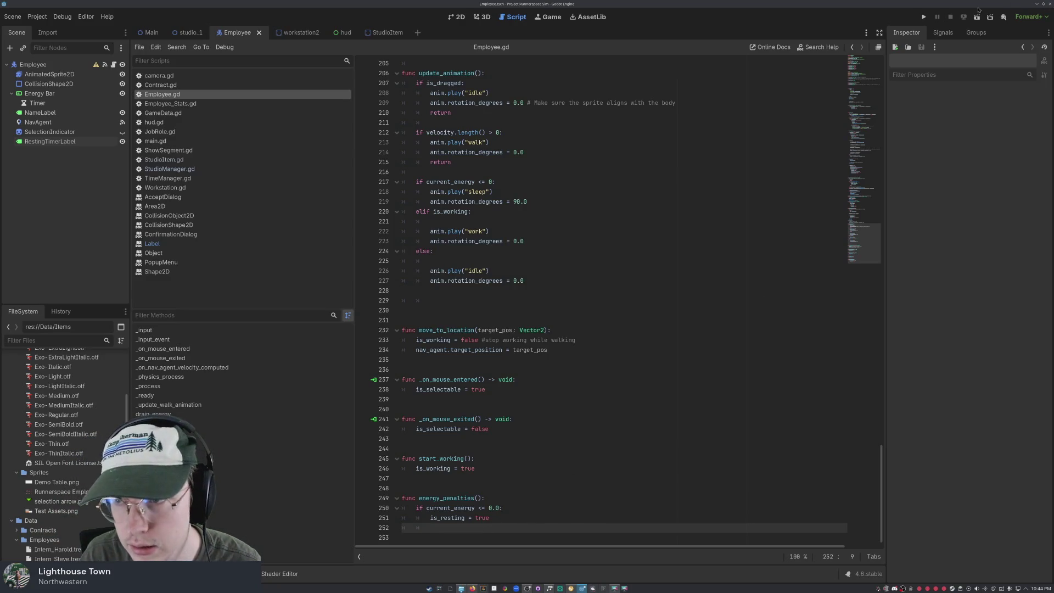
- Launch the game, hide the RestingTimerLabel node, and relaunch it
left_click(924, 18)
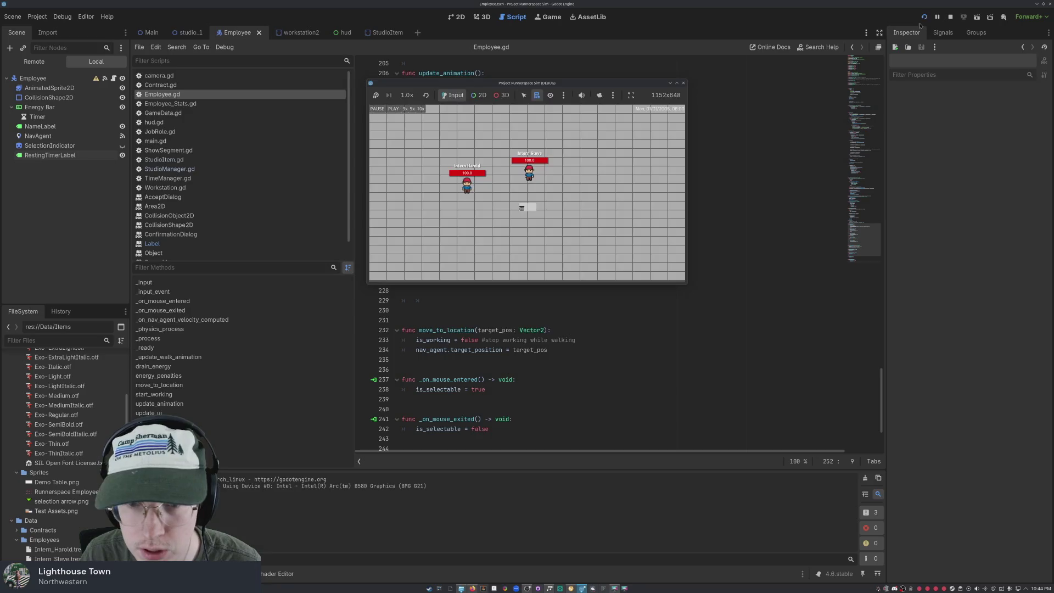
left_click(923, 16)
left_click(122, 155)
left_click(922, 17)
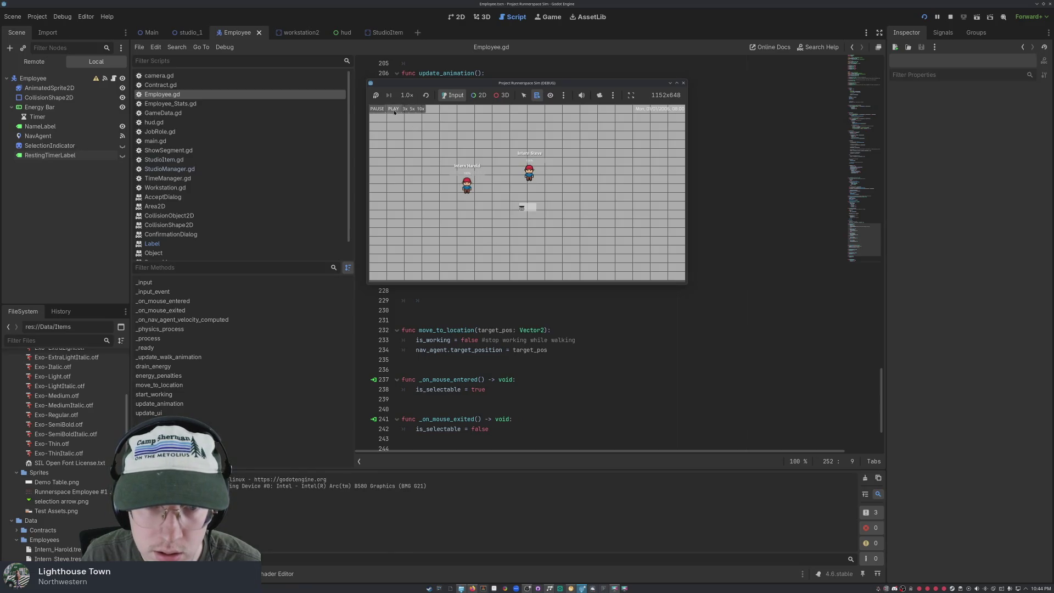
- Send Intern Harold to the desk and confirm hiring him
left_click(467, 184)
left_click(515, 219)
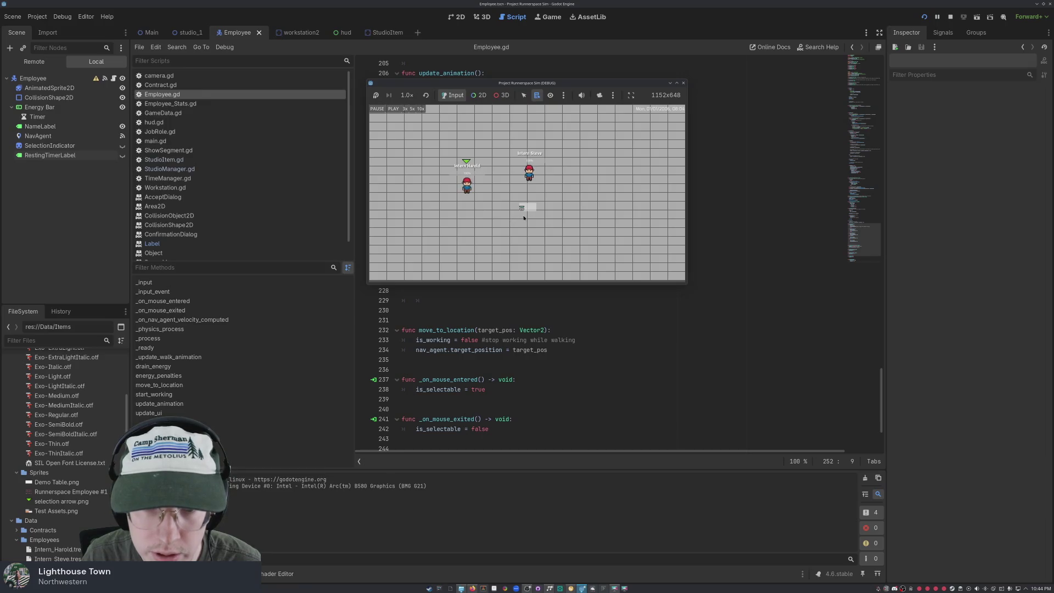
left_click(498, 232)
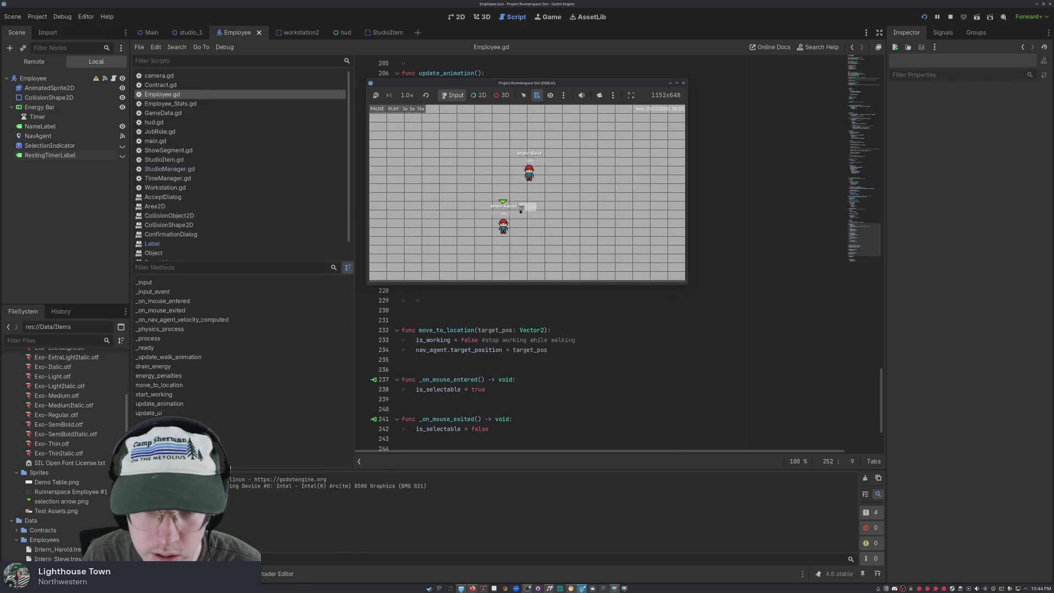
left_click(521, 217)
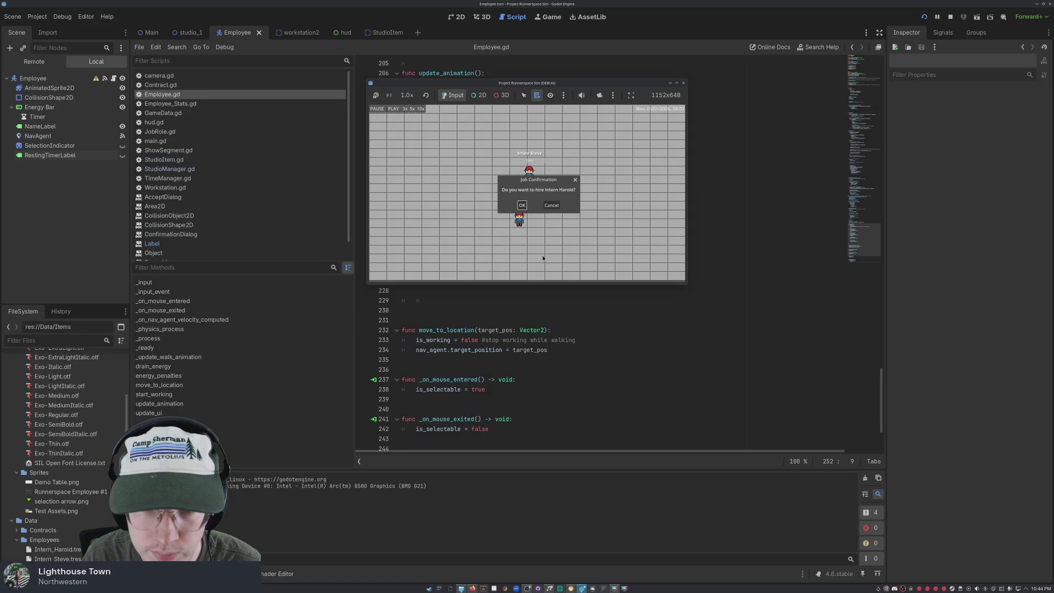
left_click(521, 205)
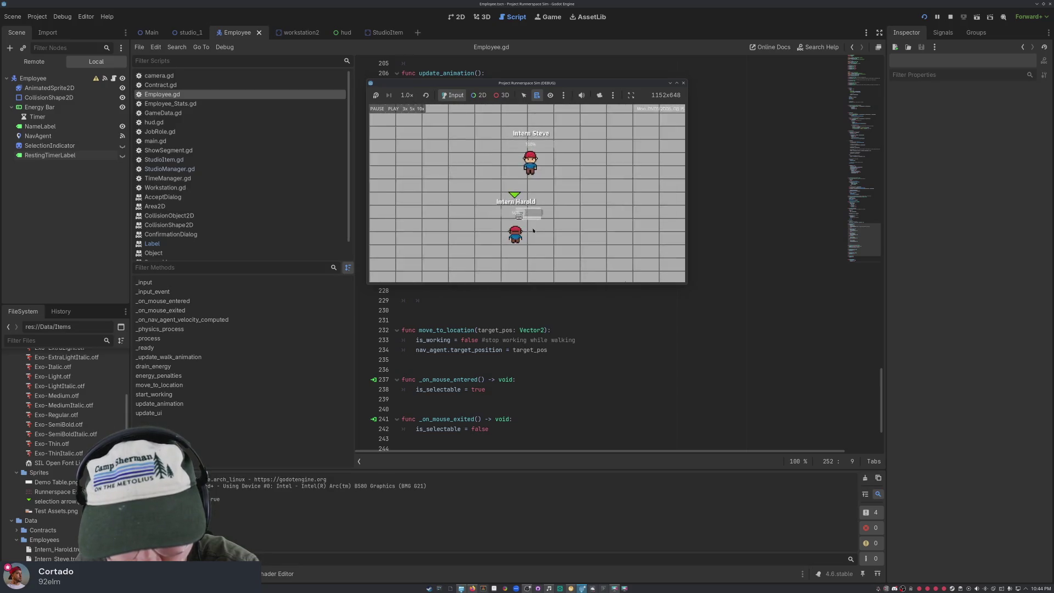
- Zoom in to watch Harold's energy drain to 0%, then stop the game
scroll(514, 163, "up", 4)
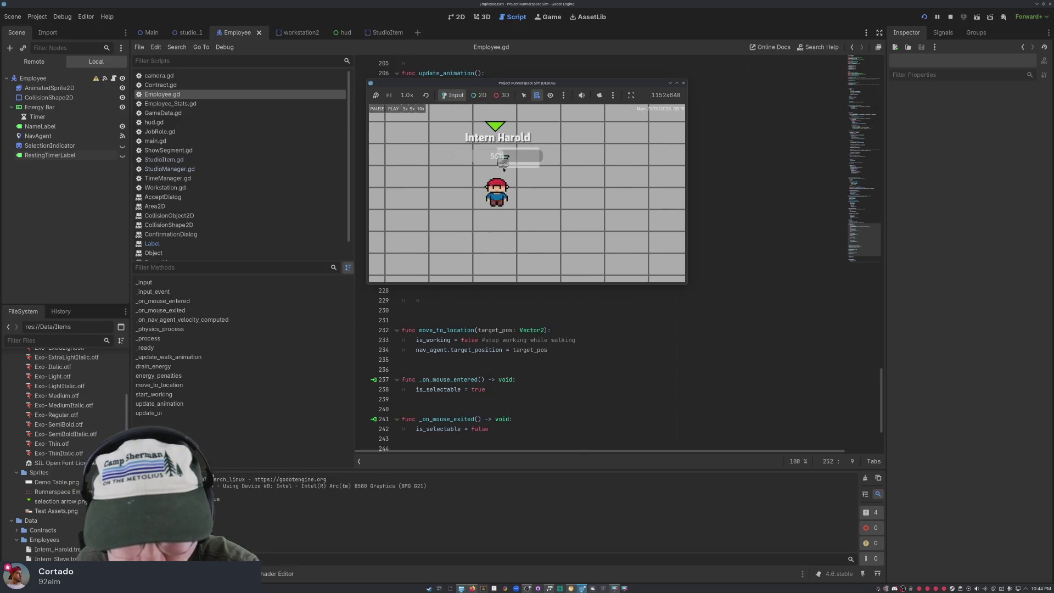
scroll(521, 186, "up", 3)
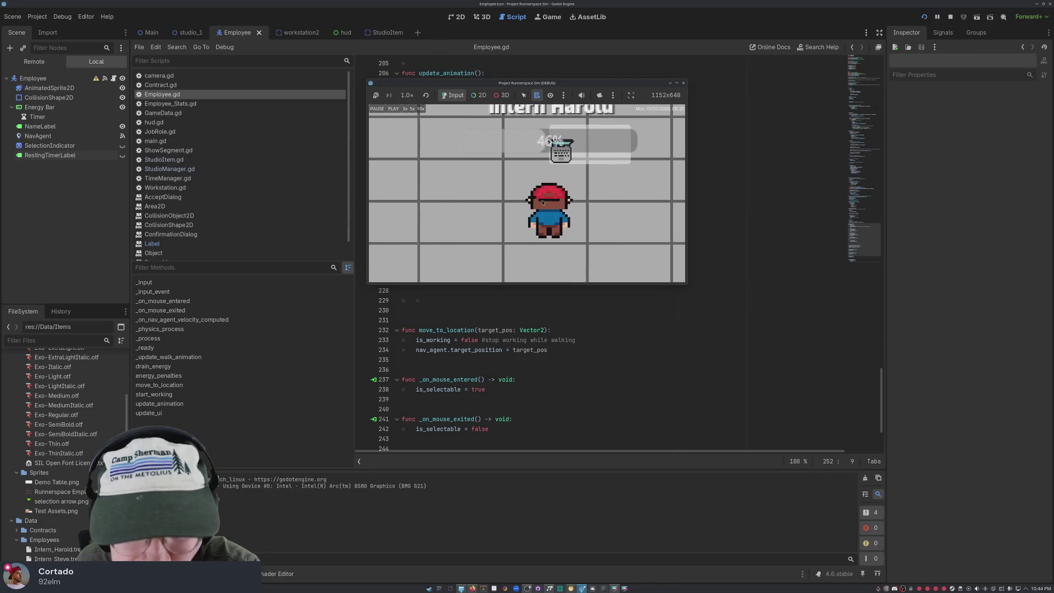
scroll(516, 203, "up", 2)
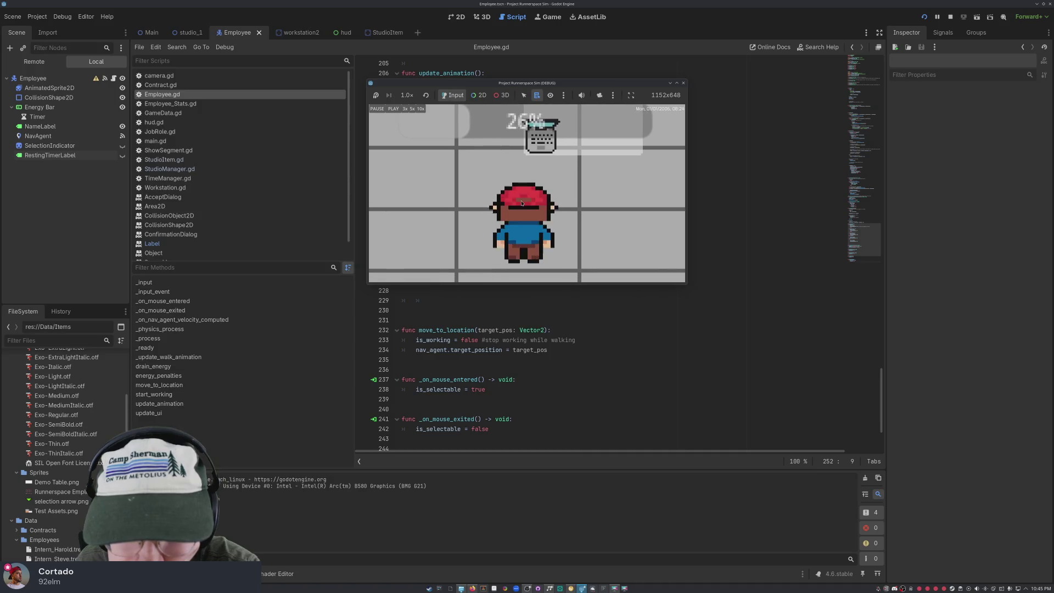
scroll(521, 201, "down", 2)
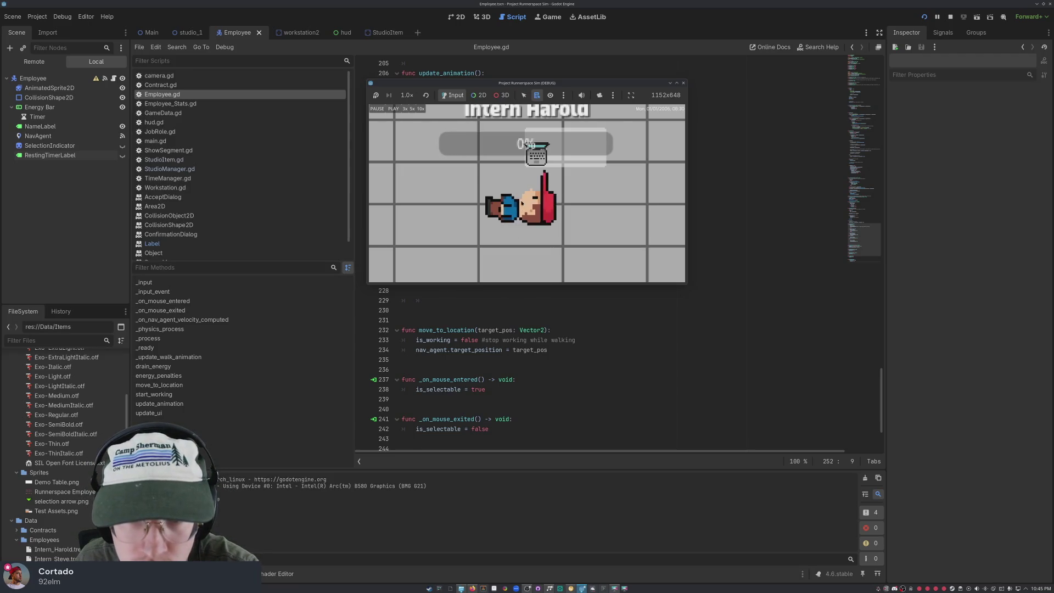
scroll(508, 181, "down", 2)
scroll(504, 172, "down", 1)
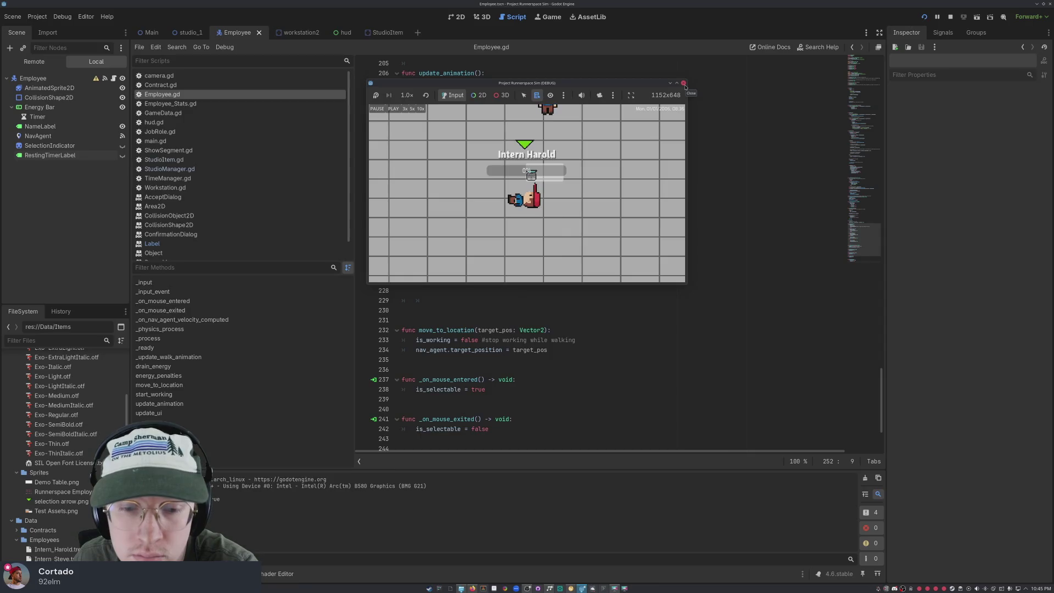
left_click(684, 83)
- Remove the stray 'float' text accidentally typed into lines 232 and 238
left_click(548, 330)
scroll(512, 296, "down", 3)
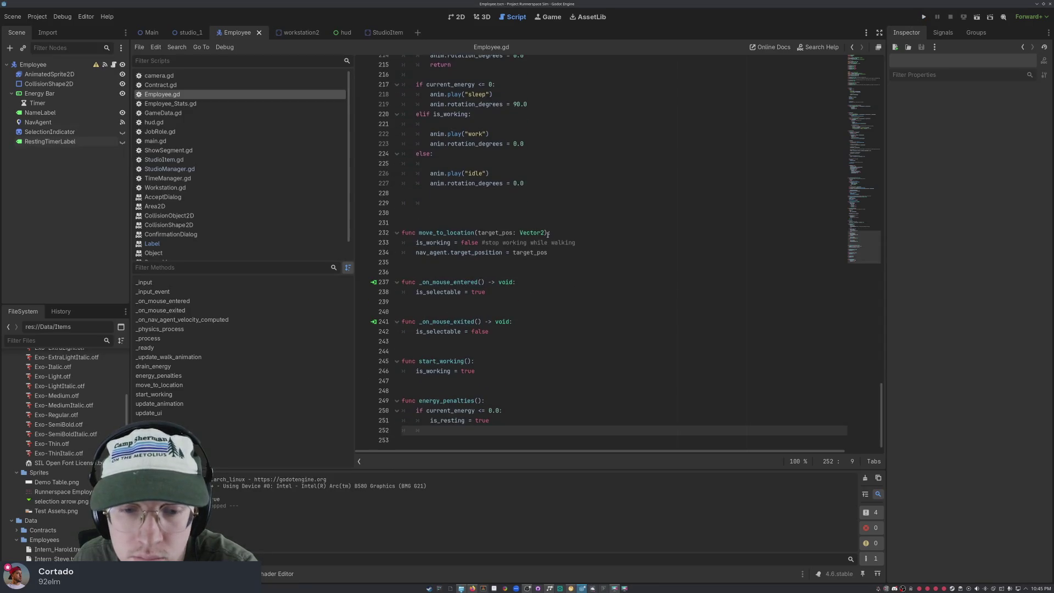
type("float")
left_click(512, 296)
type("floatfloat")
key("BackSpace")
key("BackSpace")
key("BackSpace")
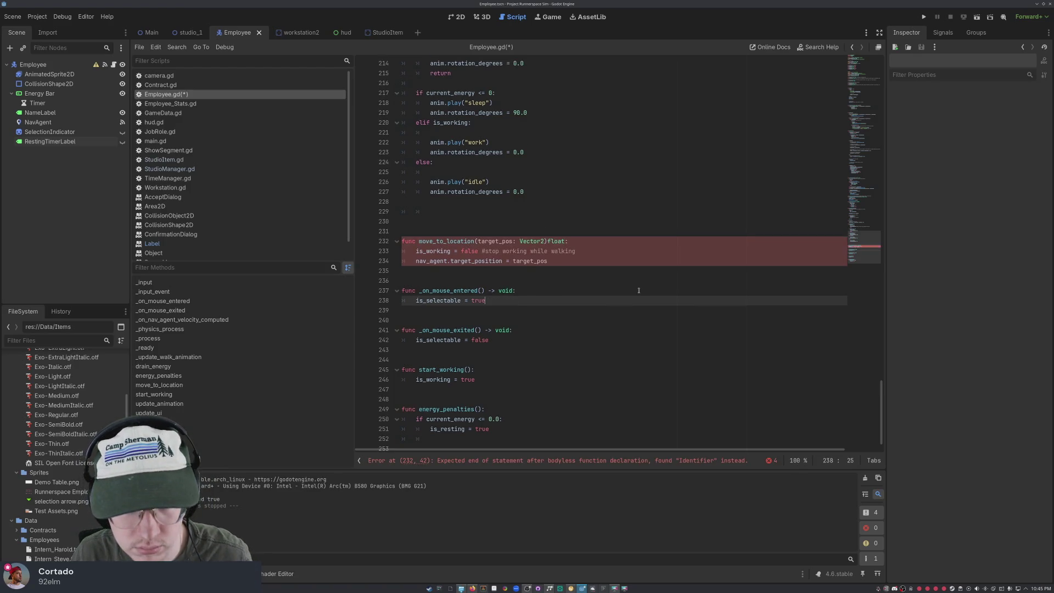
key("ctrl+z")
key("ctrl+z")
key("ctrl+z")
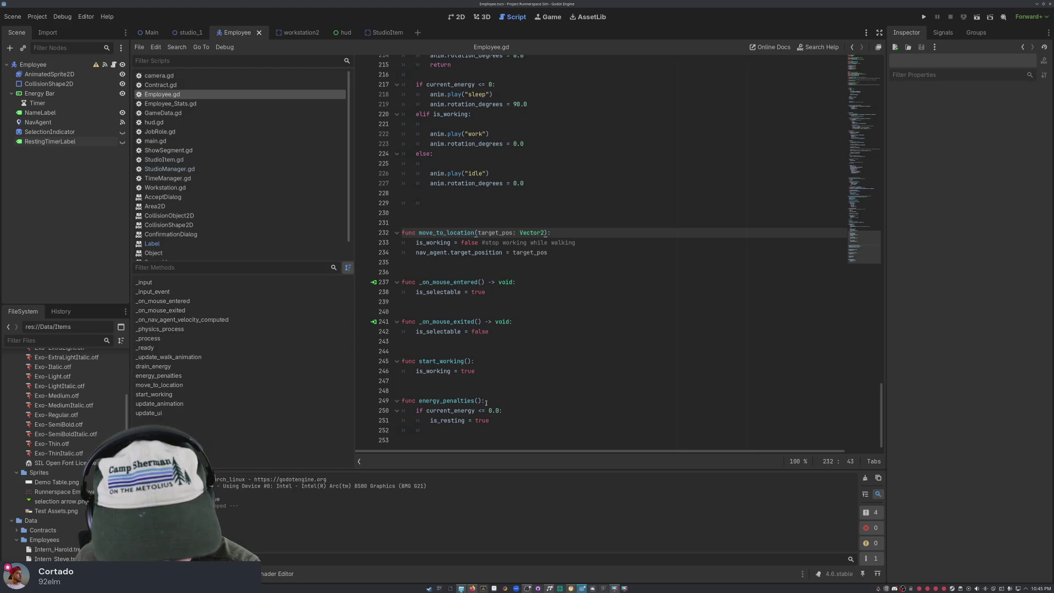
- Delete the energy_penalties function's body and header lines
left_click_drag(489, 421, 379, 400)
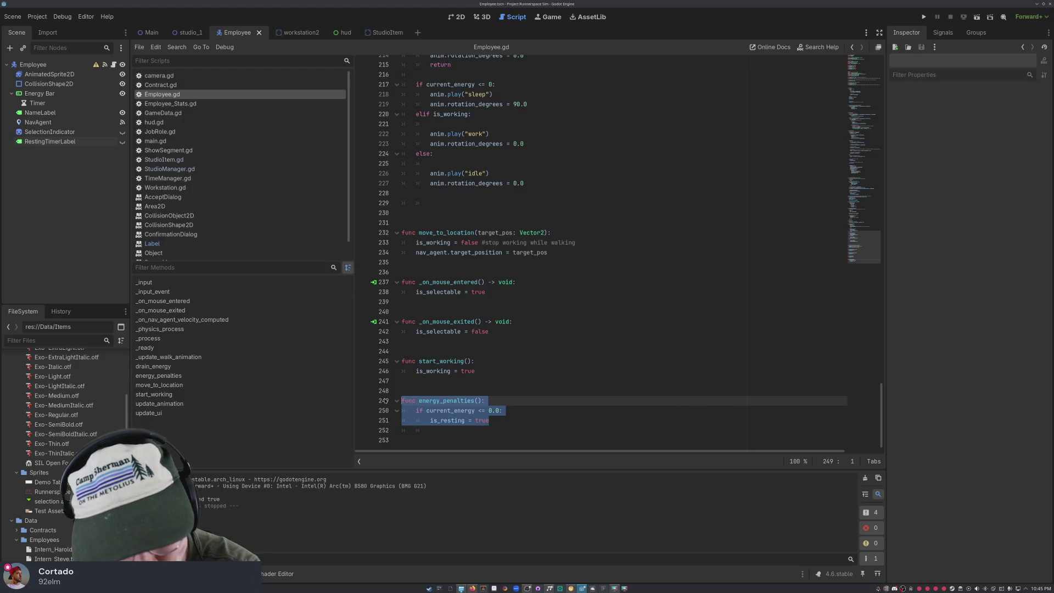
left_click_drag(489, 421, 404, 410)
key("ctrl+c")
key("BackSpace")
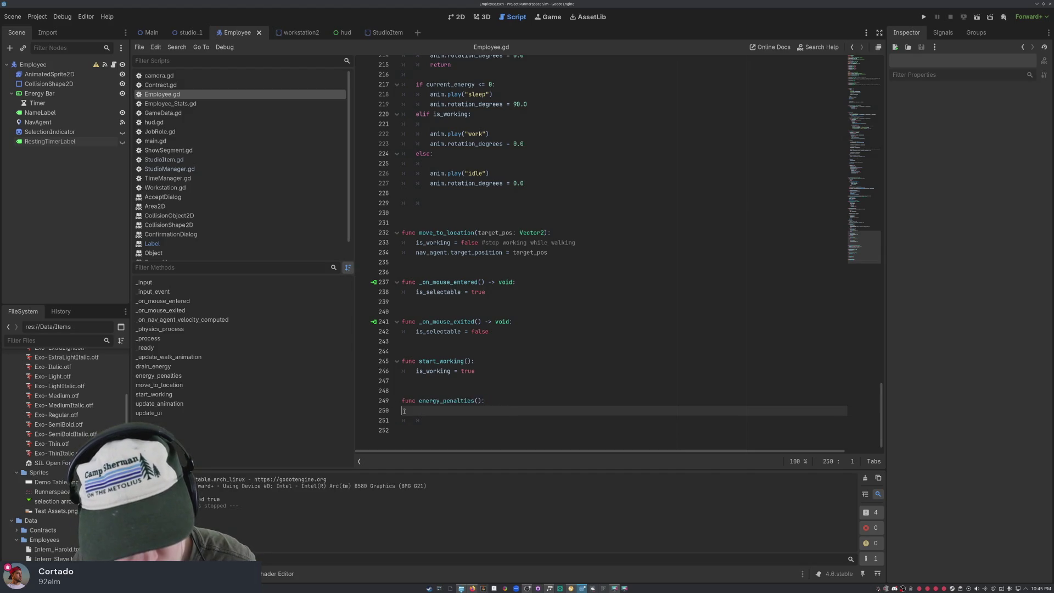
key("Down")
key("Down")
key("BackSpace")
key("BackSpace")
key("BackSpace")
key("BackSpace")
key("BackSpace")
key("BackSpace")
scroll(564, 376, "up", 5)
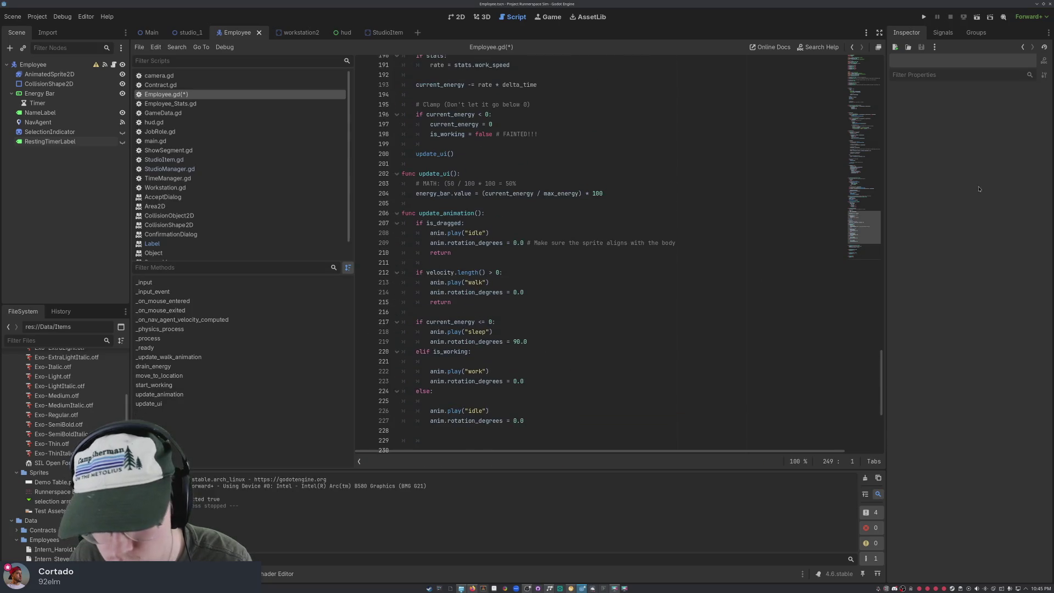
- Paste the current_energy <= 0.0 check into _process after update_animation() and outdent it
mouse_move(880, 379)
left_mouse_down()
mouse_move(865, 189)
mouse_move(850, 264)
left_mouse_up()
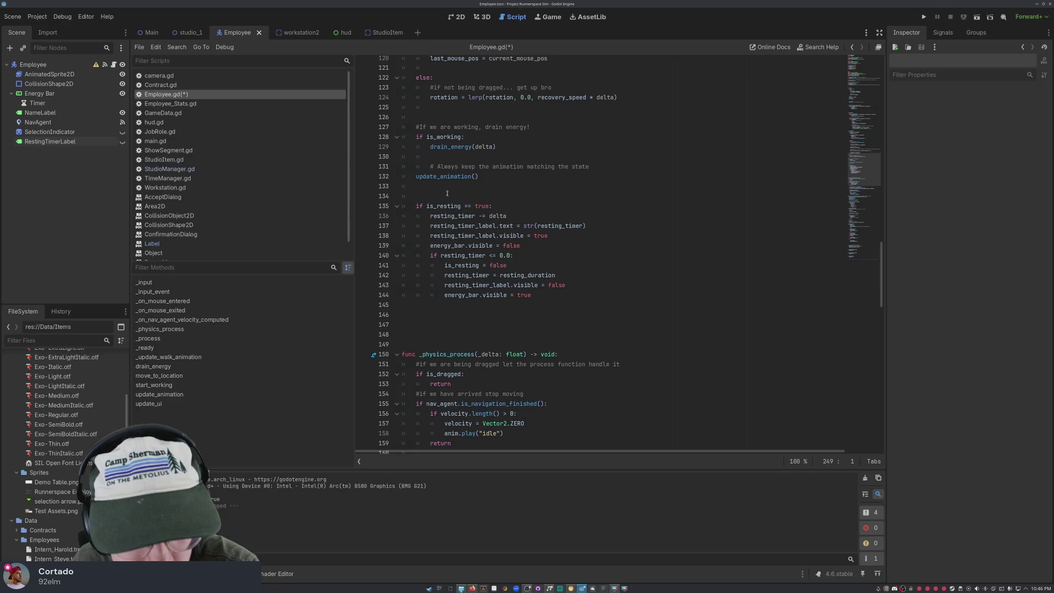
left_click(472, 188)
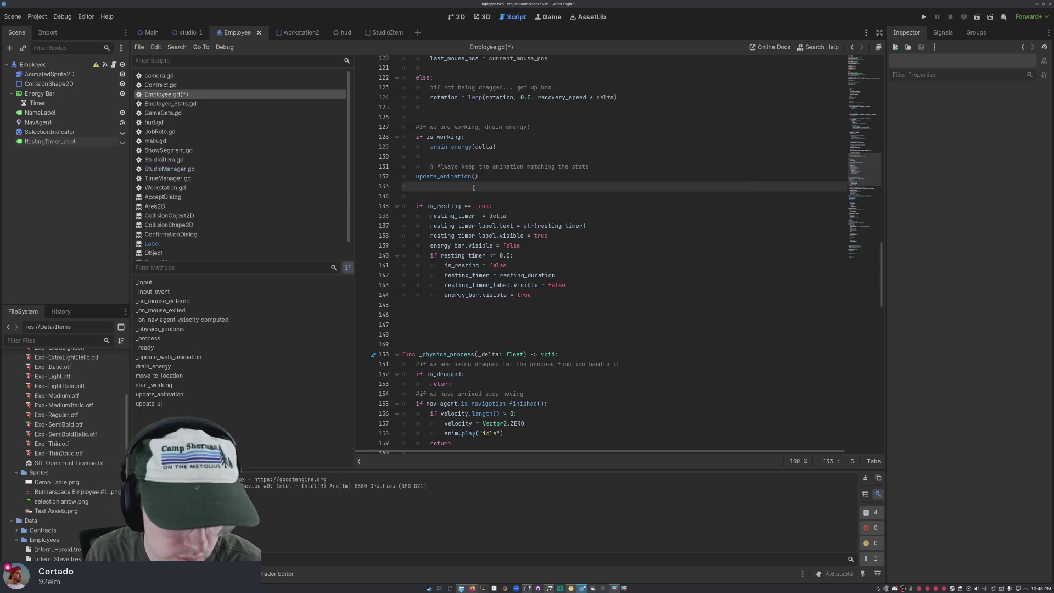
key("Return")
key("ctrl+v")
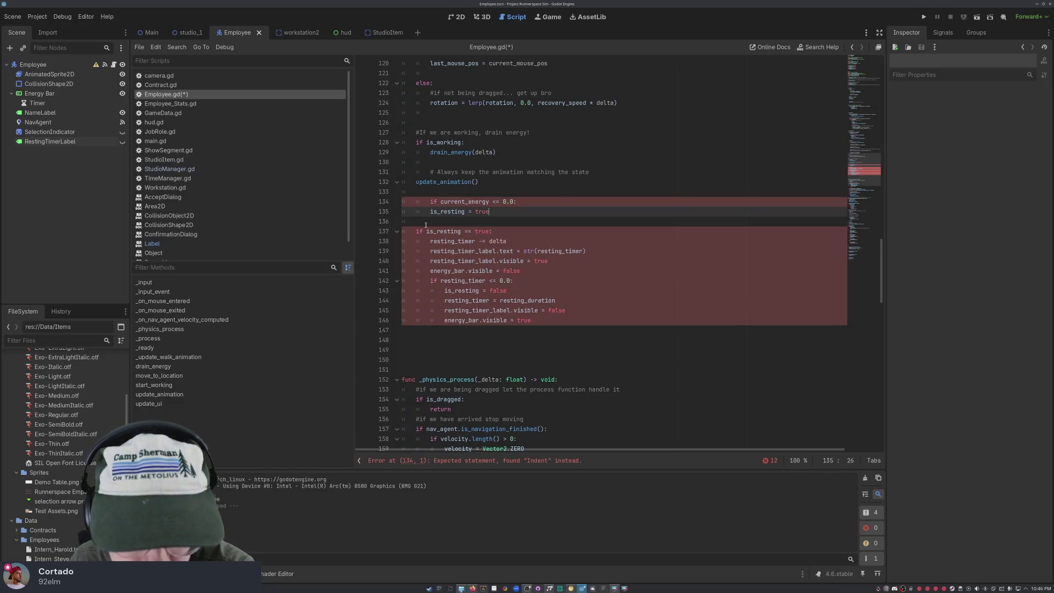
left_click(423, 203)
key("BackSpace")
key("Down")
key("Delete")
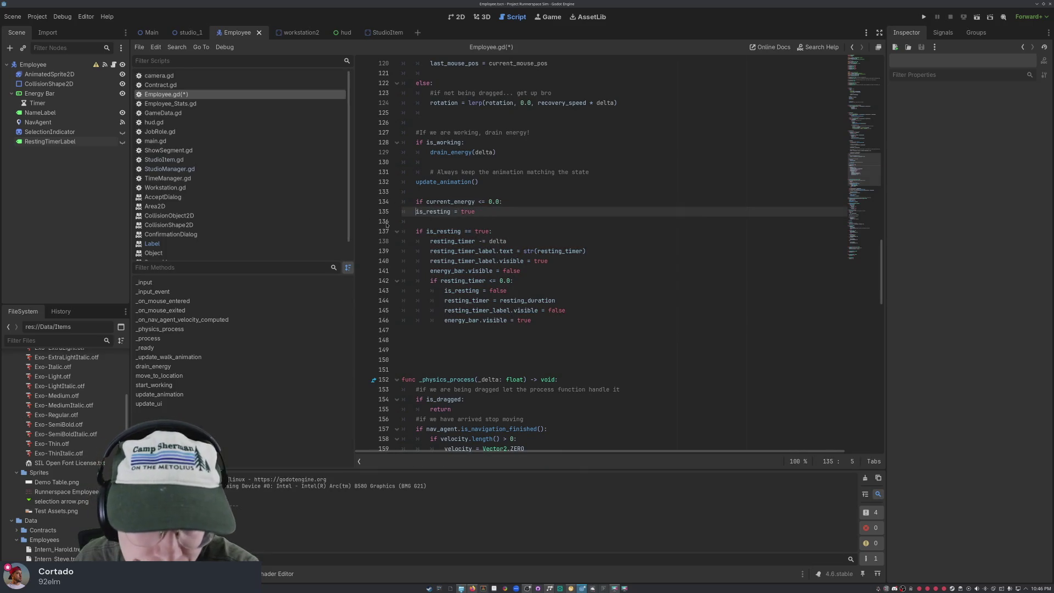
- Indent is_resting = true so it sits under the energy check
left_click(447, 241)
left_click(504, 202)
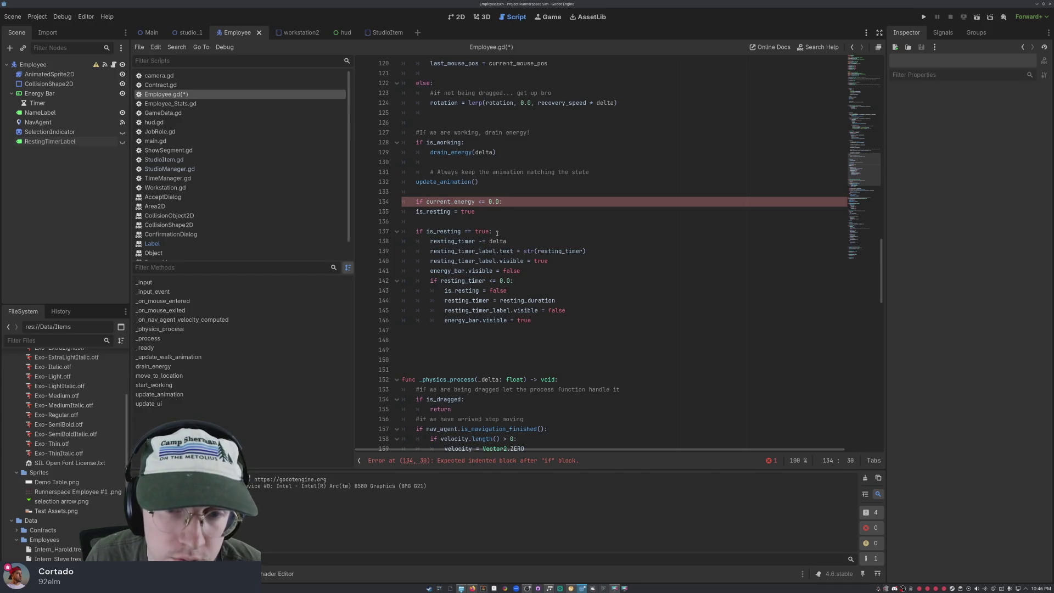
key("Down")
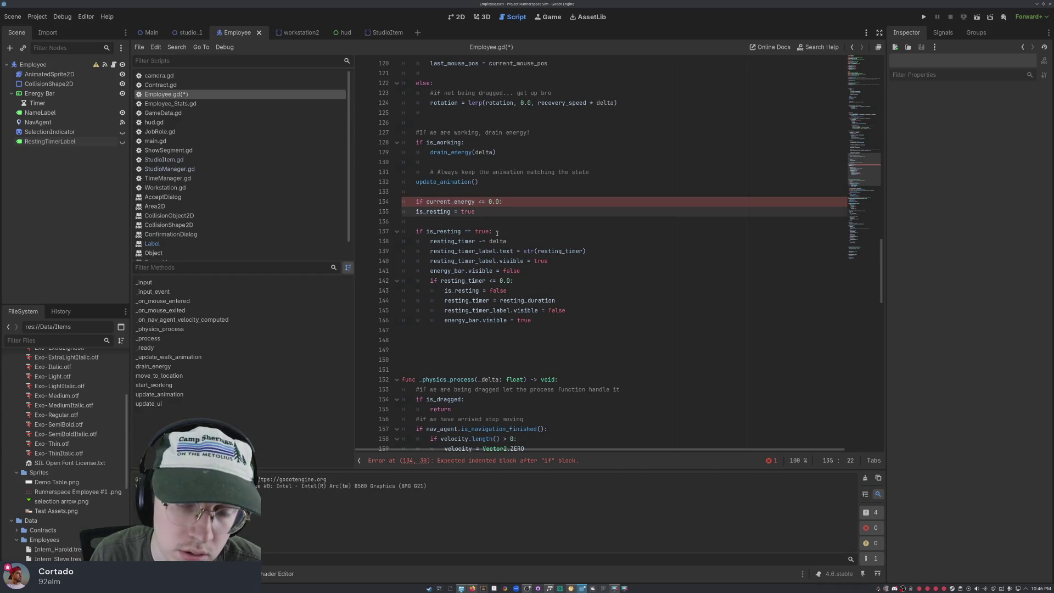
key("Down")
key("Down")
key("Down")
left_click(497, 232)
key("Up")
key("Up")
key("Up")
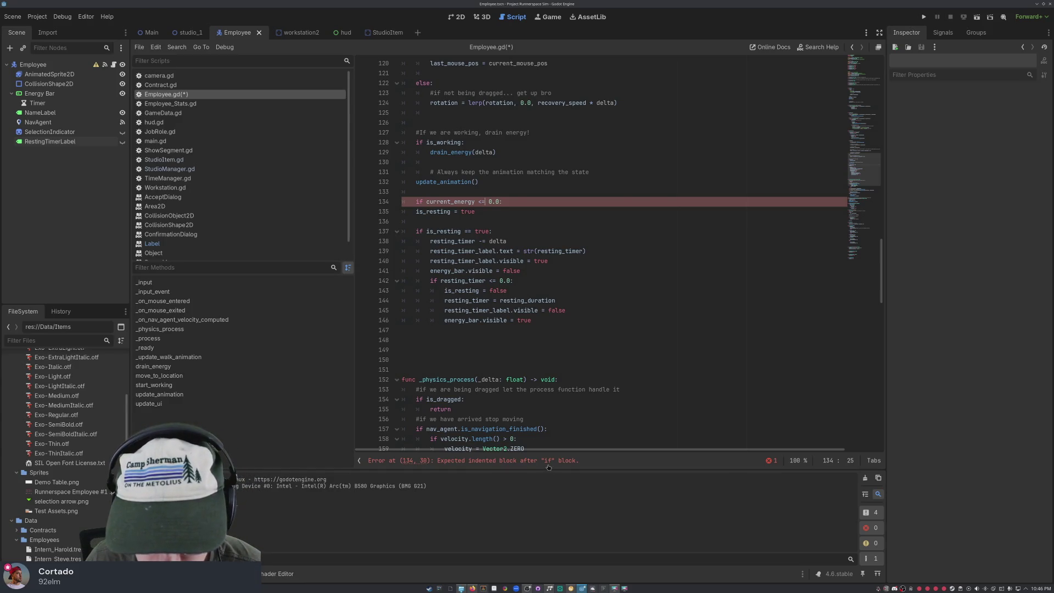
left_click(415, 210)
key("Tab")
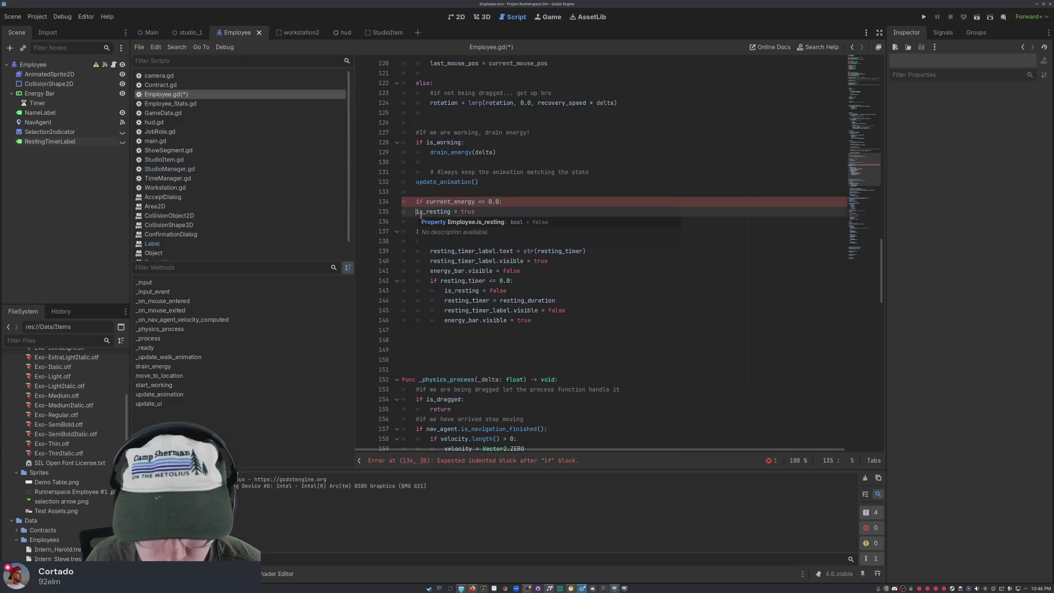
- Save Employee.gd and run the game
left_click(539, 270)
key("ctrl+s")
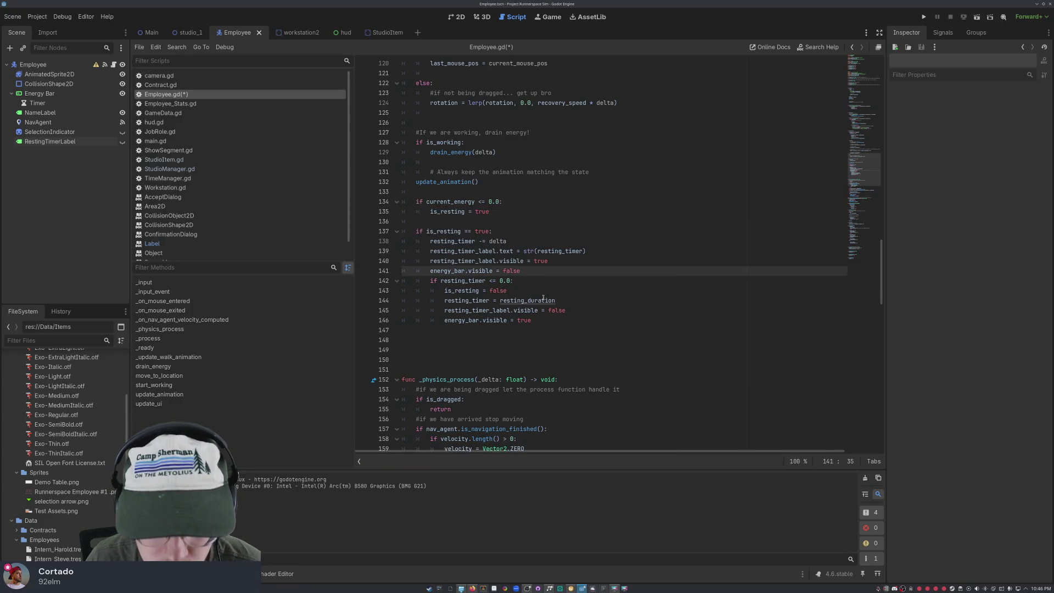
left_click(923, 16)
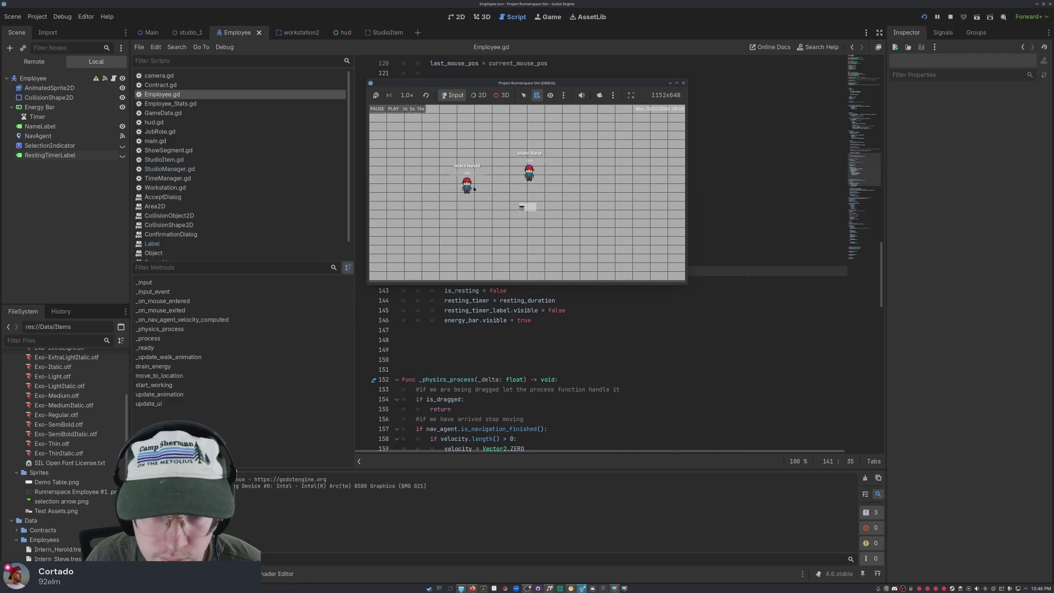
- Keep speed at 1.0×, drag an intern onto the workstation, answer the popup, and stop
left_click(402, 98)
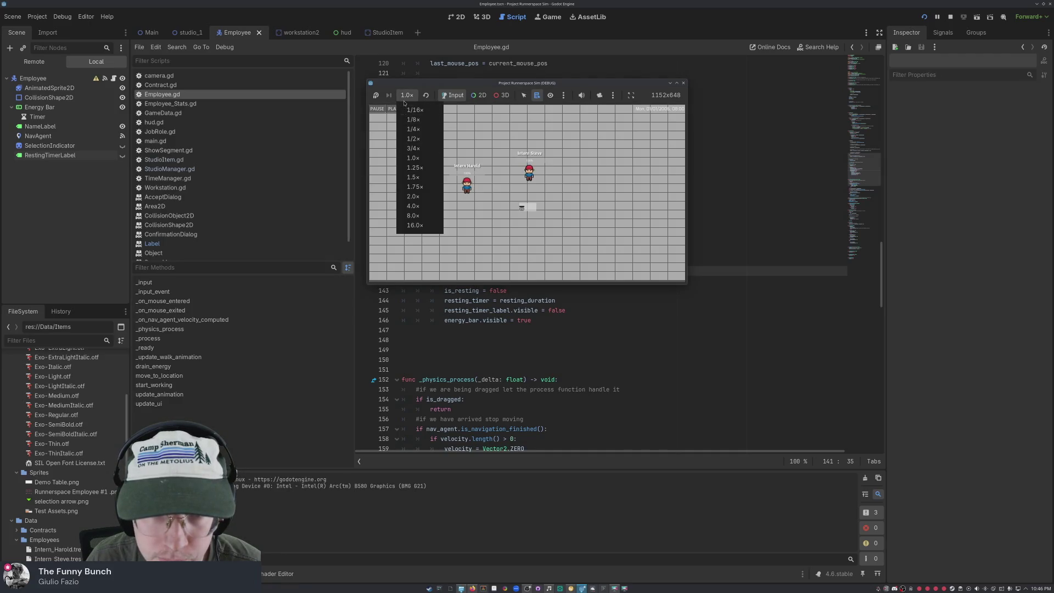
left_click(400, 103)
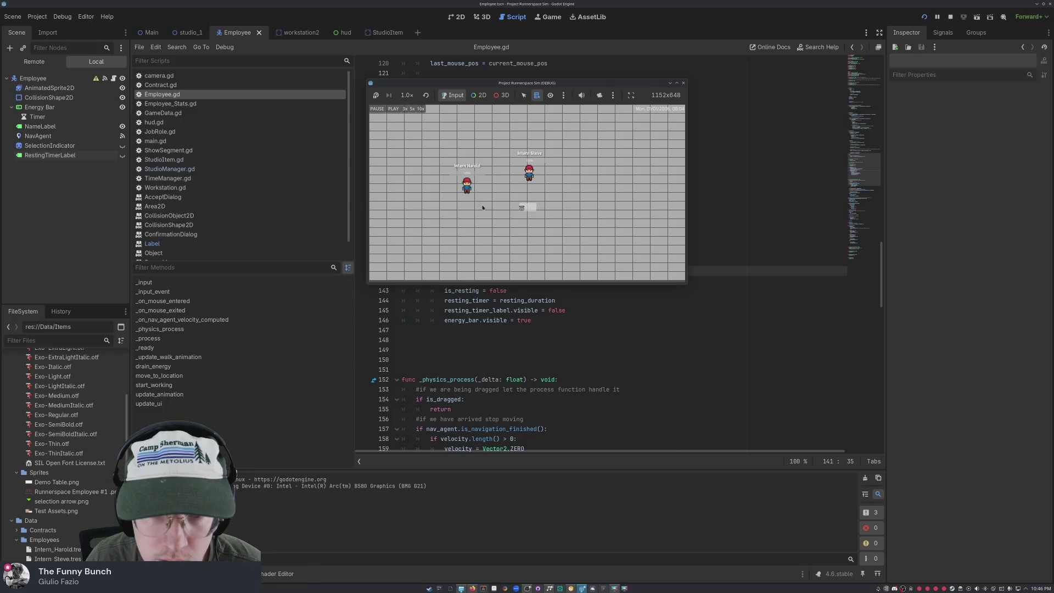
left_click_drag(466, 184, 519, 219)
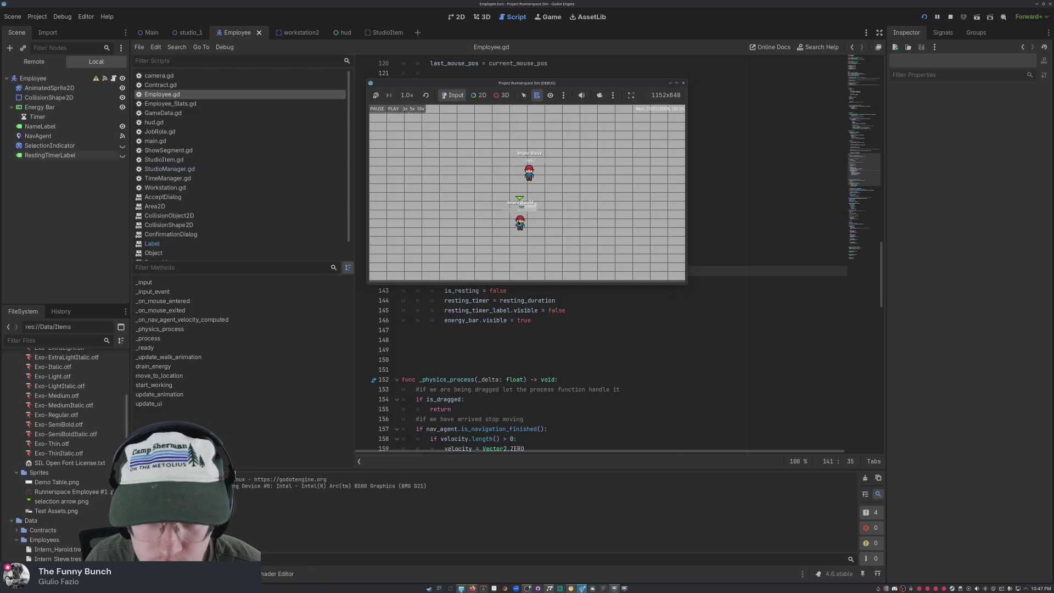
left_click(527, 221)
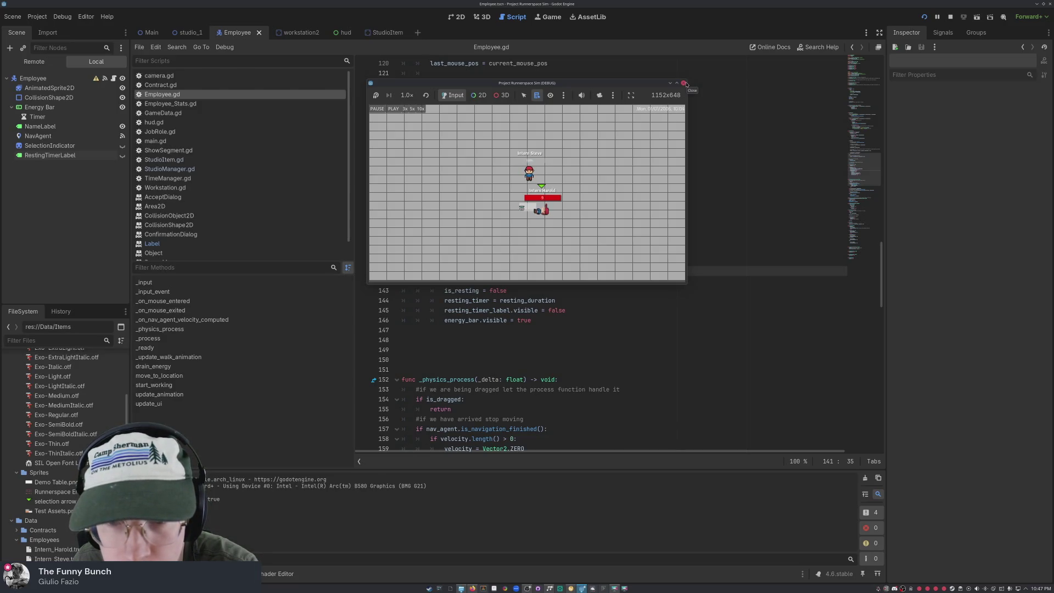
left_click(686, 83)
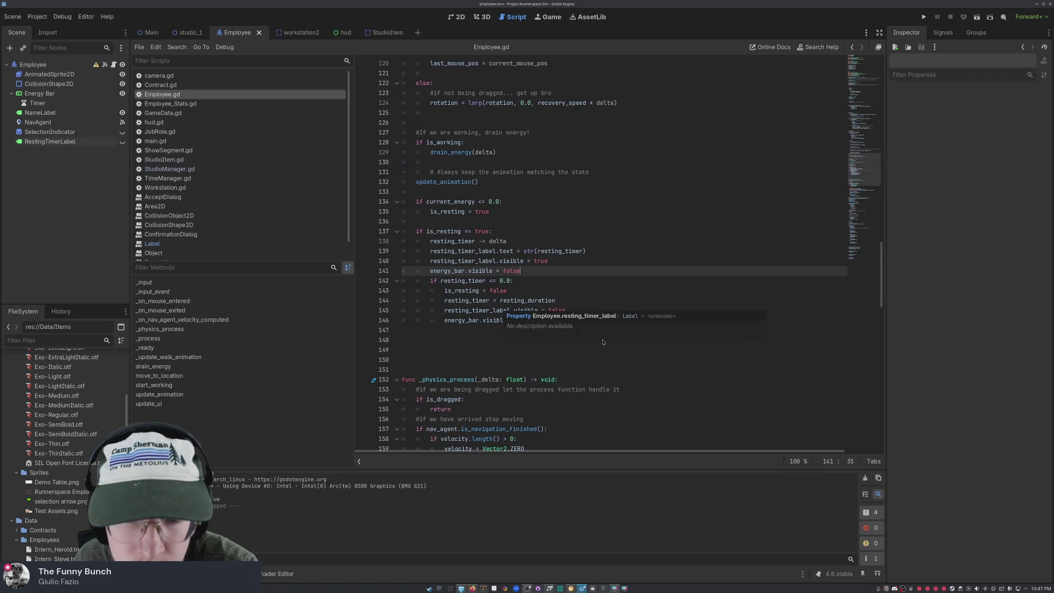
- Move the resting_timer reset from line 144 to the last, indented line of the rest-finished block
left_click(608, 260)
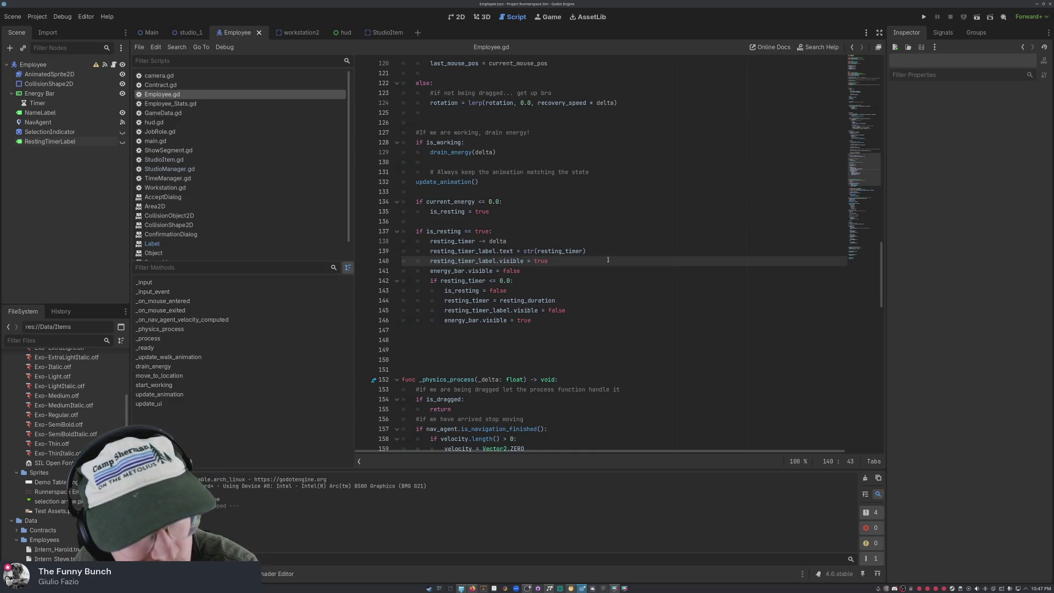
left_click(565, 301)
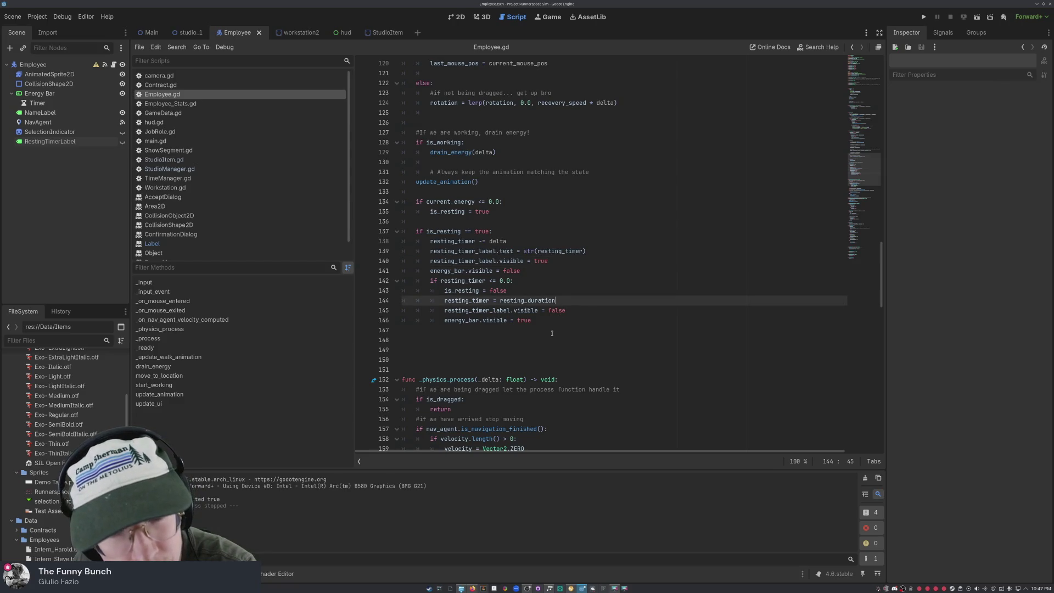
mouse_move(566, 301)
left_mouse_down()
mouse_move(403, 300)
mouse_move(457, 300)
mouse_move(444, 300)
left_mouse_up()
key("ctrl+c")
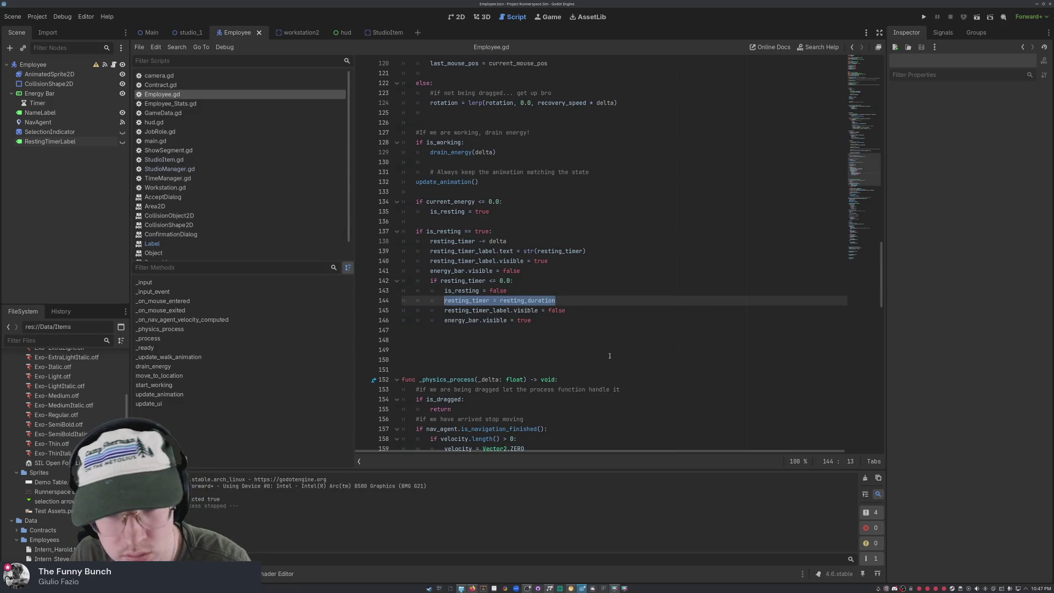
key("BackSpace")
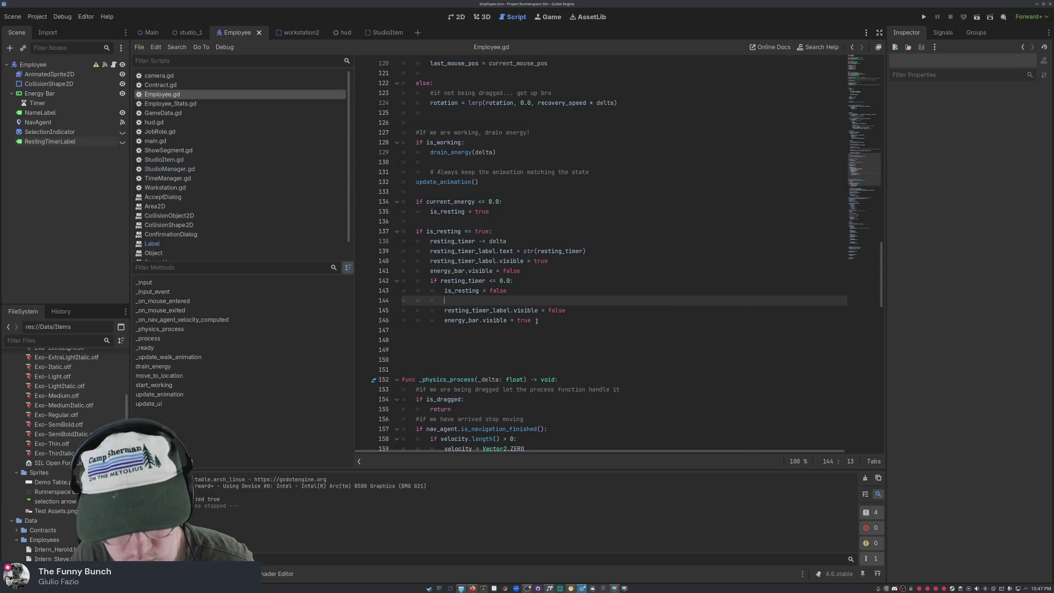
left_click(536, 321)
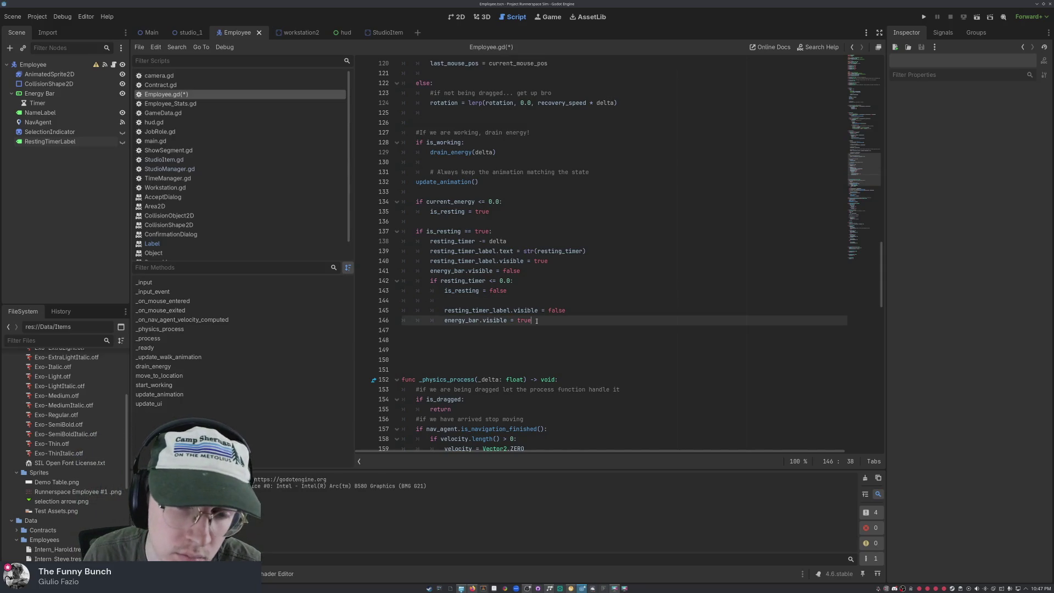
left_click_drag(445, 300, 393, 304)
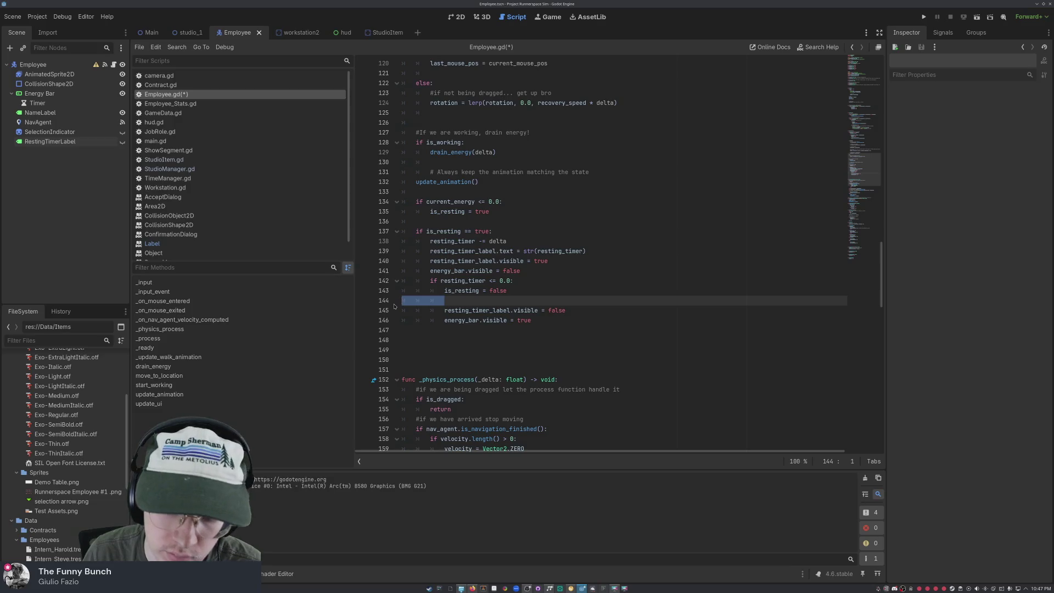
key("BackSpace")
key("BackSpace")
key("Down")
key("Down")
key("Down")
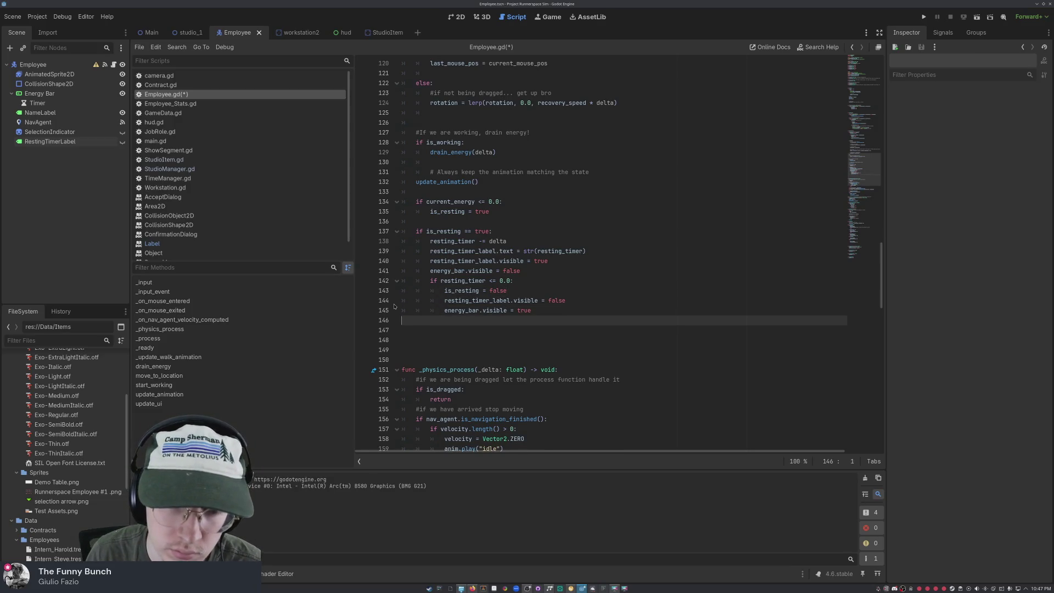
key("ctrl+v")
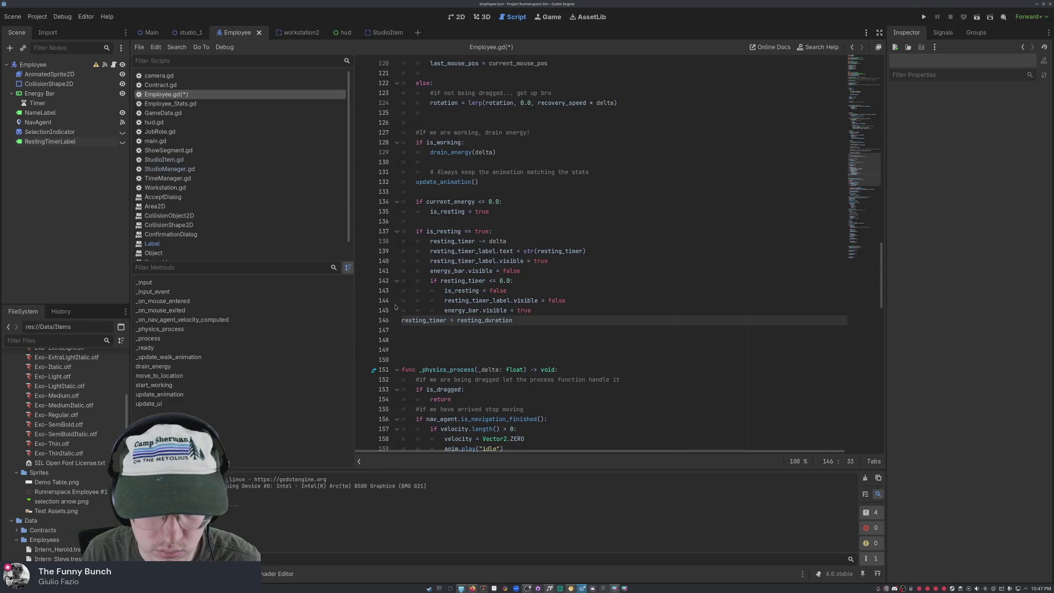
left_click(402, 320)
key("Tab")
key("Tab")
key("Tab")
left_click(593, 326)
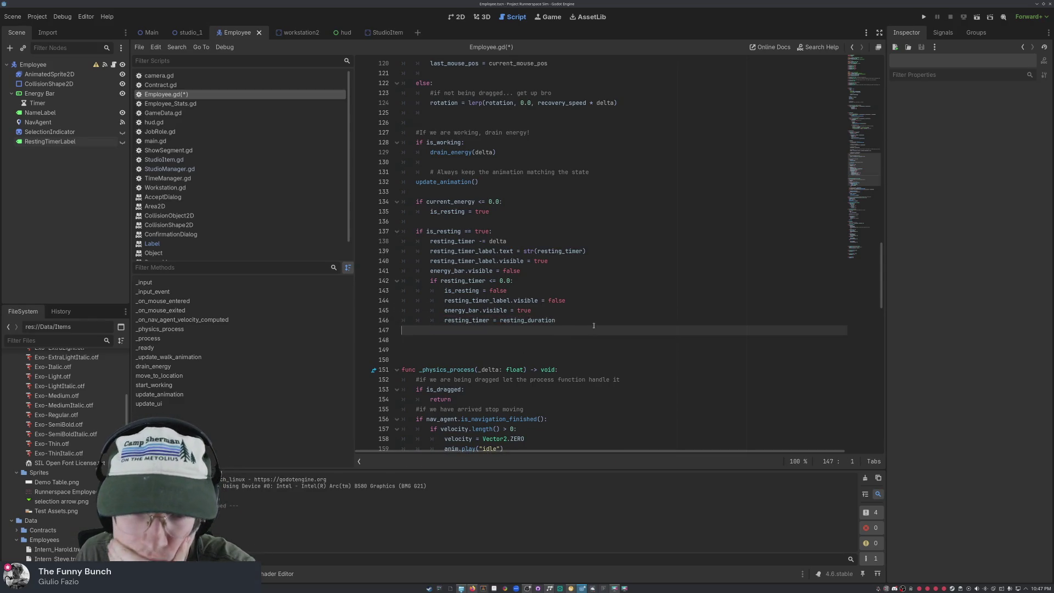
left_click(562, 319)
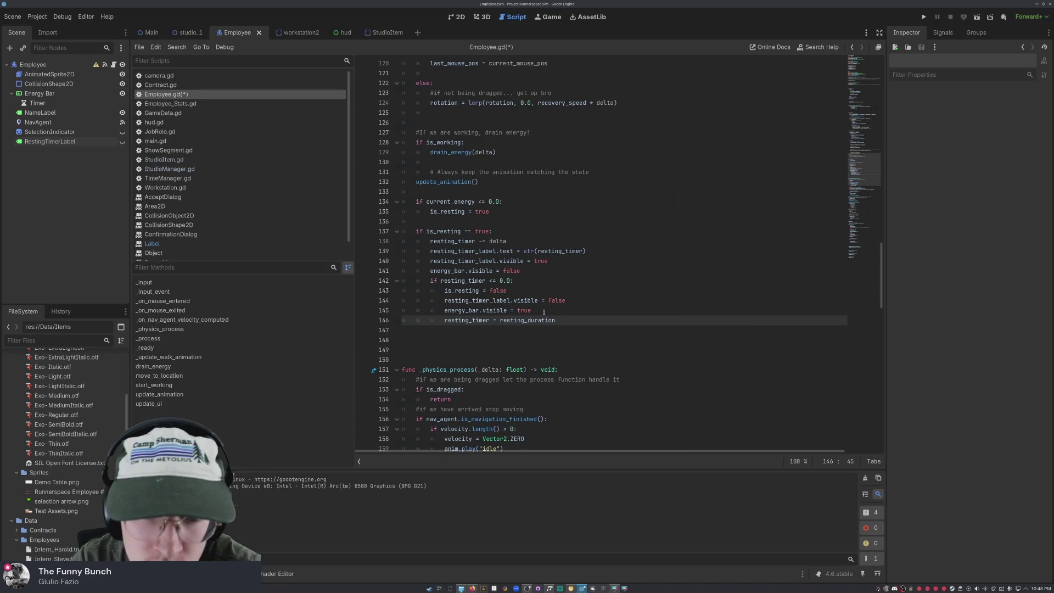
- Change the line 142 timer threshold from 0.0 to 0 and edit line 134's energy threshold
left_click(508, 280)
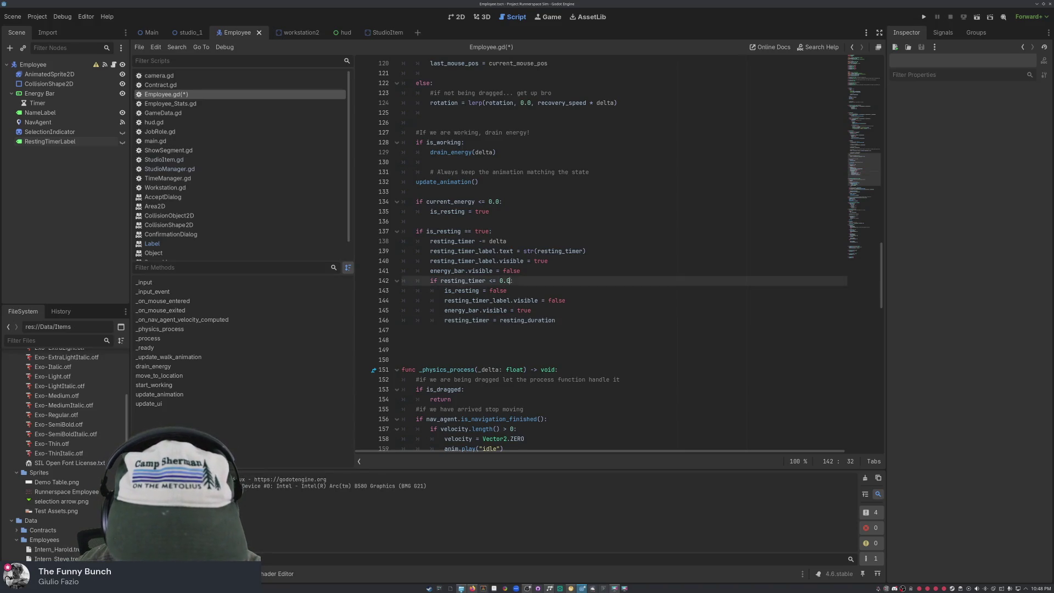
key("BackSpace")
key("BackSpace")
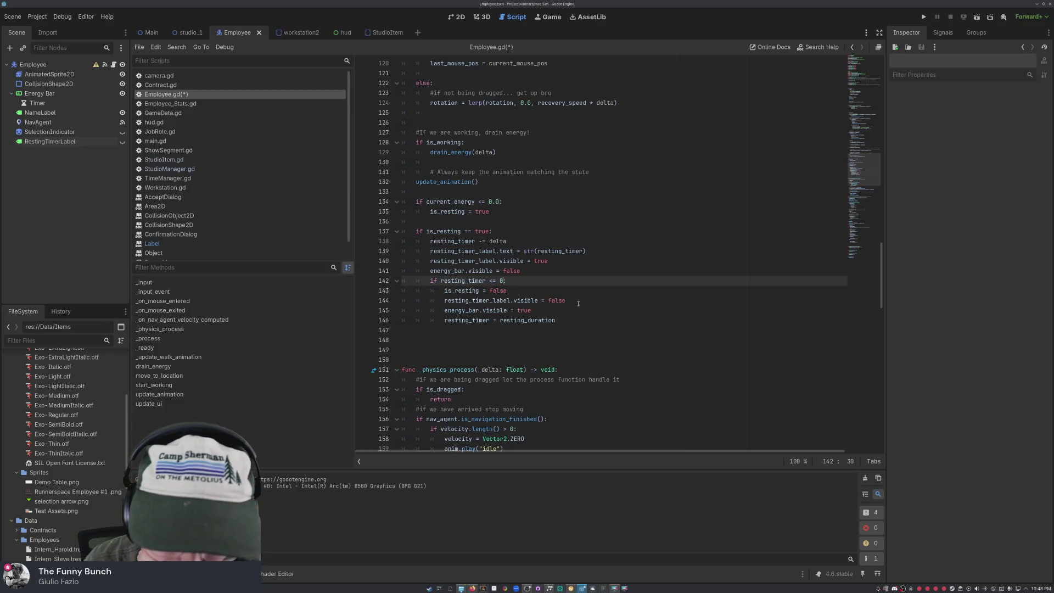
left_click(499, 201)
key("BackSpace")
key("BackSpace")
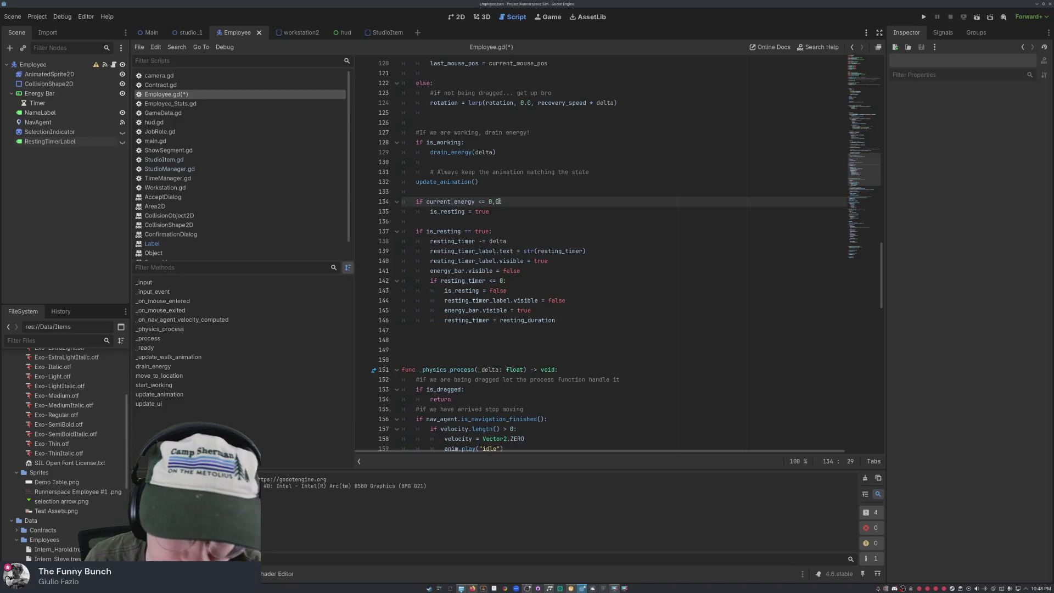
left_click(508, 240)
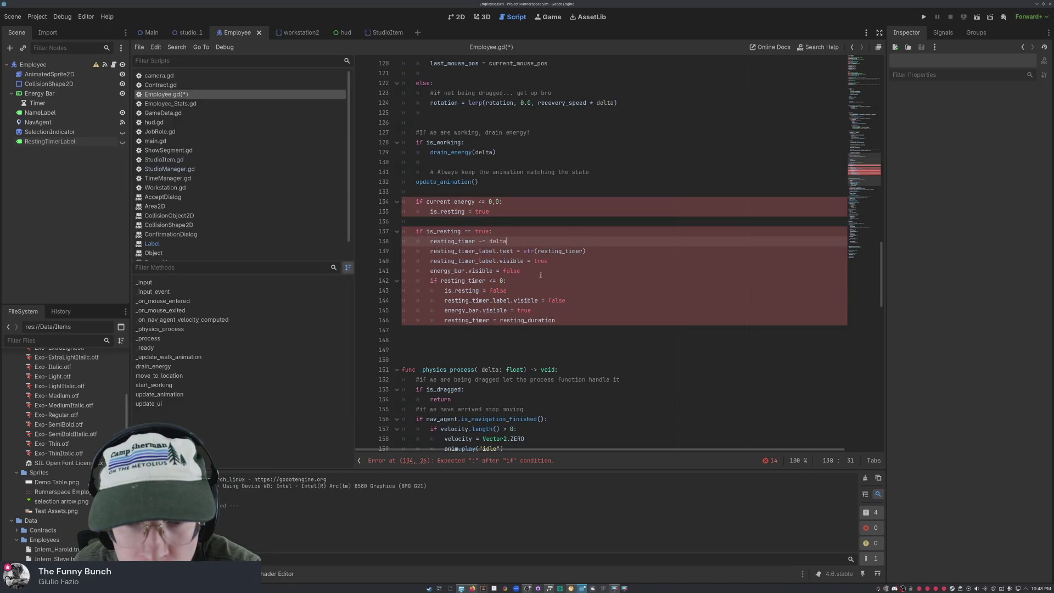
left_click(496, 202)
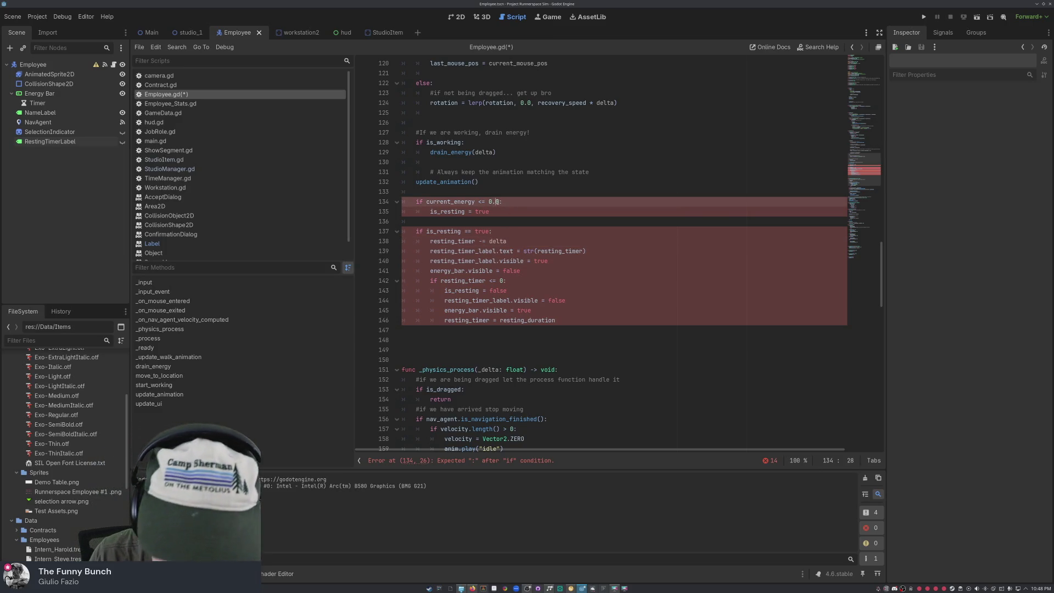
left_click(519, 340)
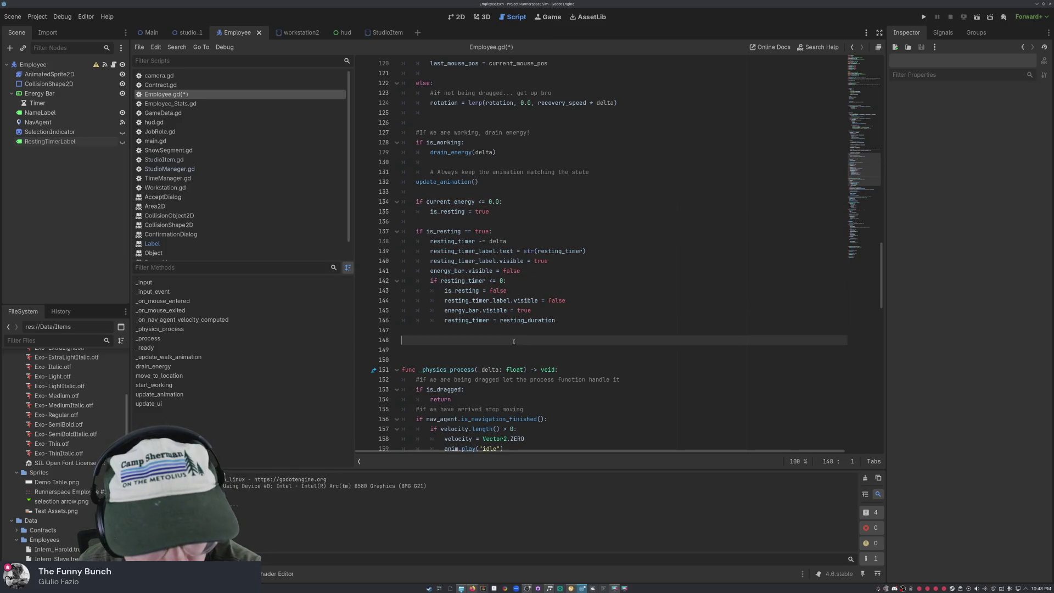
- Fold _physics_process, drain_energy, update_animation, move_to_location, start_working and the other lower functions
left_click(397, 370)
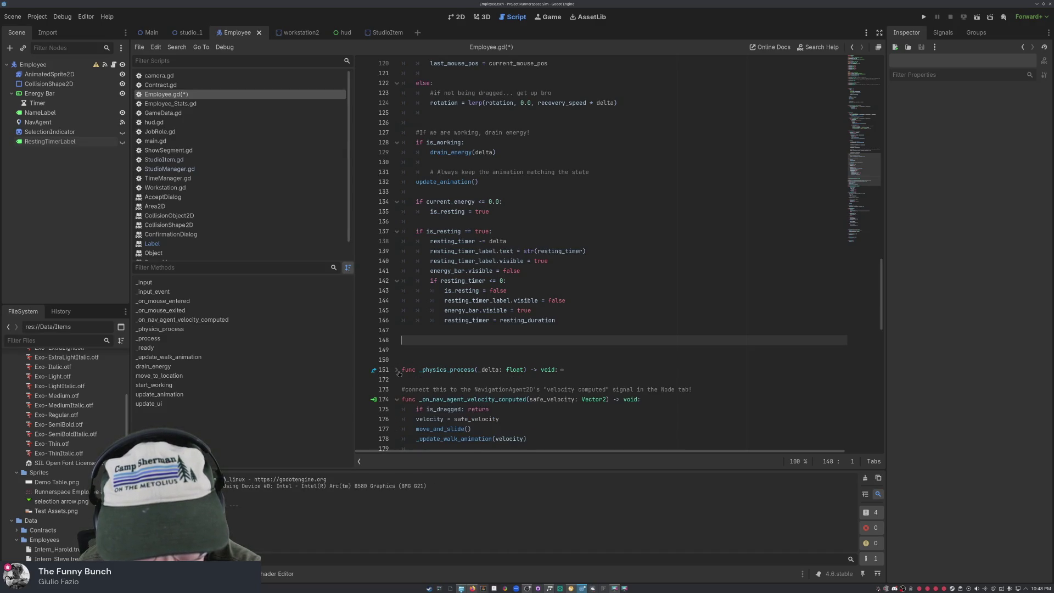
left_click(397, 400)
left_click(397, 420)
left_click(397, 439)
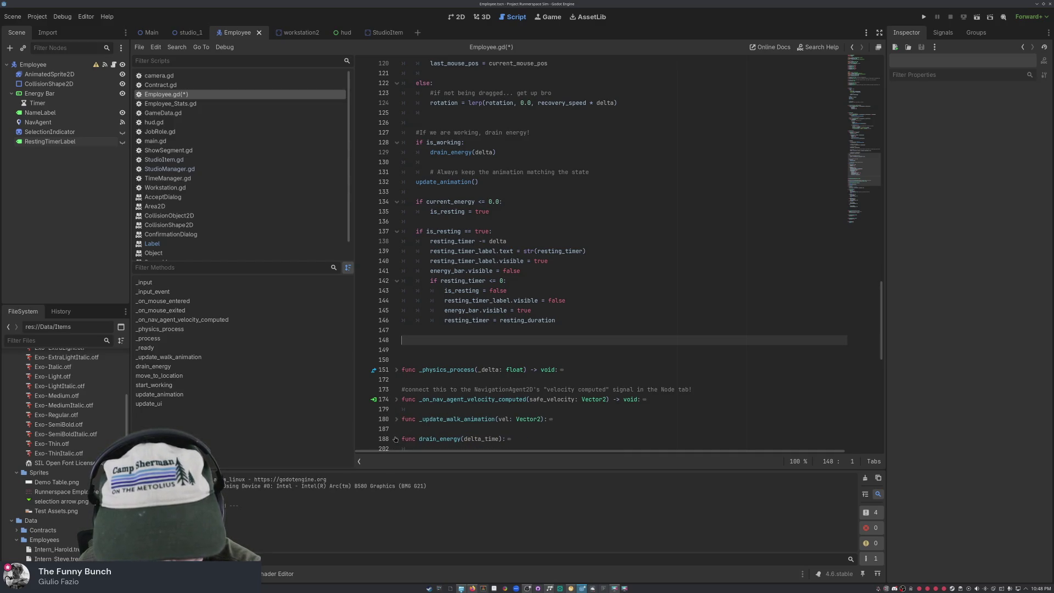
scroll(401, 434, "down", 6)
left_click(397, 320)
left_click(396, 369)
left_click(397, 399)
left_click(397, 429)
scroll(398, 430, "down", 2)
left_click(396, 422)
scroll(406, 417, "up", 5)
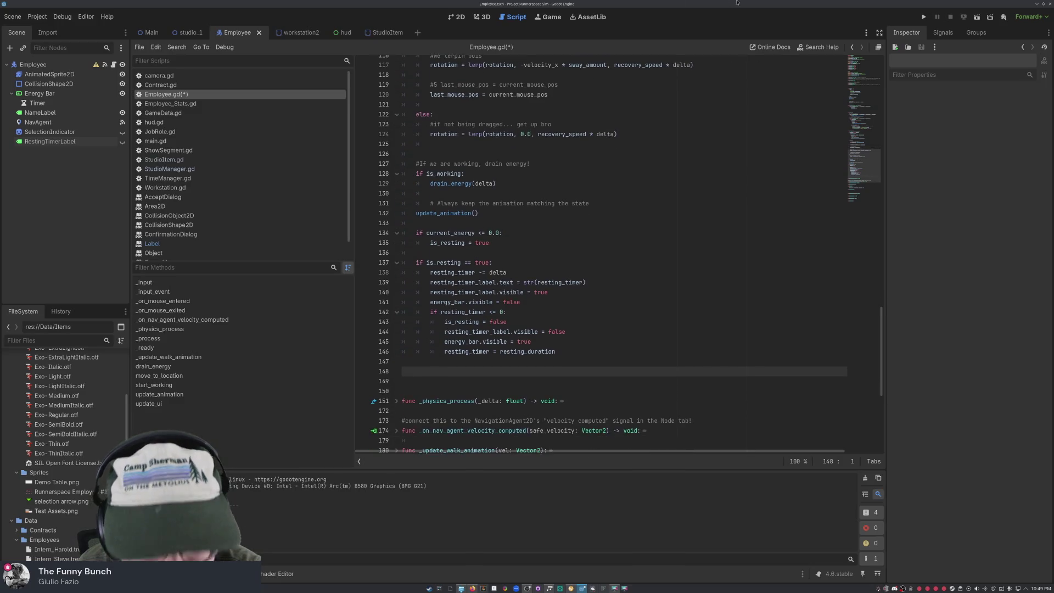
- Run and resume the game, then send an intern to the workstation
left_click(924, 17)
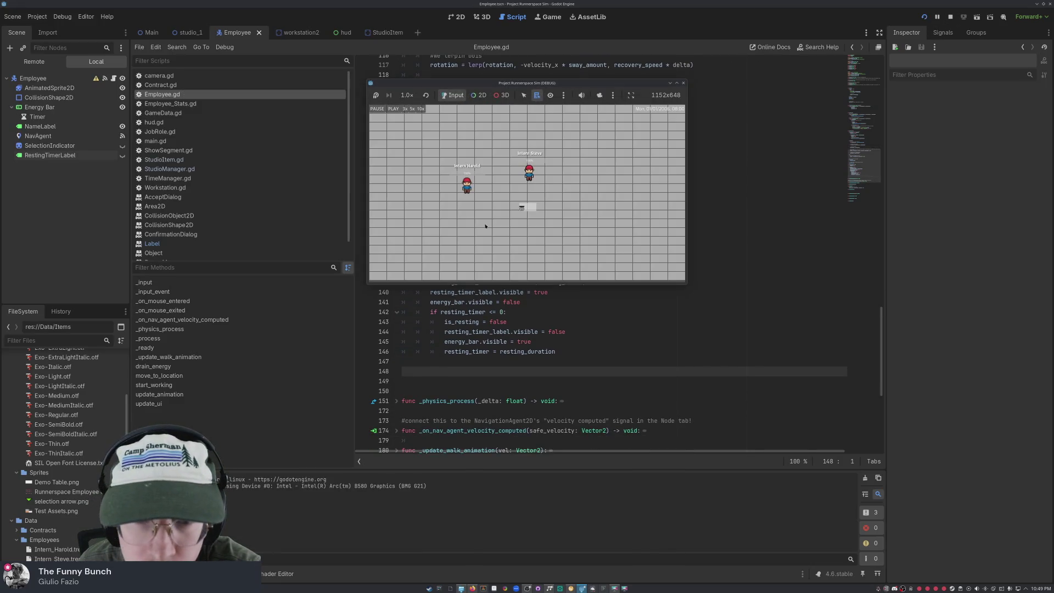
left_click(420, 109)
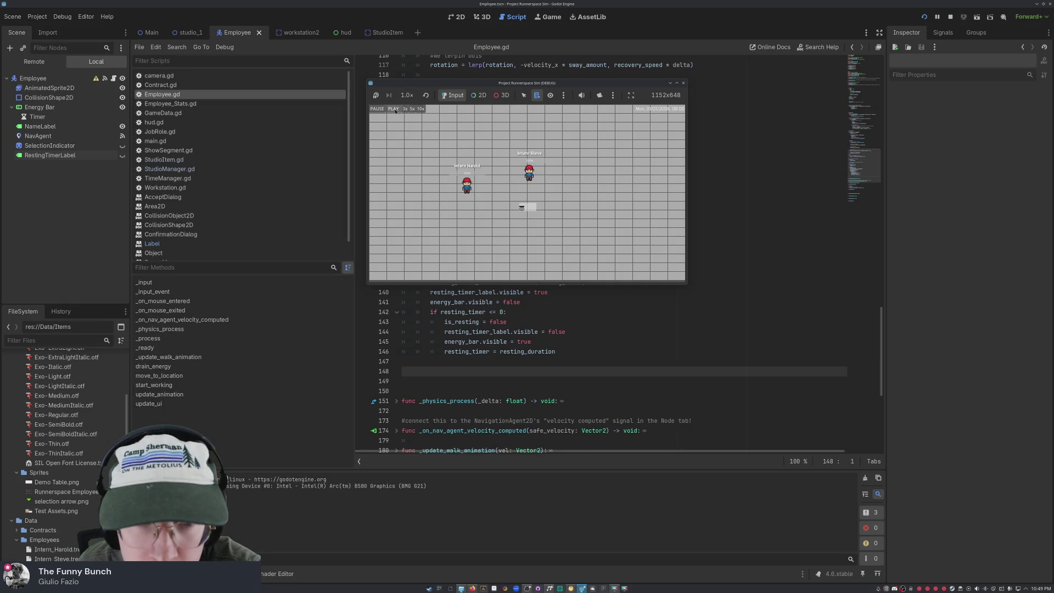
left_click(466, 184)
left_click(526, 214)
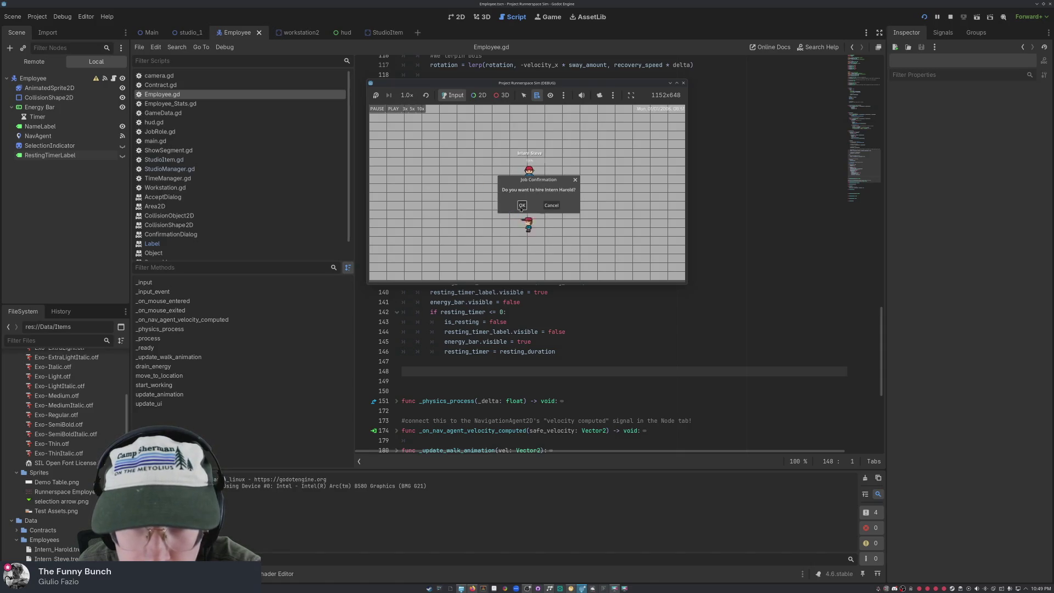
- Repeatedly bring up and confirm the Intern Harold hiring prompt, then stop the game
left_click(522, 206)
left_click(522, 207)
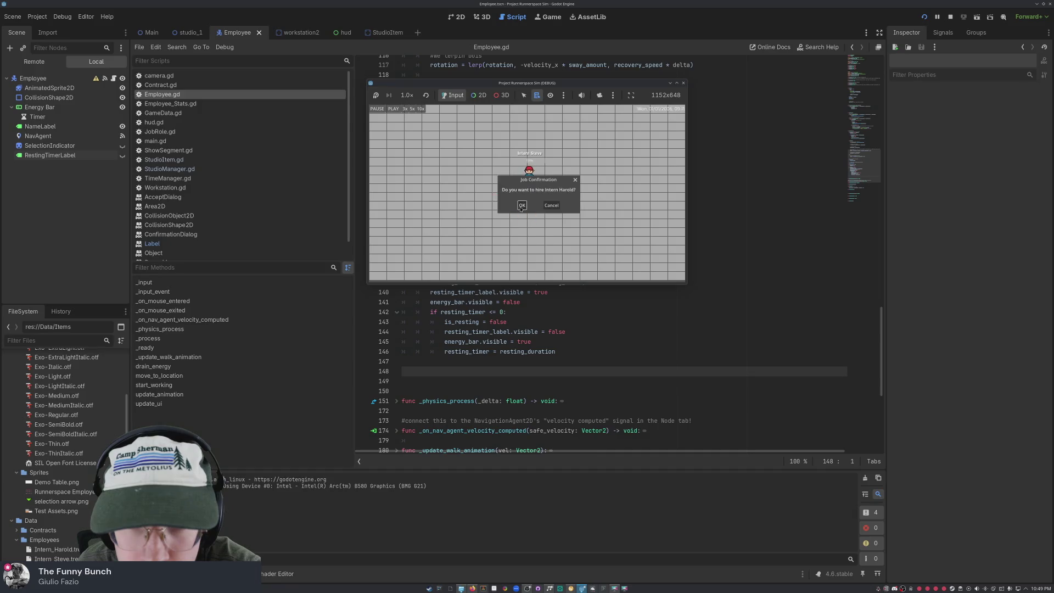
left_click(525, 208)
left_click(526, 208)
left_click(523, 206)
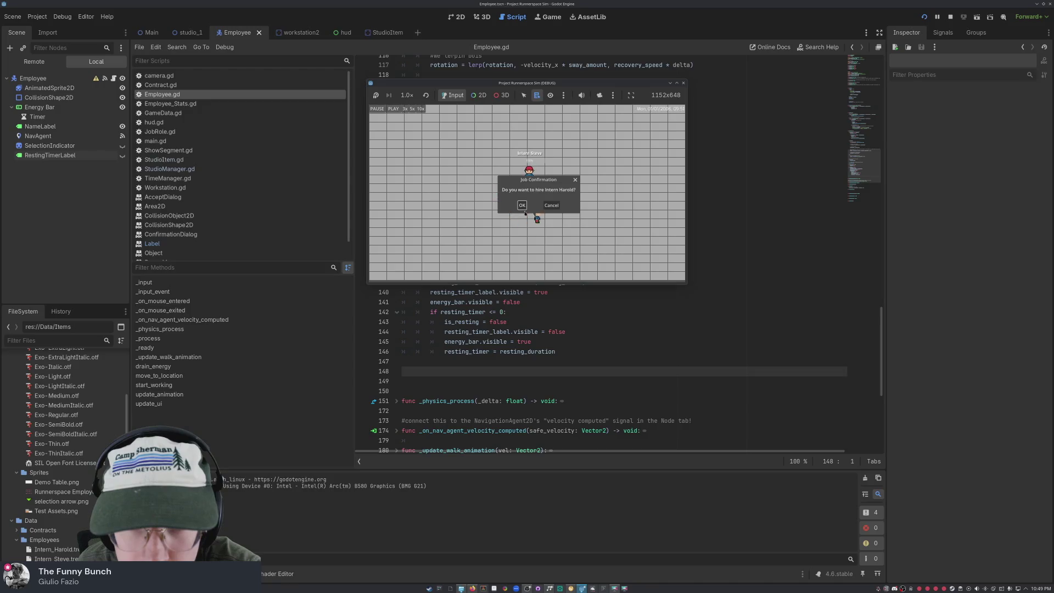
left_click(521, 207)
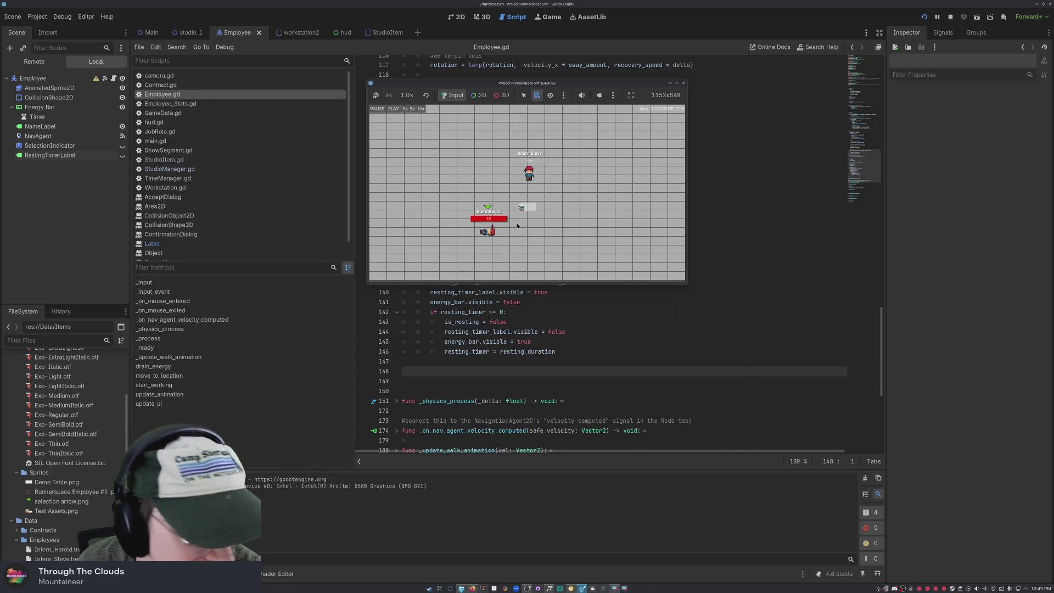
left_click(521, 218)
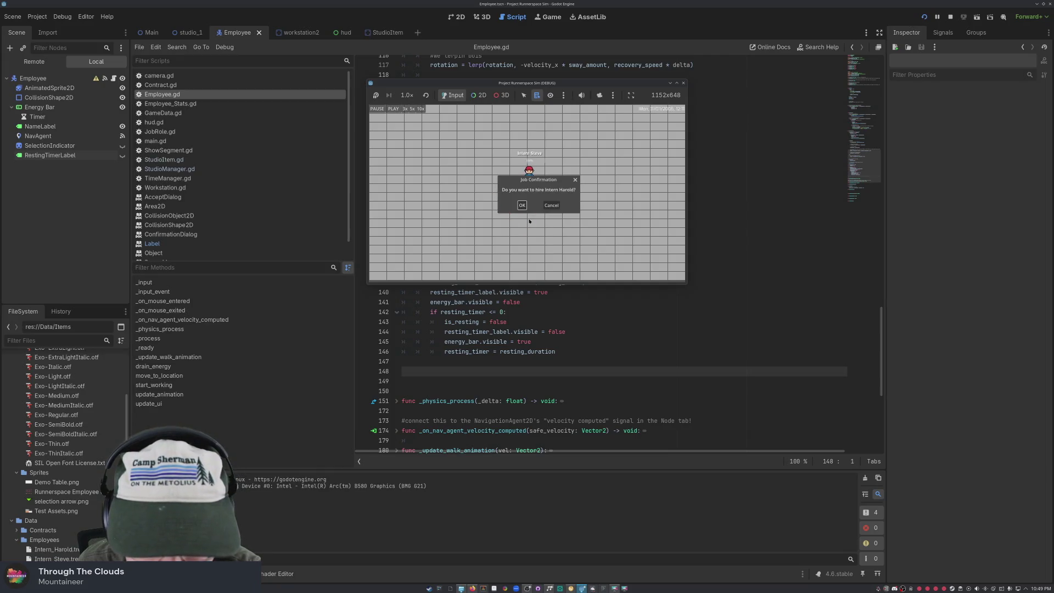
left_click(682, 84)
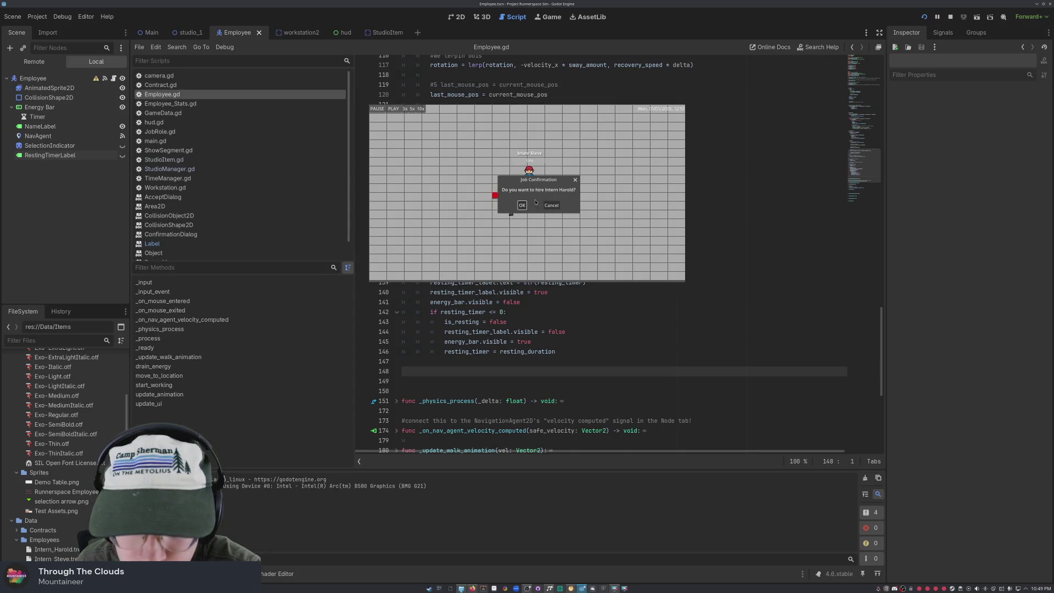
key("Return")
left_click(527, 217)
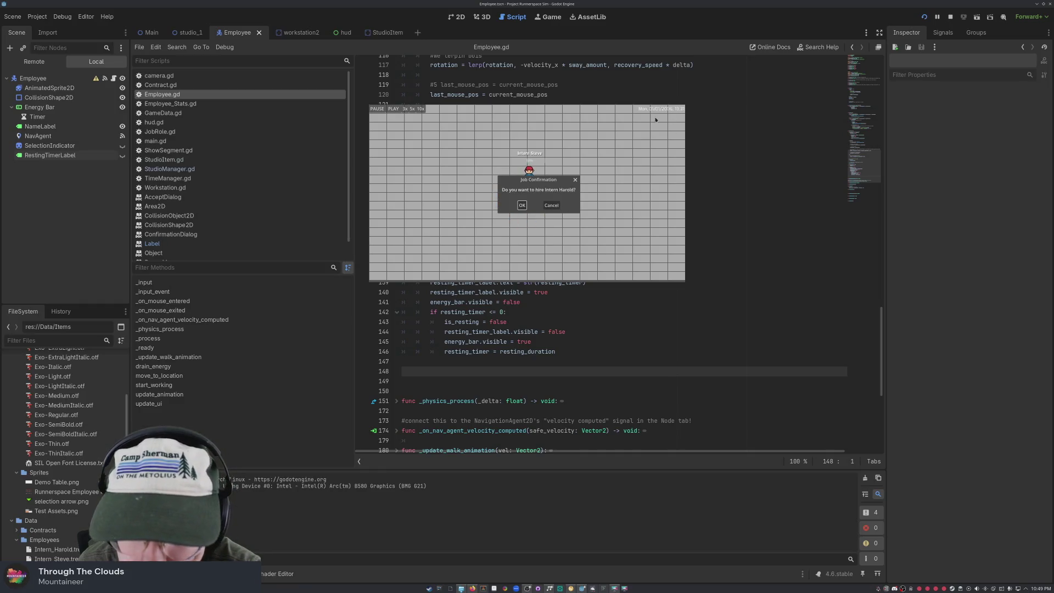
left_click(552, 206)
left_click(552, 205)
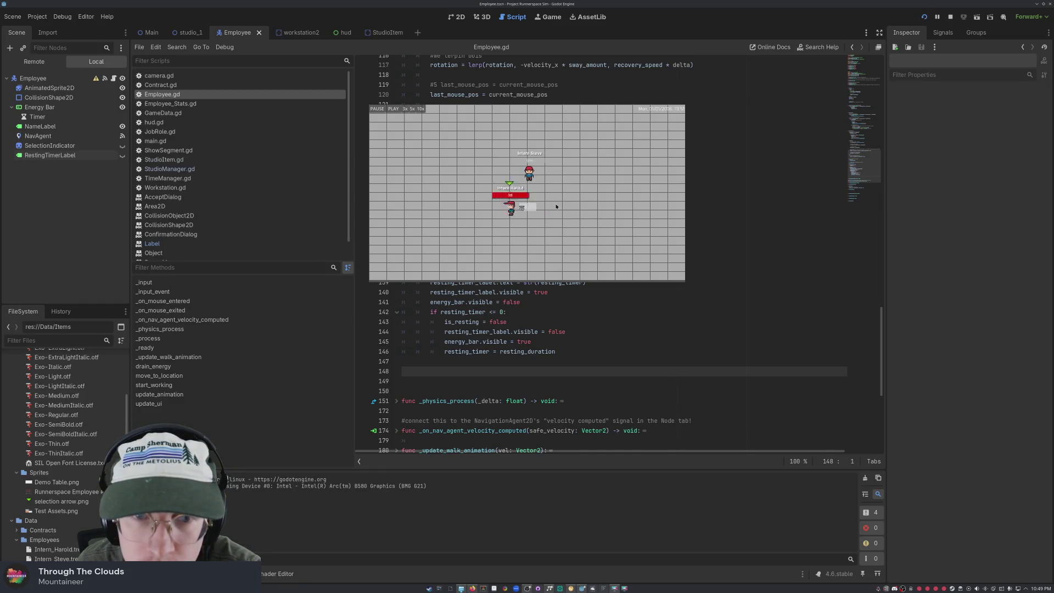
left_click(522, 205)
left_click(521, 206)
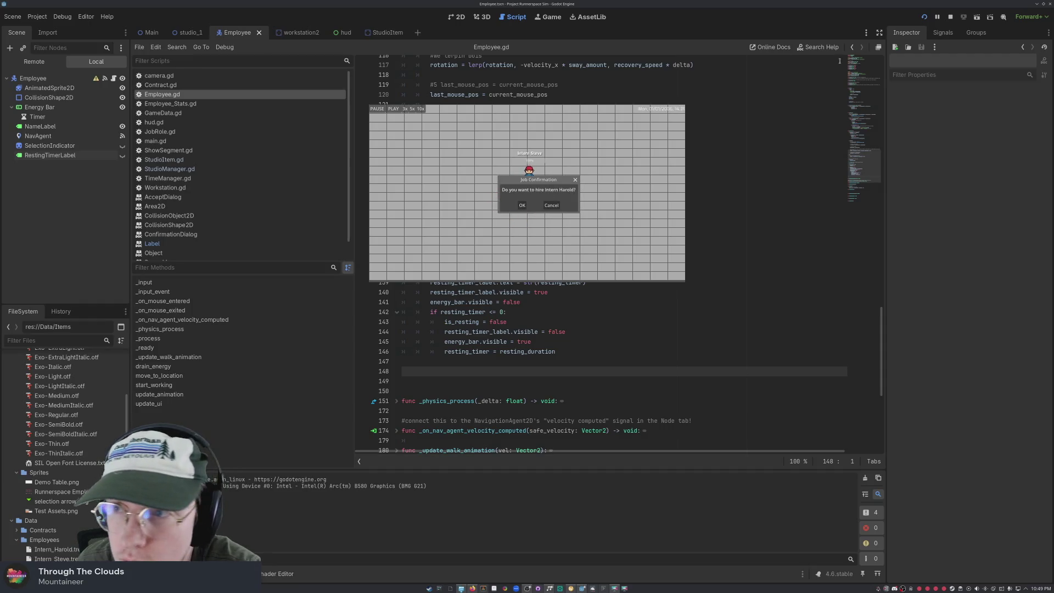
left_click(950, 17)
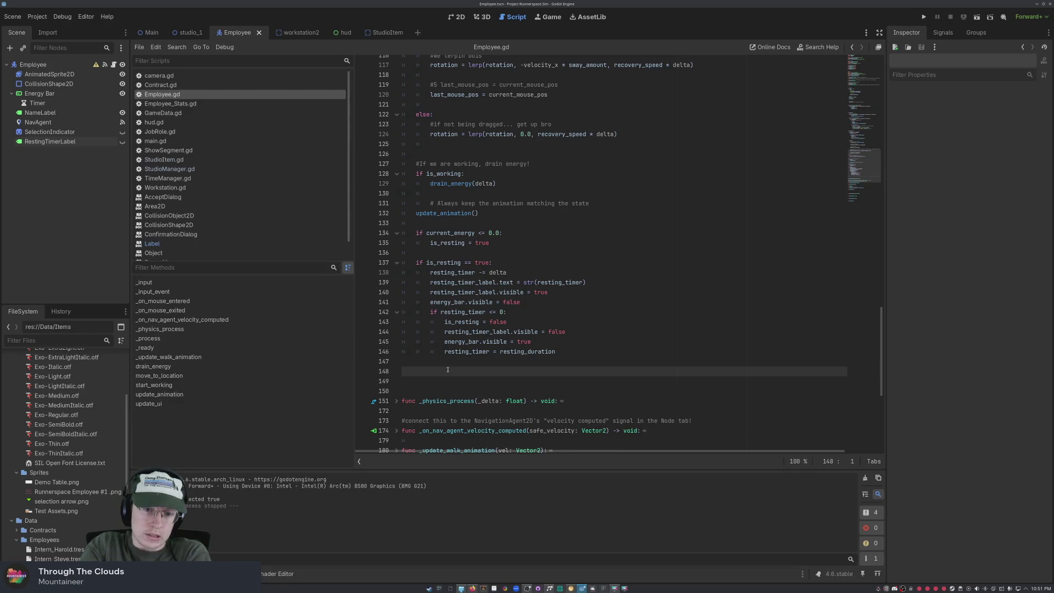
- Add 'current_energy = max_energy' after line 144, save Employee.gd, and run the game
left_click(592, 334)
key("Return")
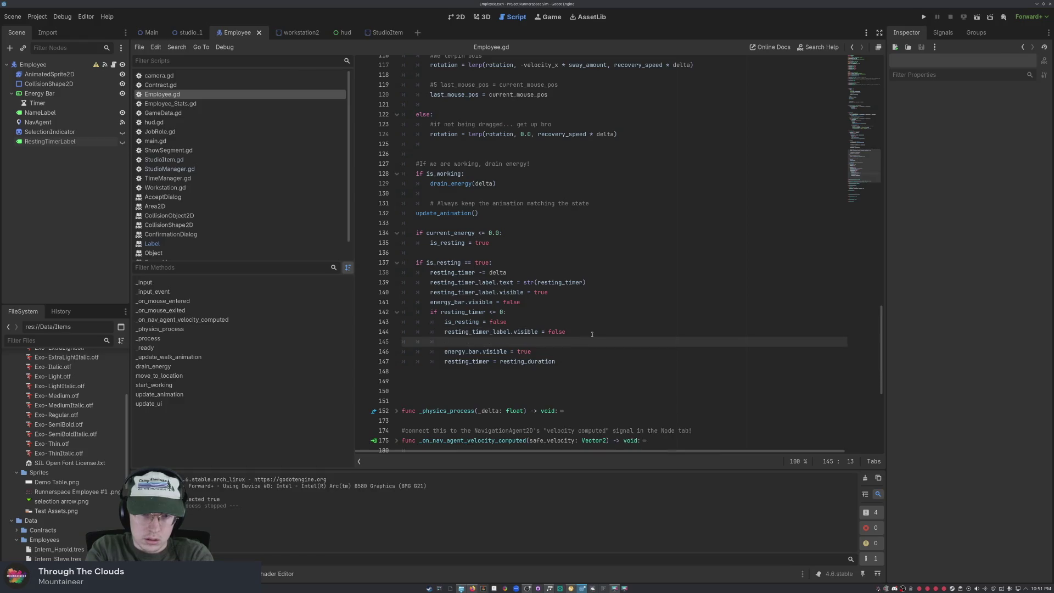
type("energy")
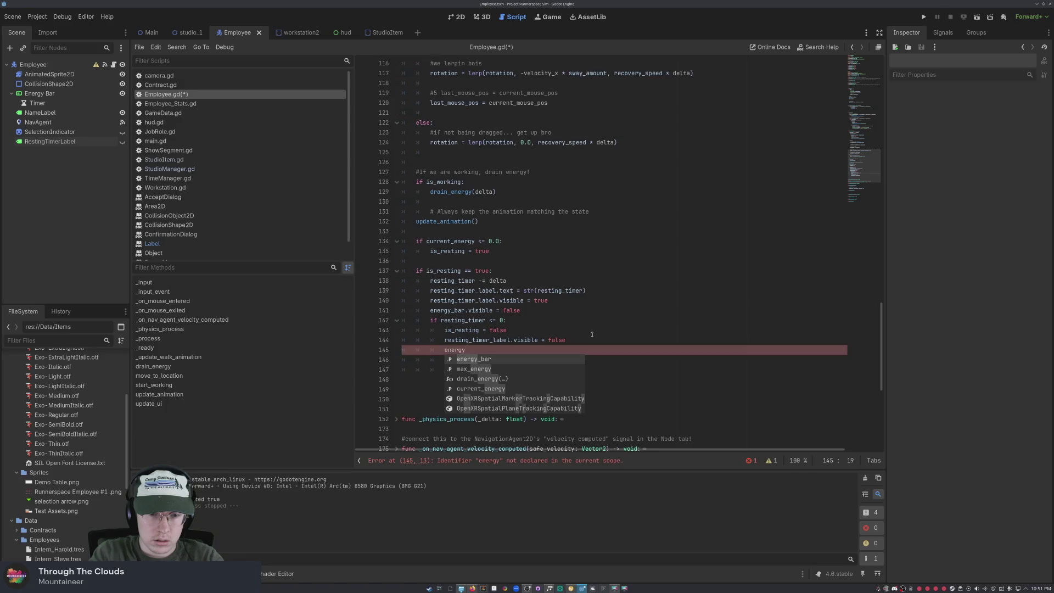
key("Down")
key("Down")
key("Down")
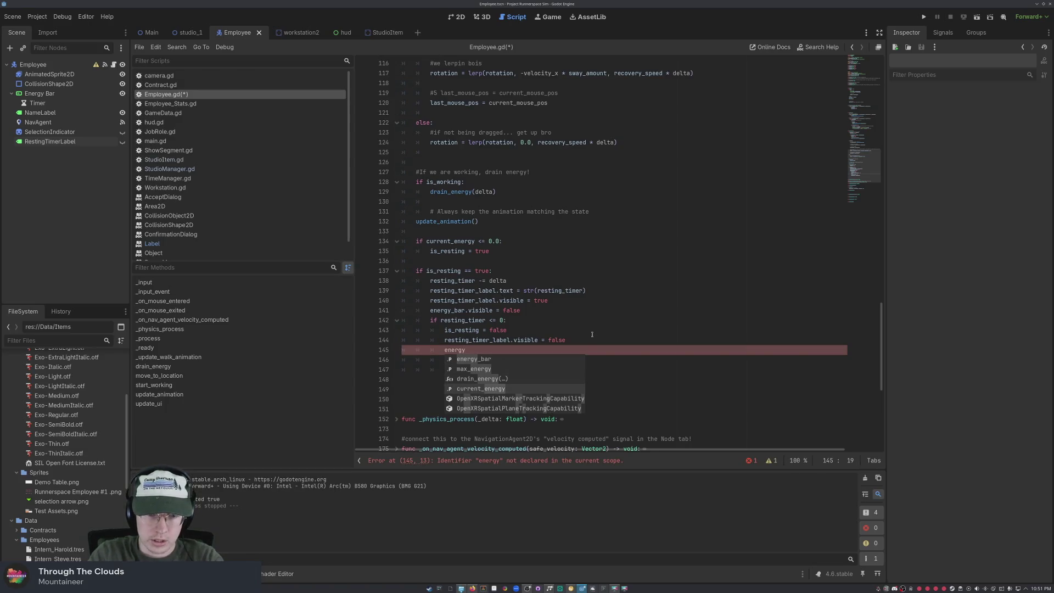
key("Return")
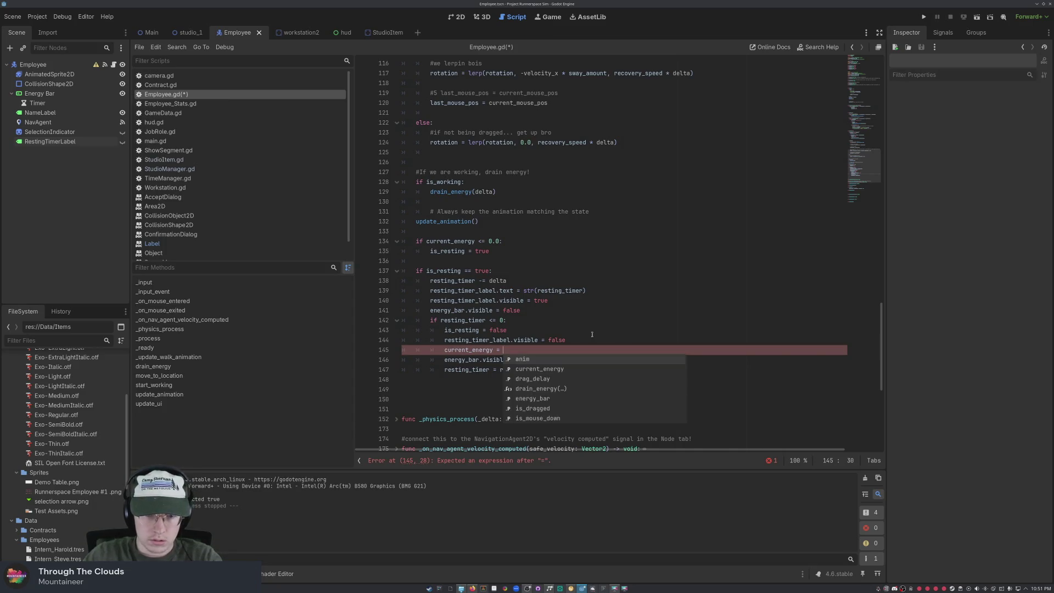
scroll(592, 335, "up", 12)
scroll(591, 334, "up", 13)
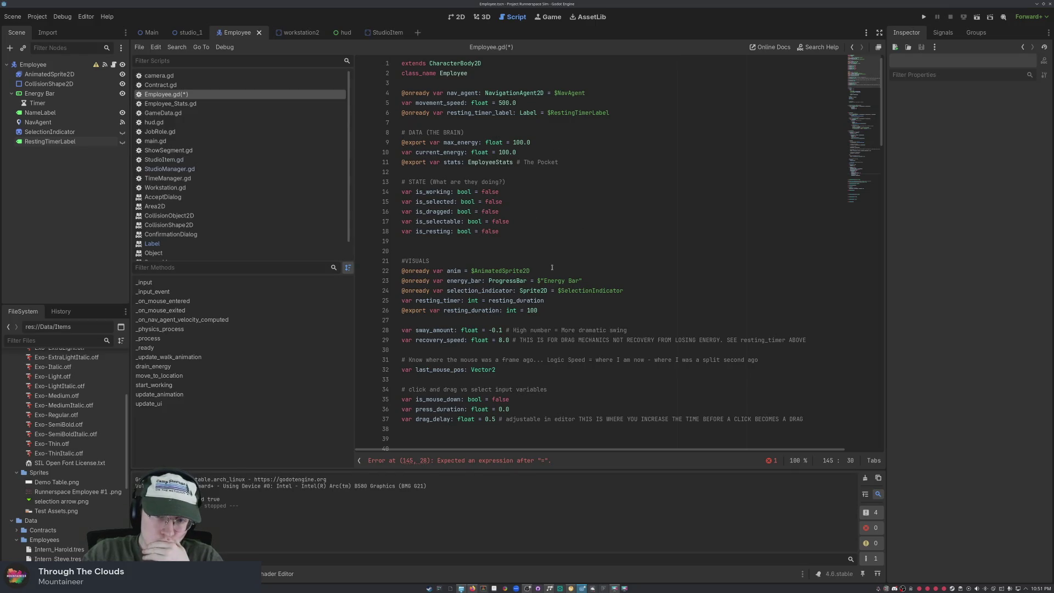
scroll(510, 157, "down", 20)
scroll(495, 183, "down", 3)
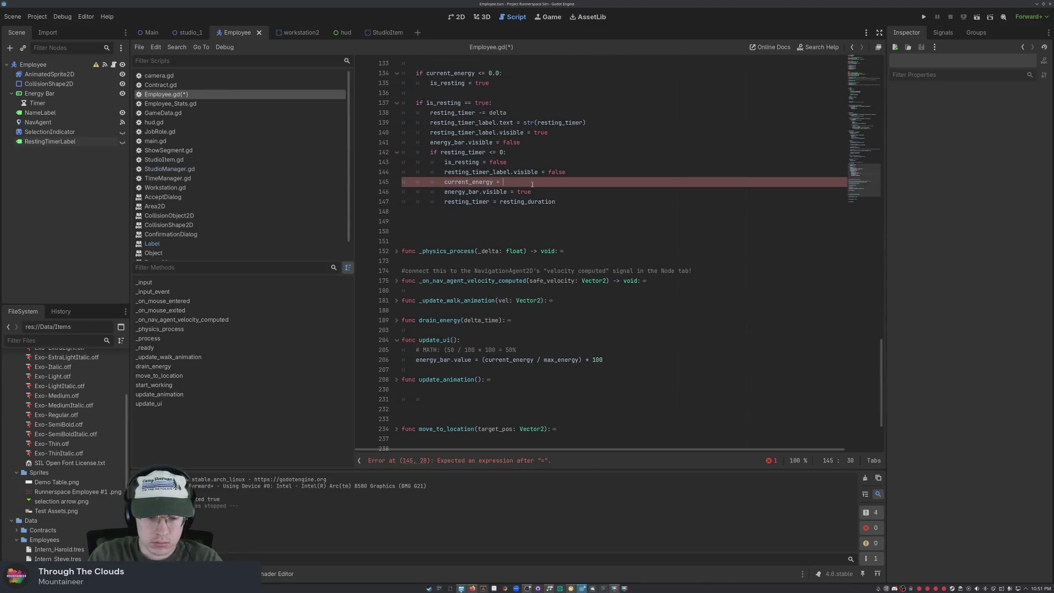
type("max_energy")
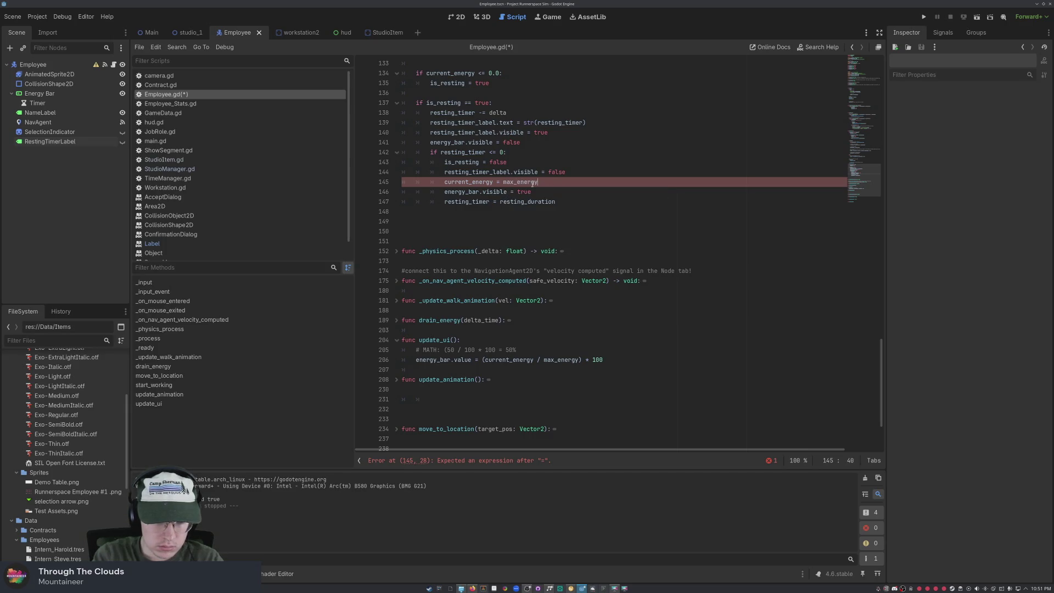
key("ctrl+s")
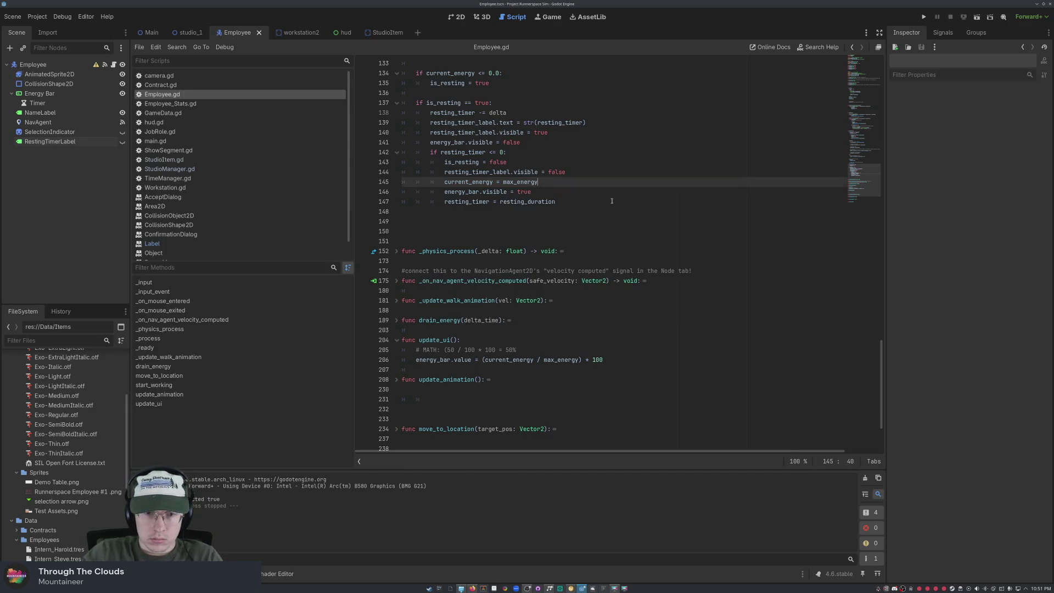
left_click(923, 17)
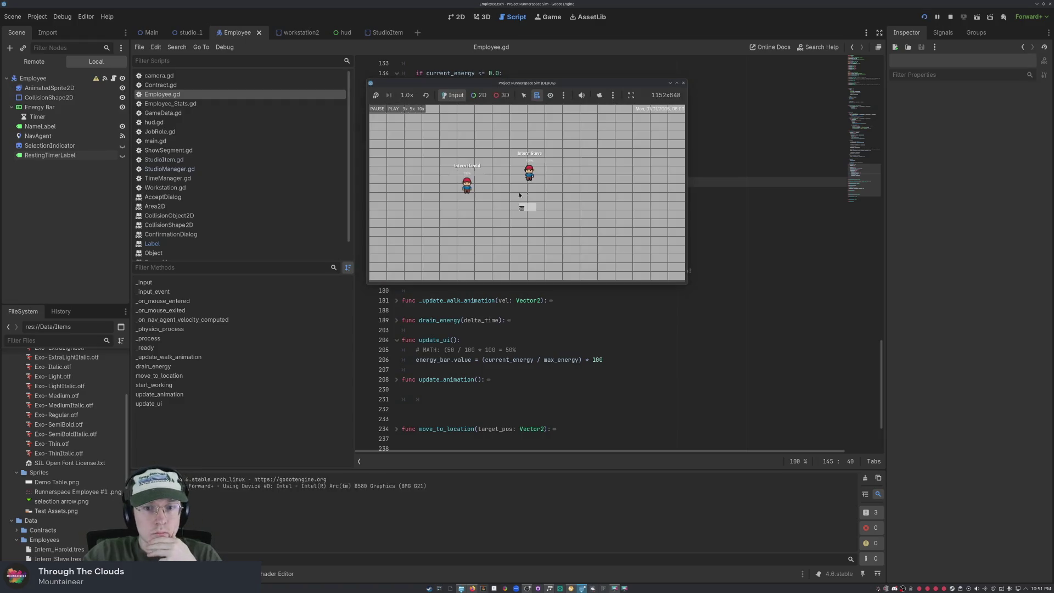
left_click(466, 188)
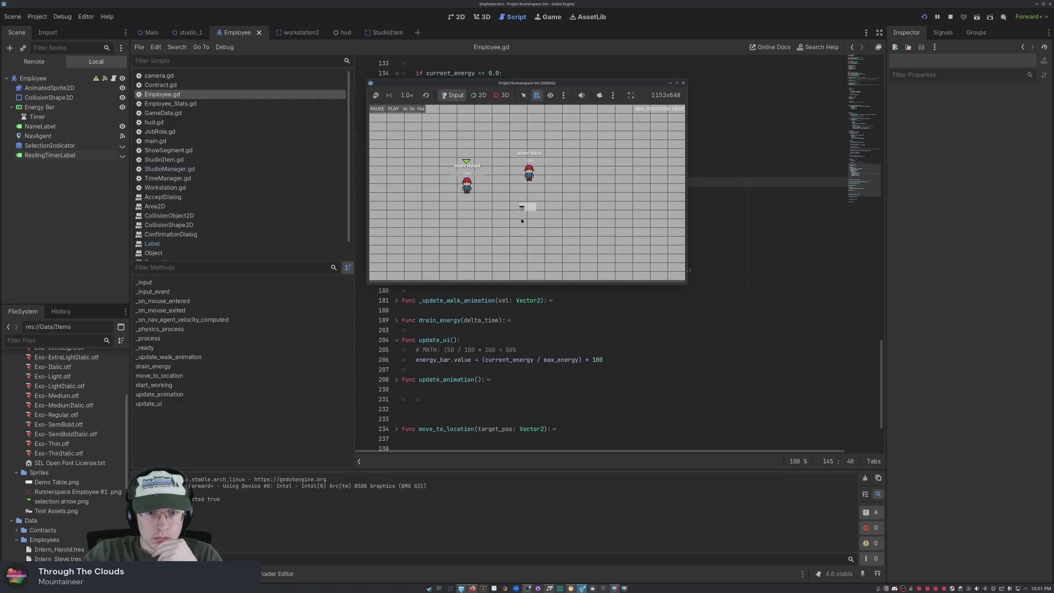
left_click(395, 112)
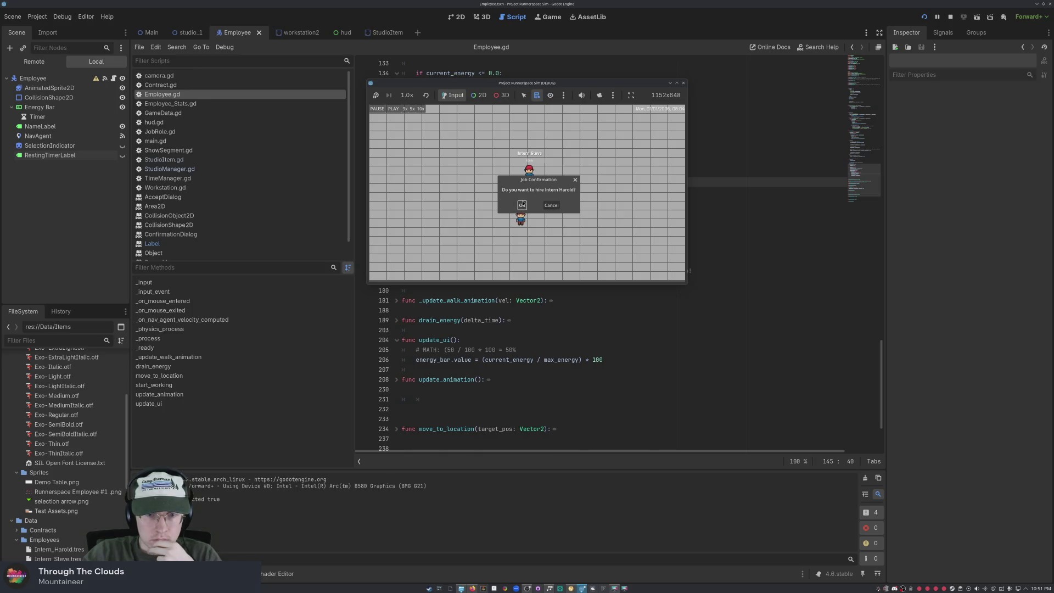
left_click(522, 204)
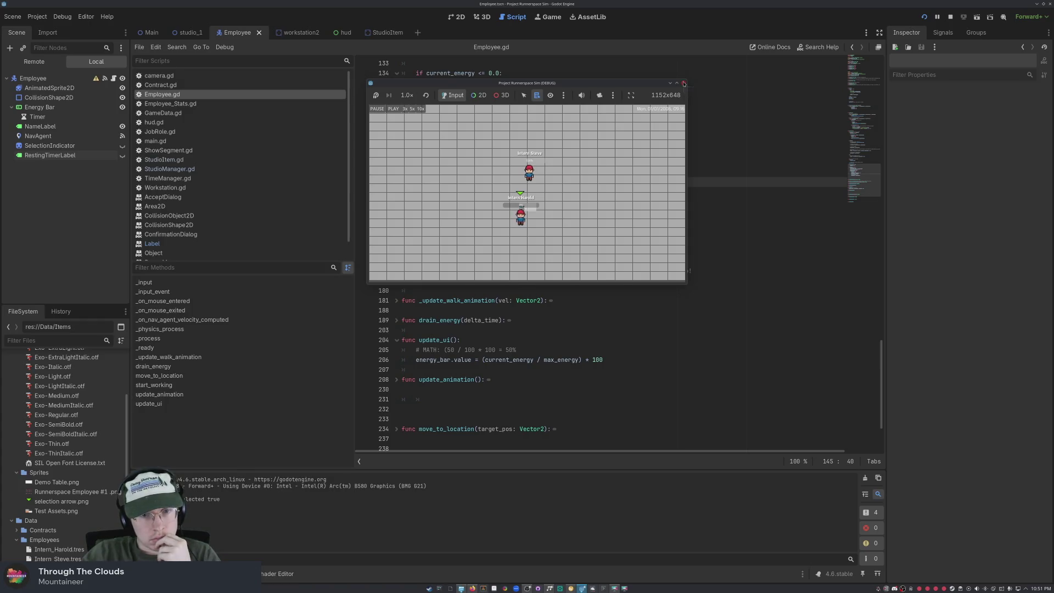
left_click(684, 83)
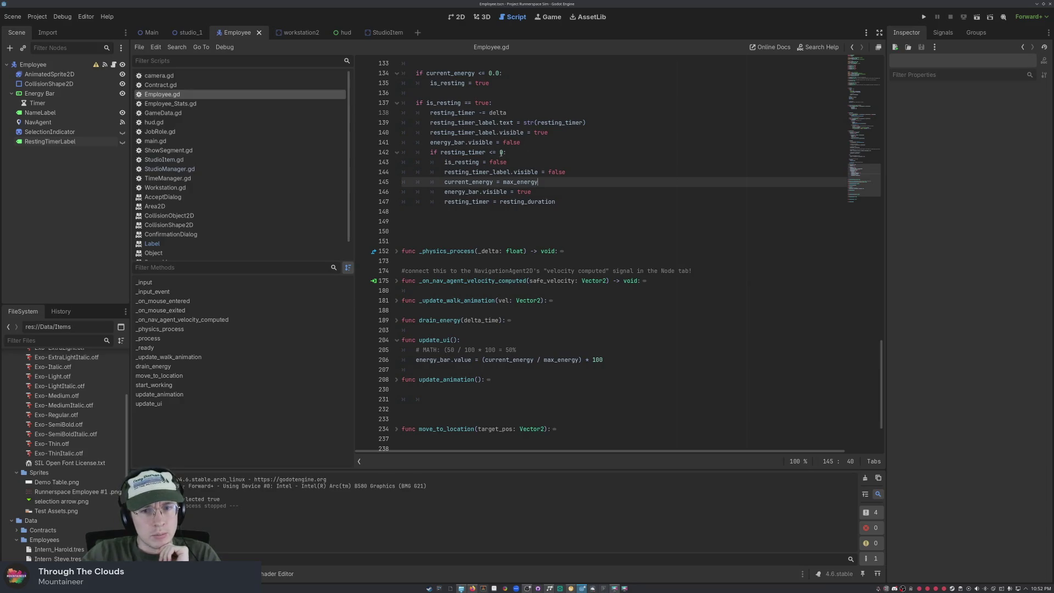
scroll(500, 153, "up", 1)
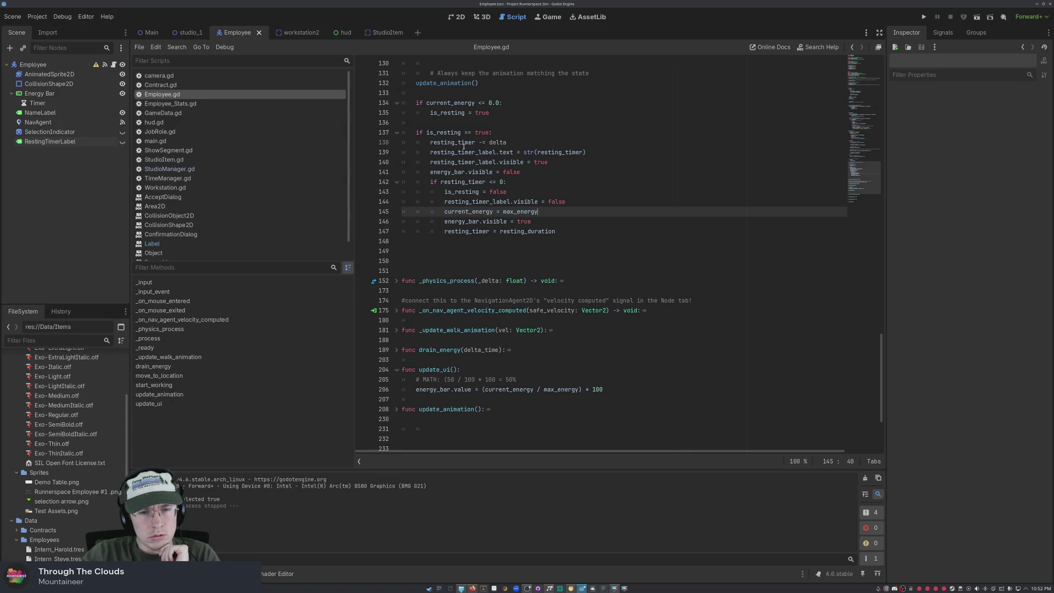
scroll(514, 149, "down", 4)
scroll(562, 176, "up", 1)
scroll(561, 176, "down", 1)
left_click(396, 432)
scroll(396, 433, "down", 1)
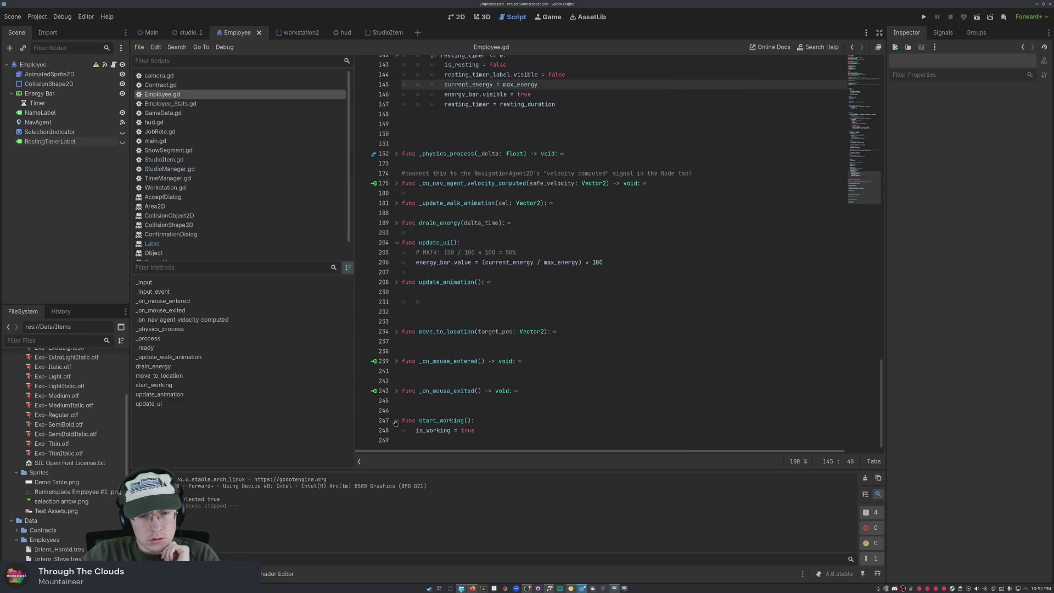
scroll(395, 423, "up", 5)
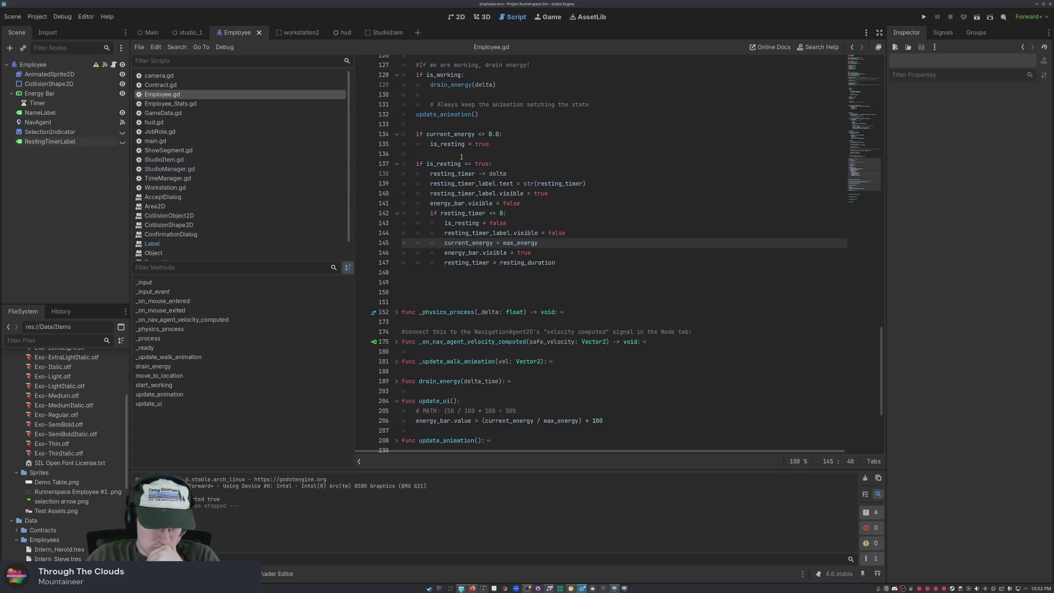
left_click(491, 144)
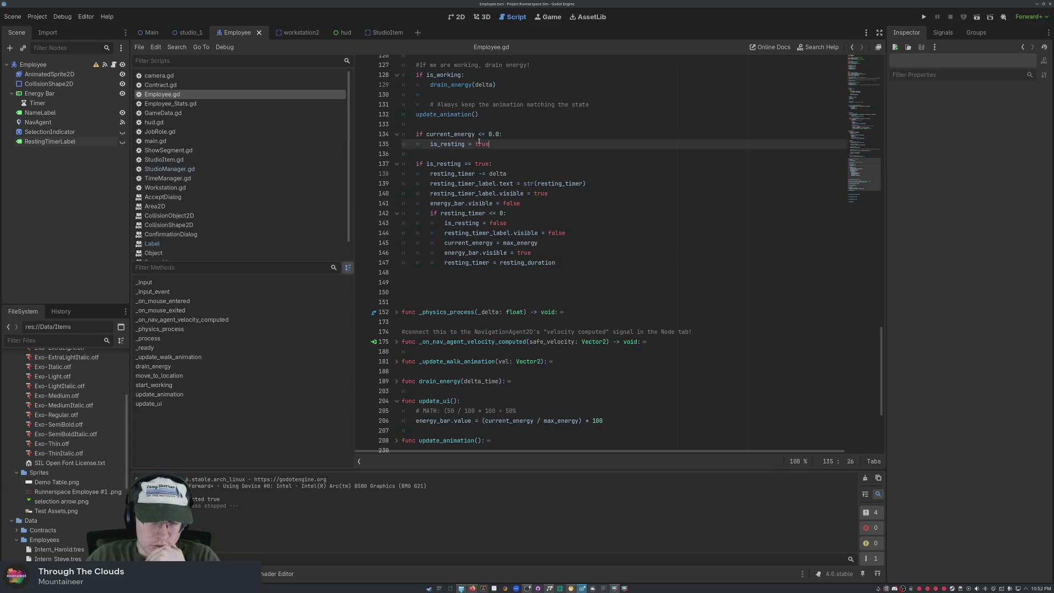
left_click(519, 136)
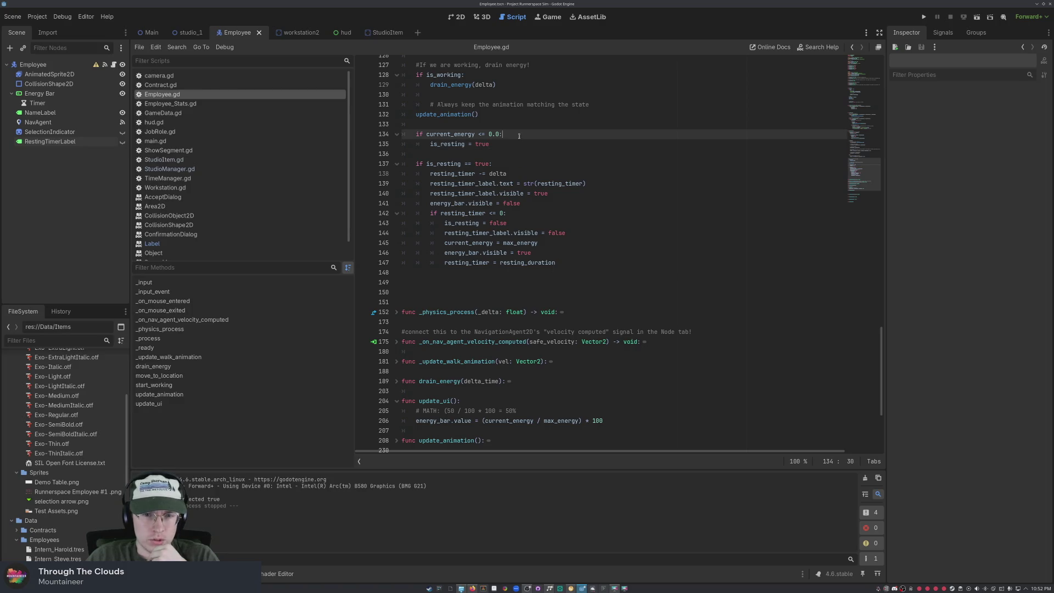
left_click(507, 144)
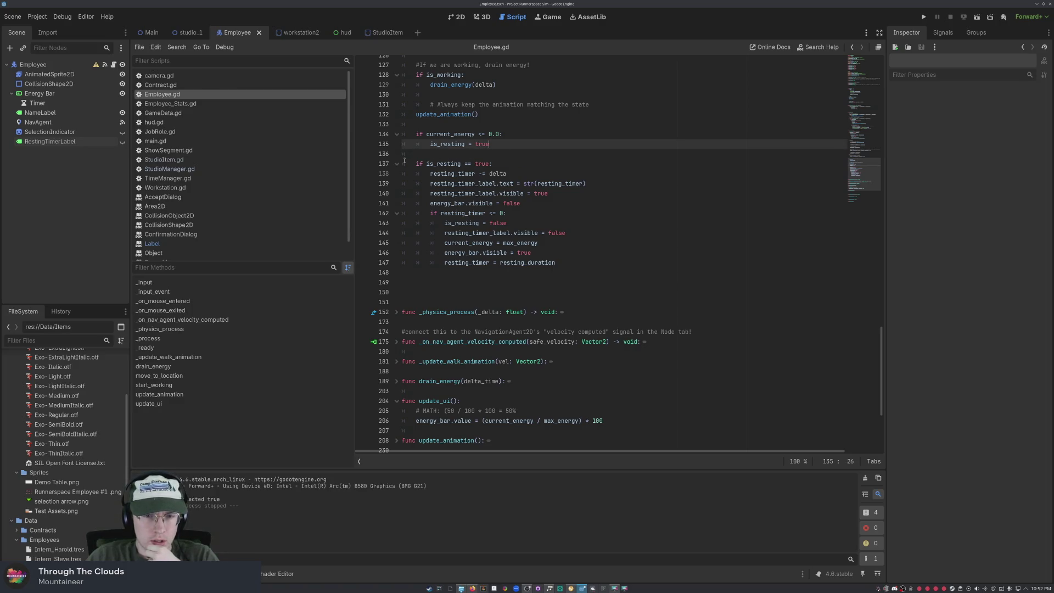
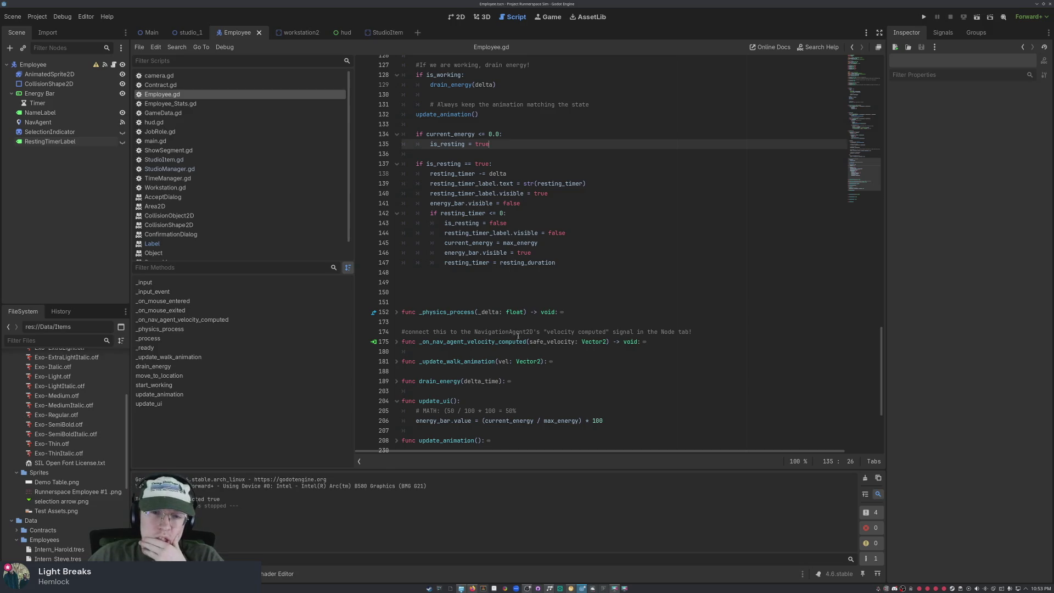
- Change line 142 of Employee.gd so it reads 'if resting_timer <= 0.0:'
left_click(503, 213)
type(".0")
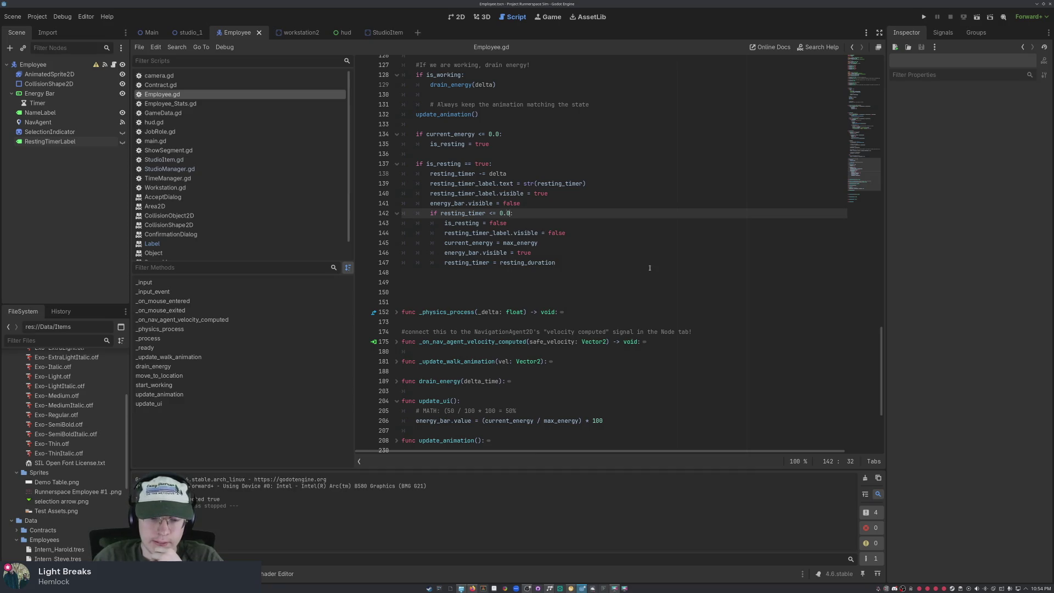
left_click(649, 268)
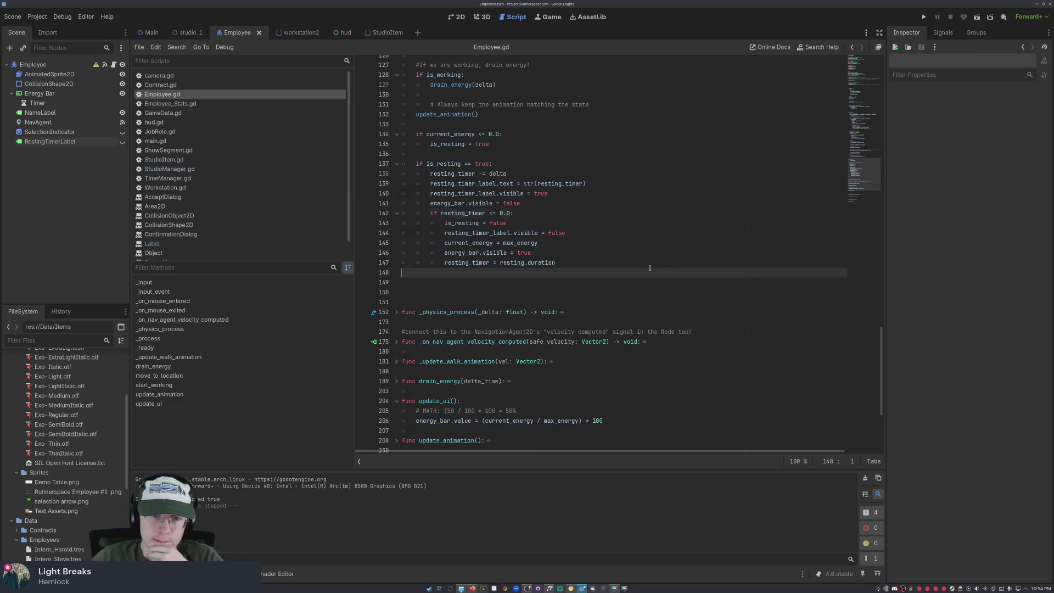
left_click(517, 223)
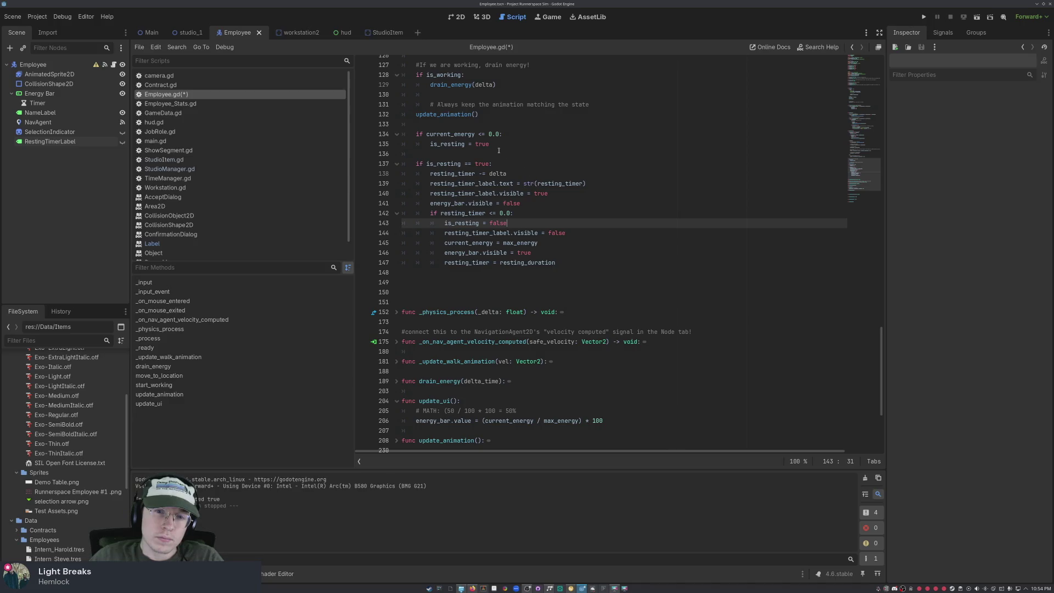
- Save, then change resting_timer and resting_duration on lines 25–26 from int to float
key("ctrl+s")
scroll(540, 190, "up", 10)
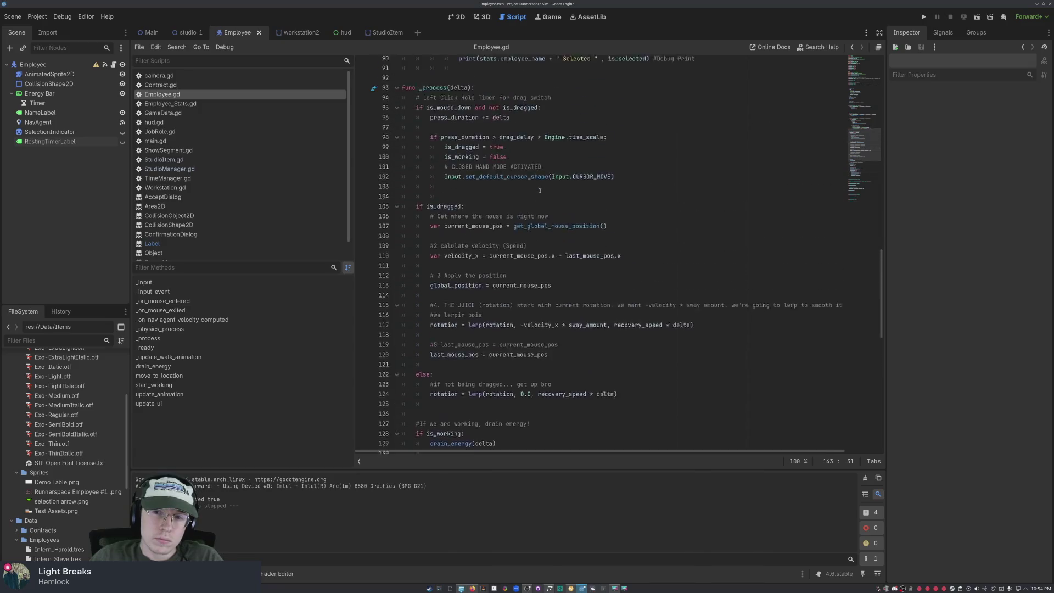
scroll(540, 191, "up", 20)
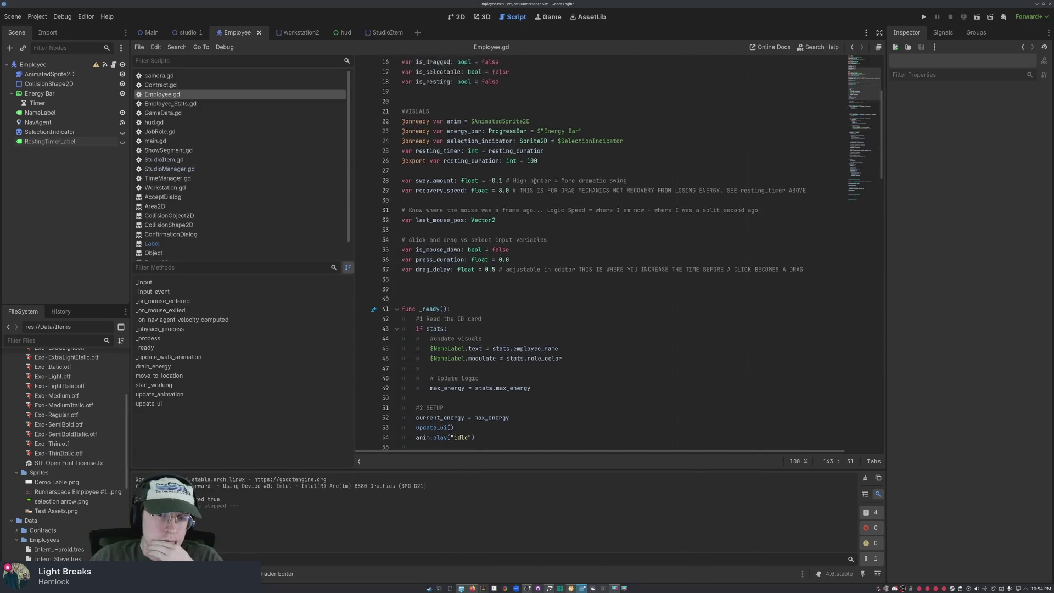
scroll(534, 181, "up", 5)
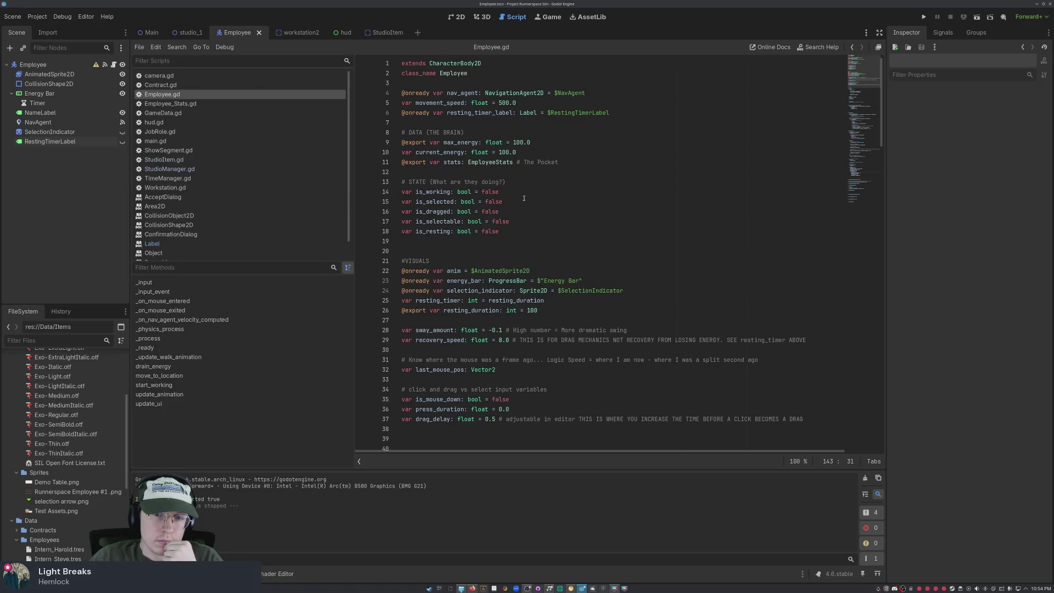
left_click_drag(468, 300, 500, 310)
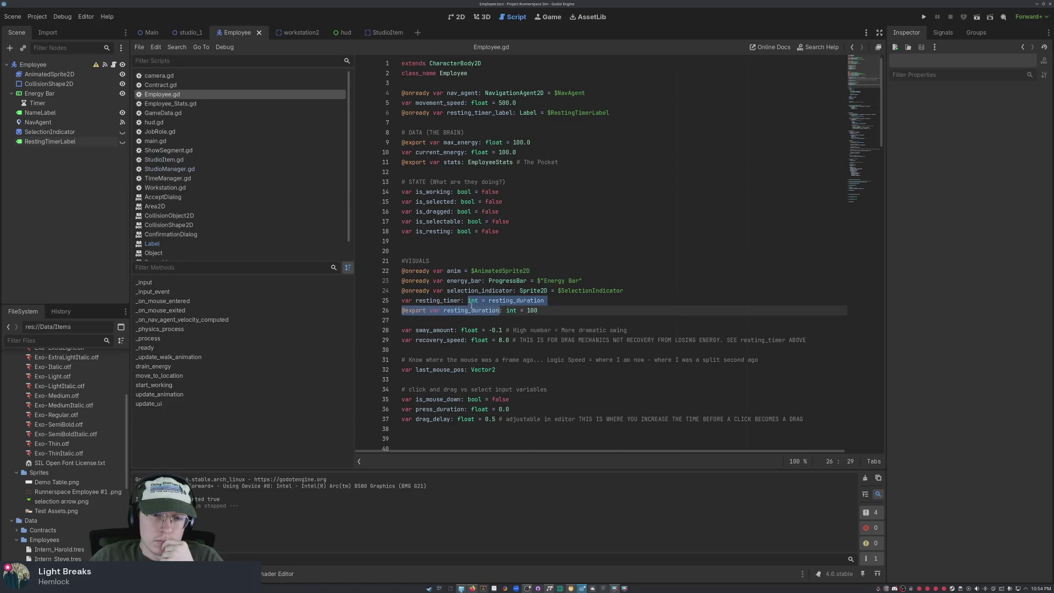
left_click(610, 313)
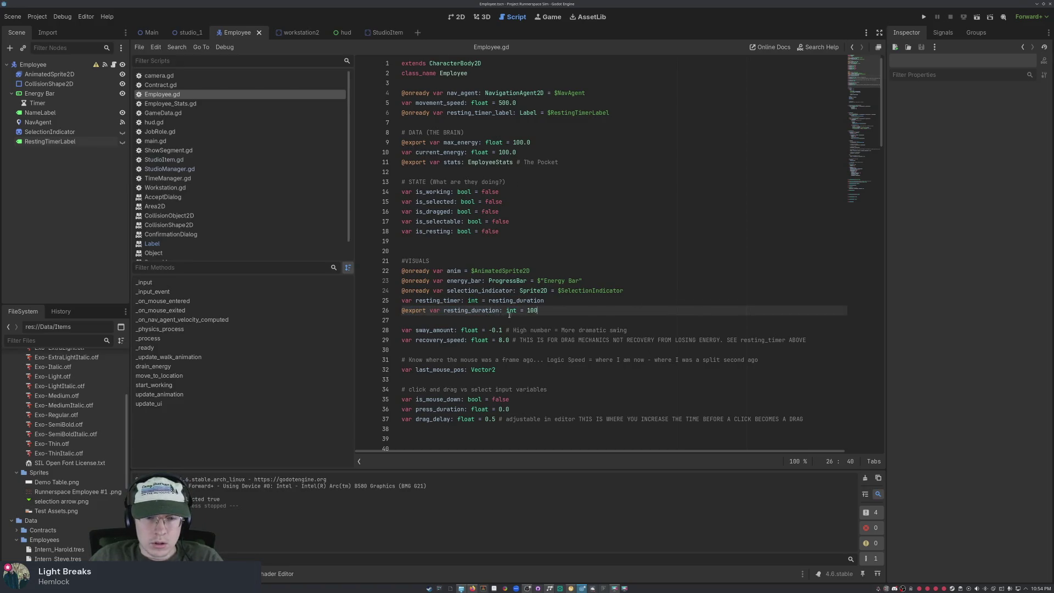
double_click(511, 311)
type("float")
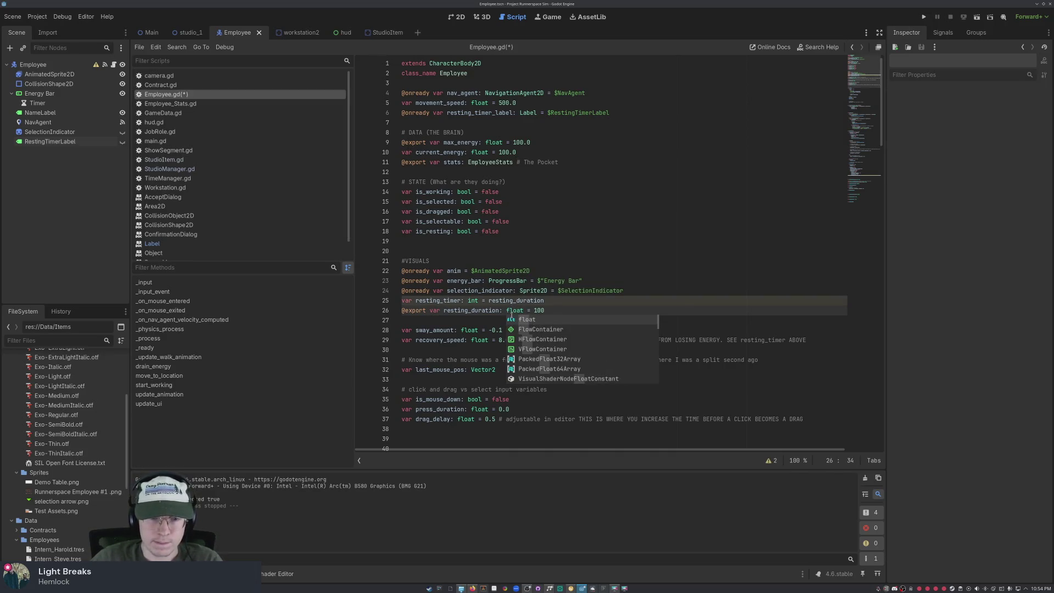
double_click(470, 301)
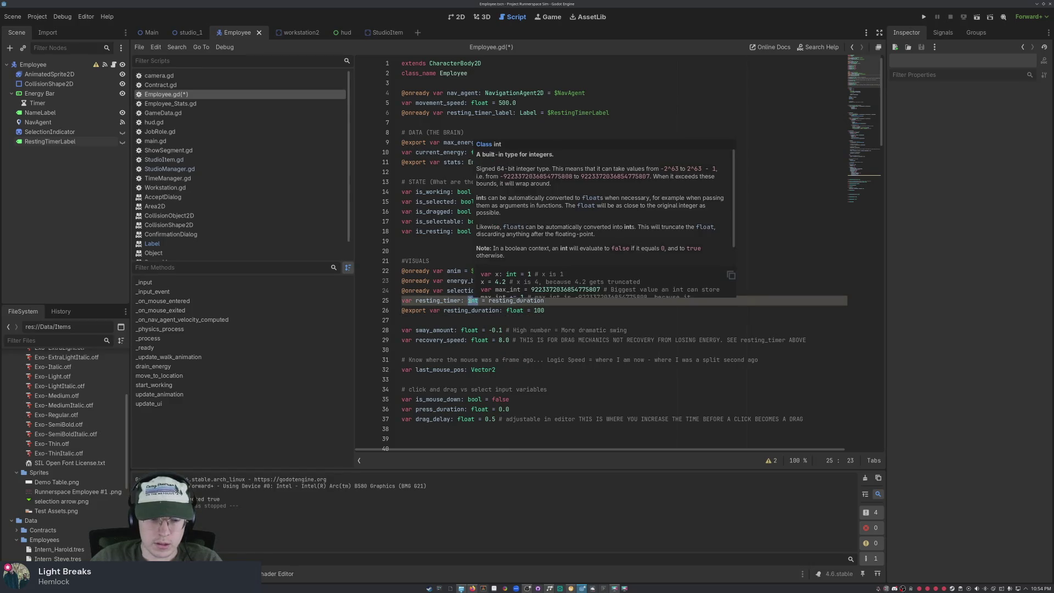
type("float")
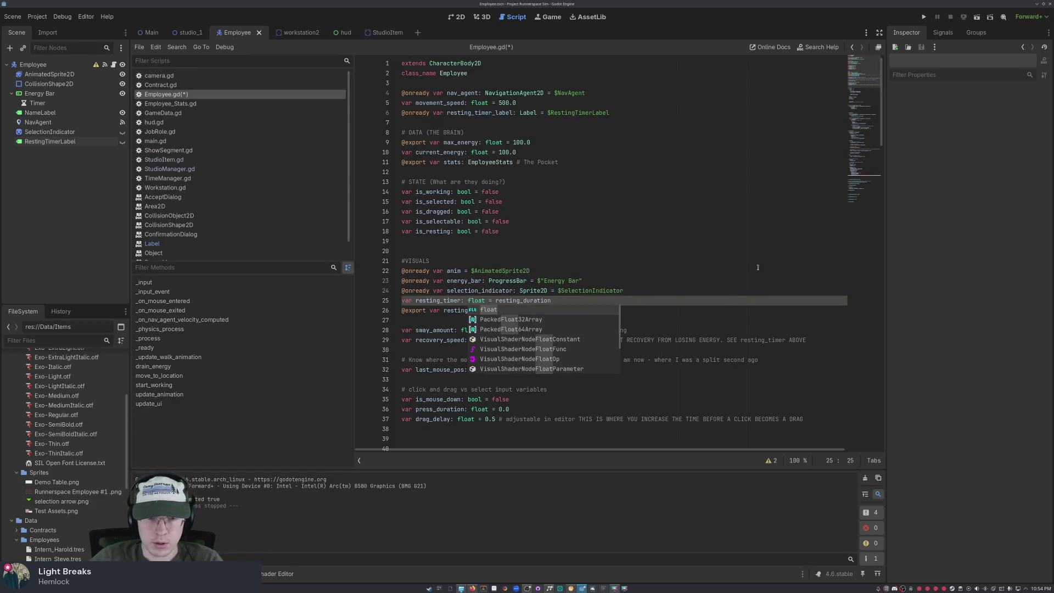
- Set the resting_duration default to 100.0, save Employee.gd, and launch the game
left_click(685, 253)
left_click(543, 309)
type("10")
left_click(598, 284)
key("ctrl+s")
left_click(924, 17)
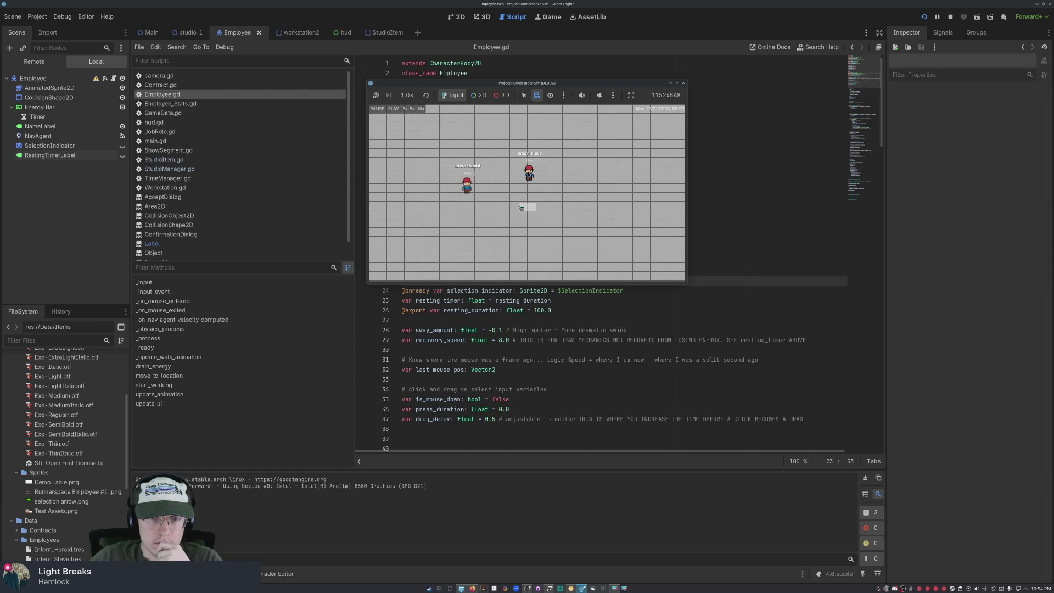
- Drag an intern across the floor, confirm the hire, start the clock, then stop the game
left_click_drag(463, 183, 522, 224)
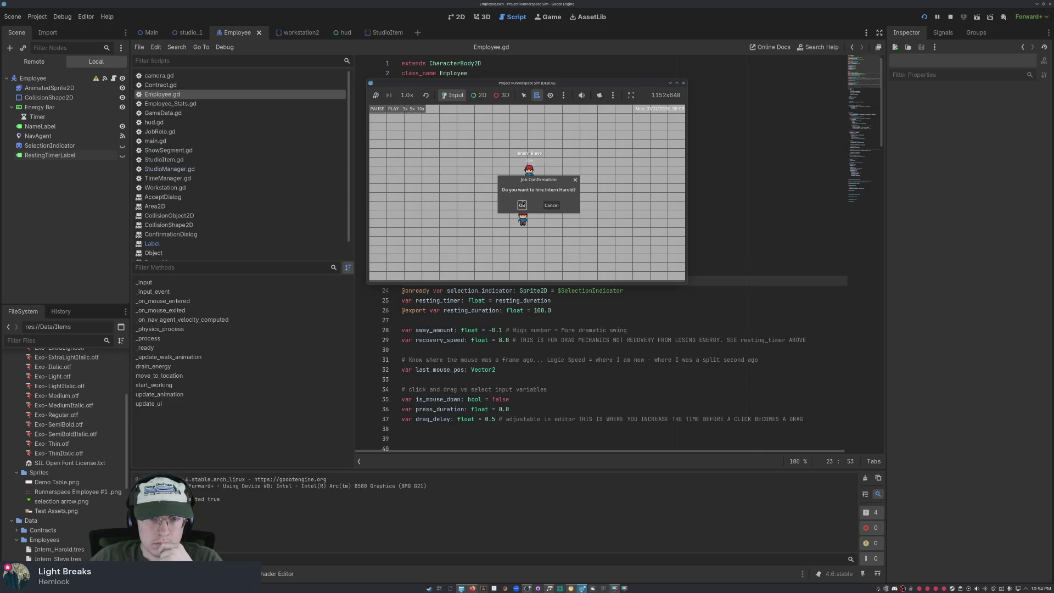
left_click(522, 205)
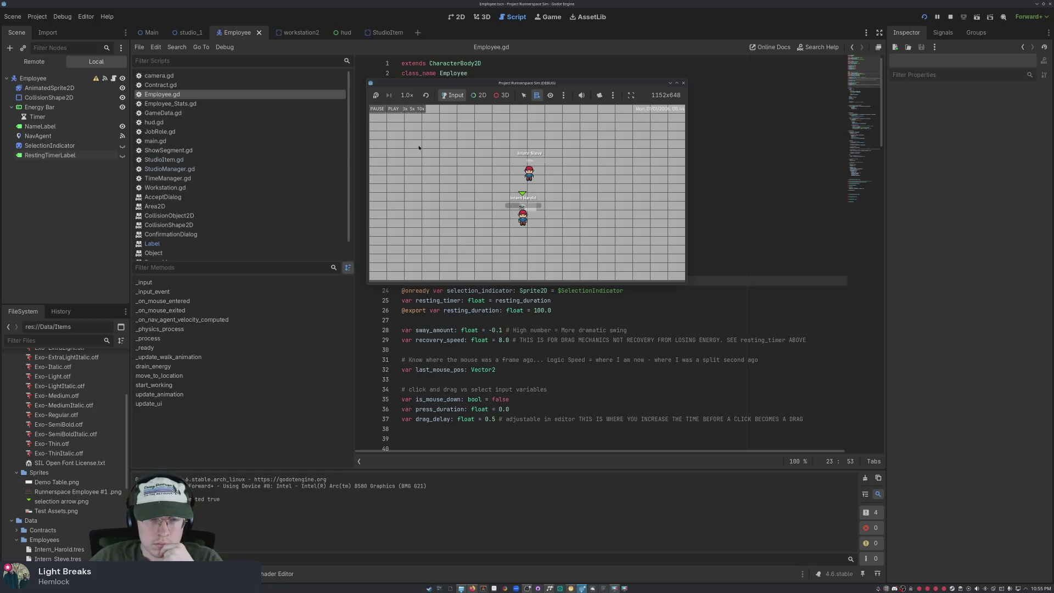
left_click(394, 109)
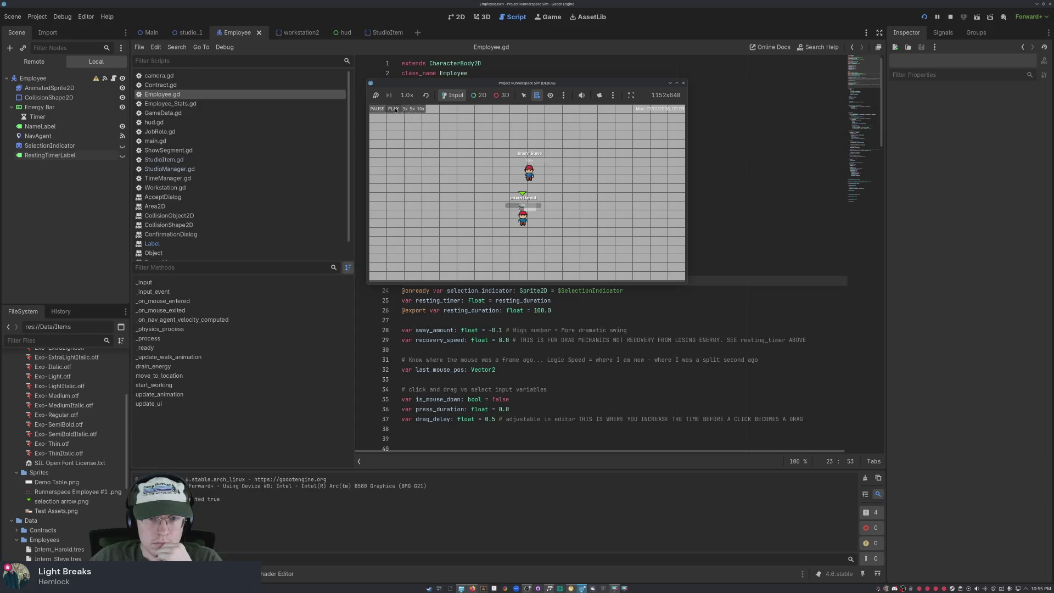
left_click(683, 83)
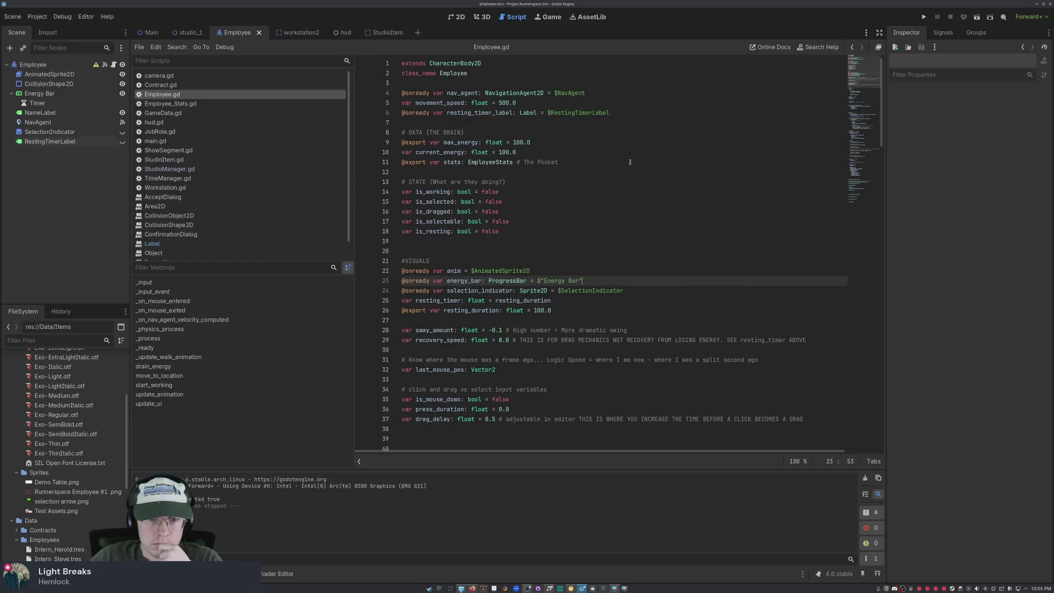
scroll(522, 218, "down", 7)
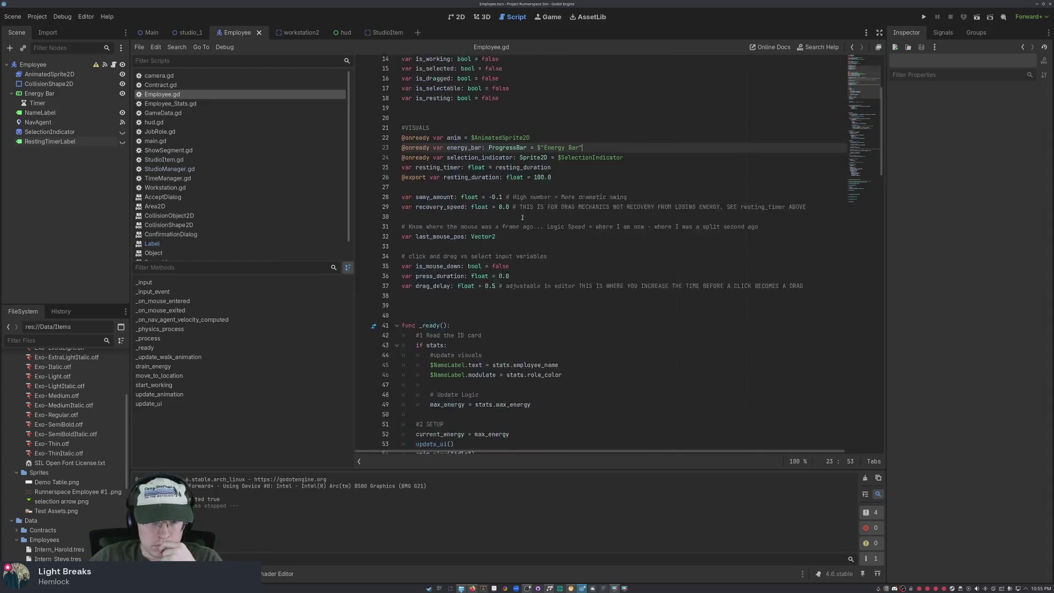
scroll(522, 218, "down", 3)
scroll(516, 212, "down", 20)
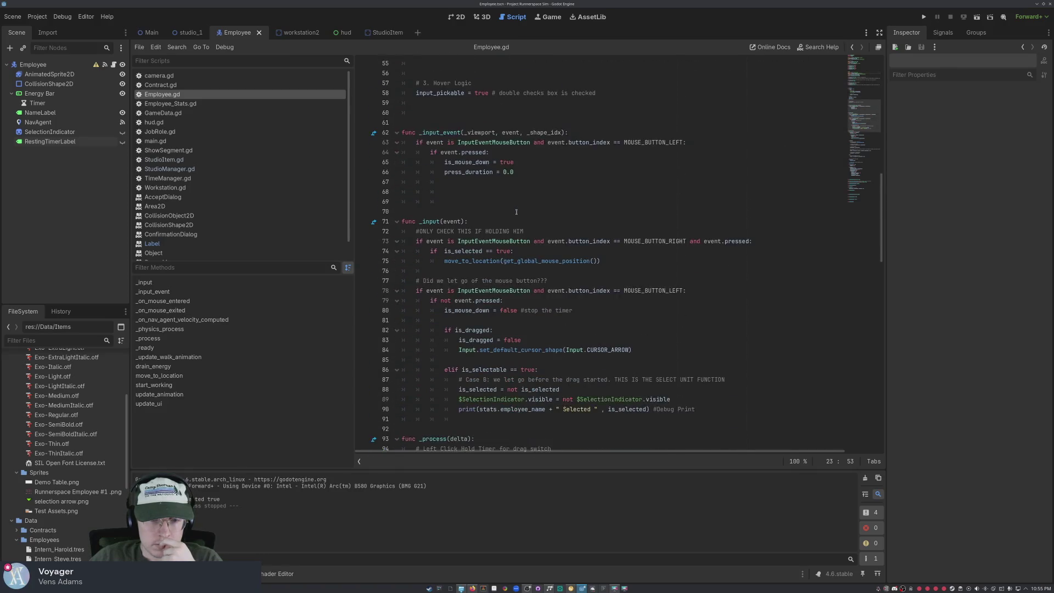
scroll(515, 212, "down", 6)
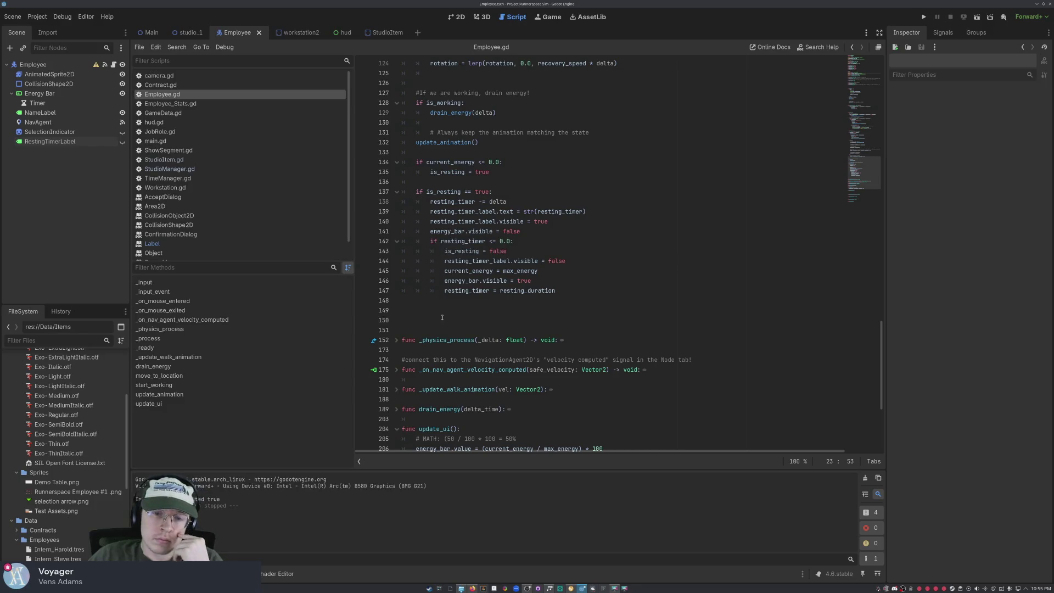
left_click(426, 242)
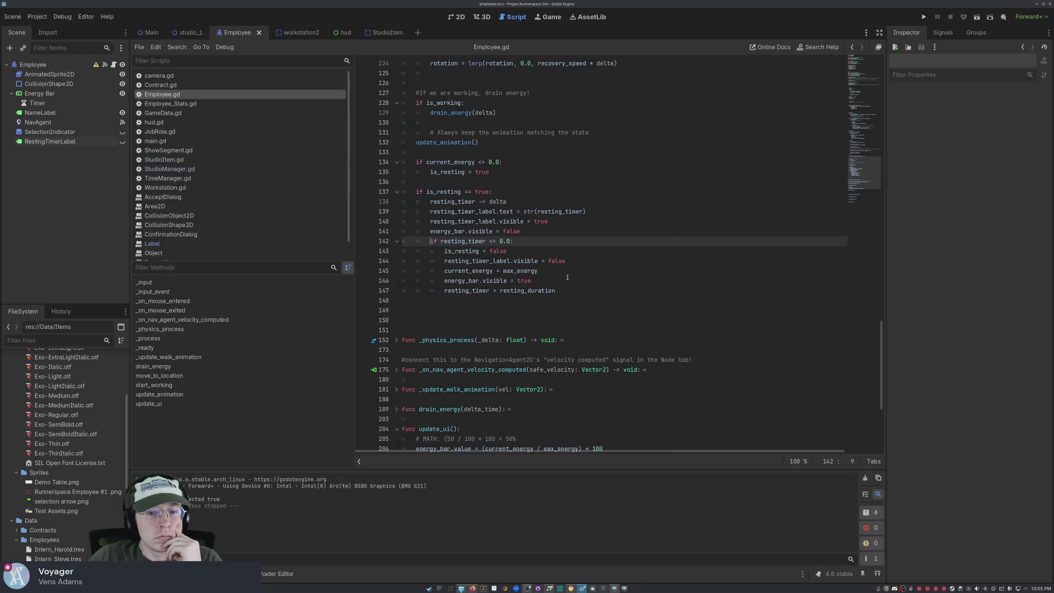
type("el")
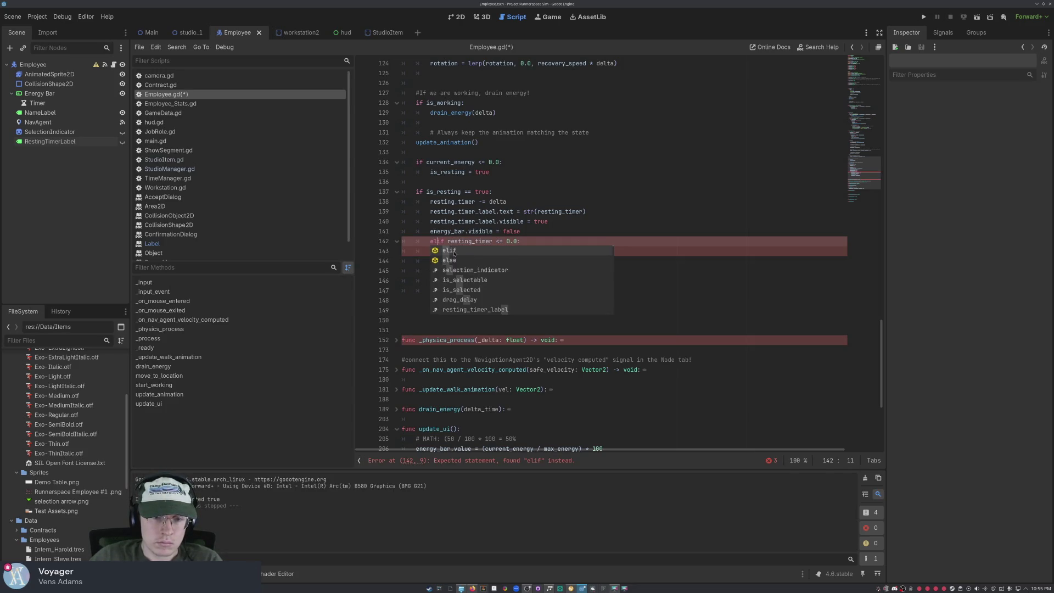
key("Return")
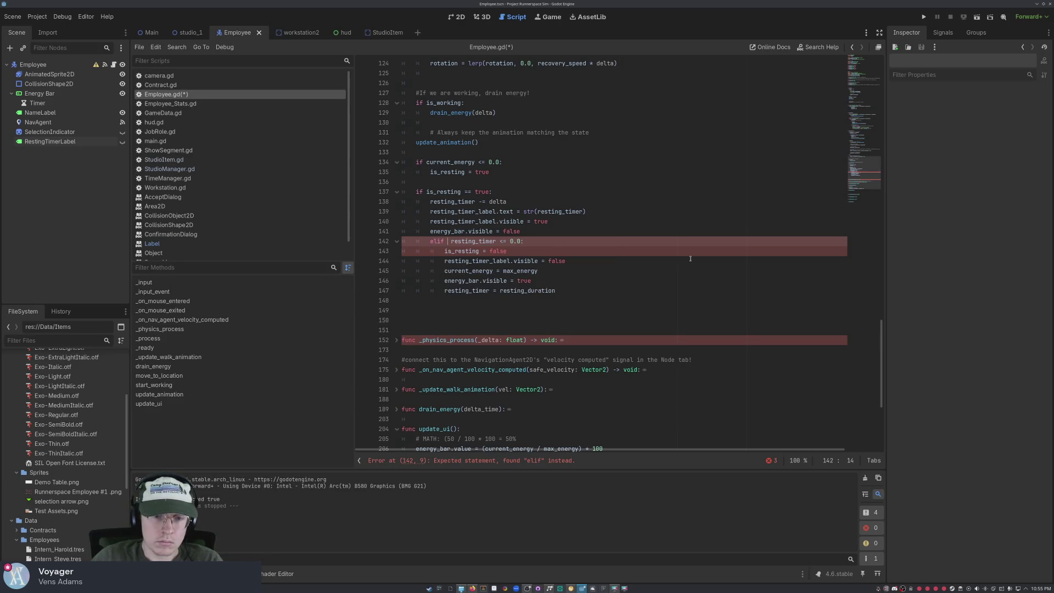
key("BackSpace")
key("BackSpace")
key("Left")
key("Left")
key("BackSpace")
key("BackSpace")
key("ctrl+s")
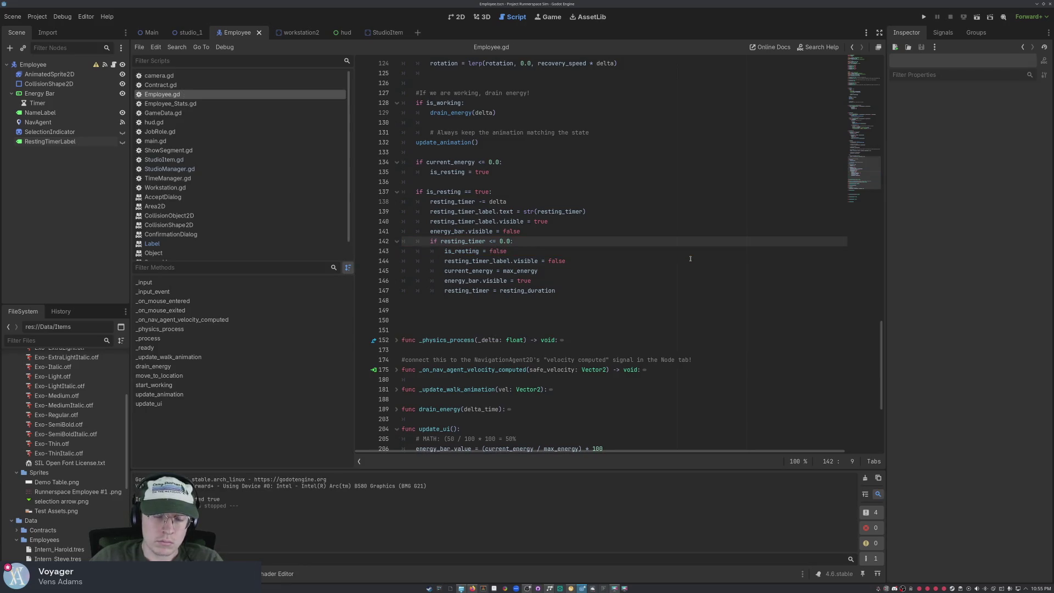
left_click(561, 292)
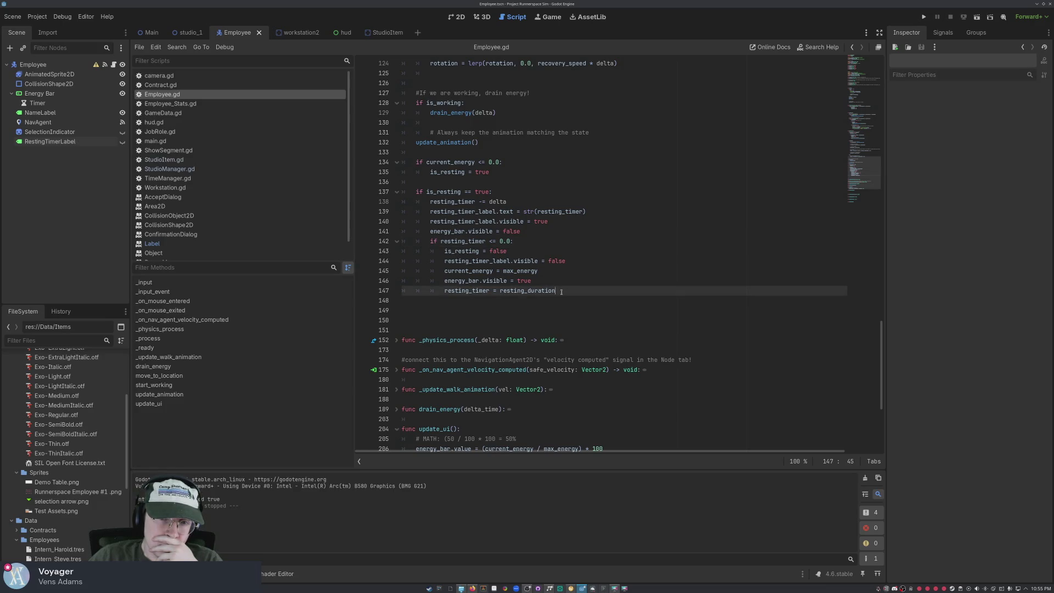
- Review the resting-timer check, energy refill and variable declarations, then run the game
scroll(561, 291, "up", 6)
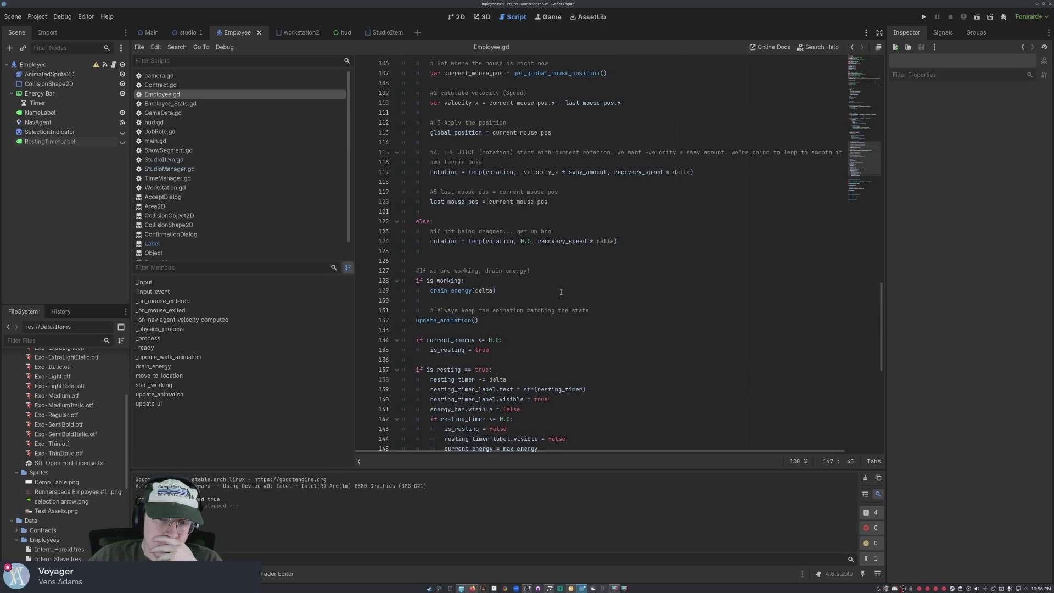
scroll(561, 291, "up", 1)
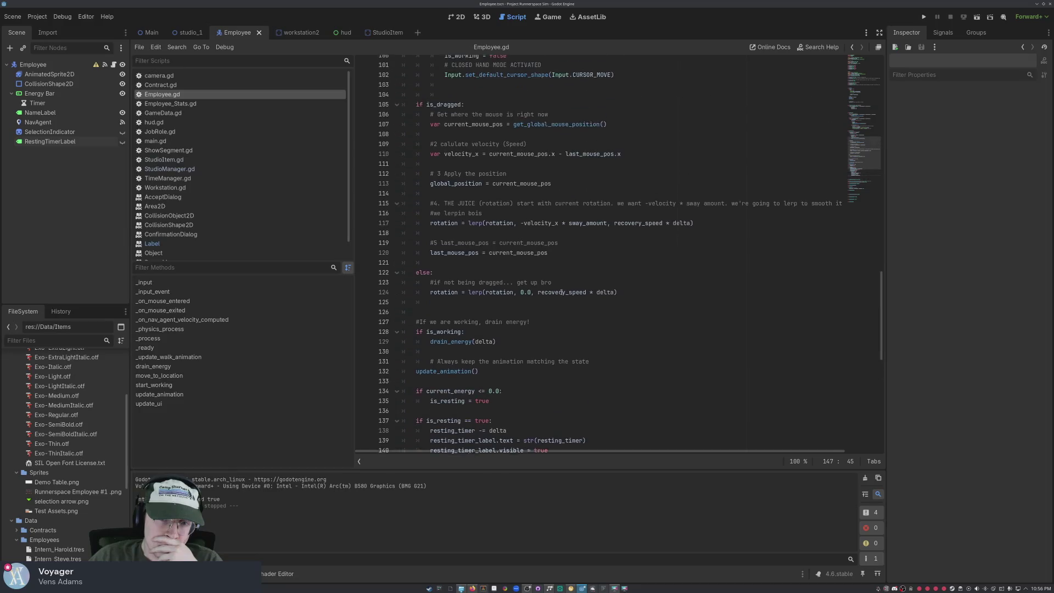
scroll(560, 291, "down", 7)
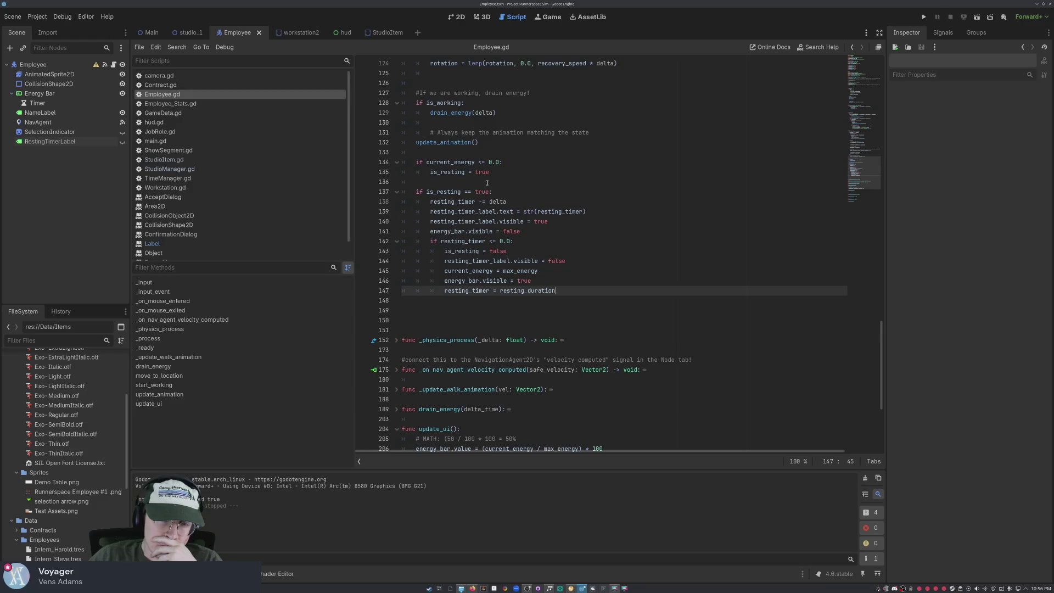
left_click(496, 241)
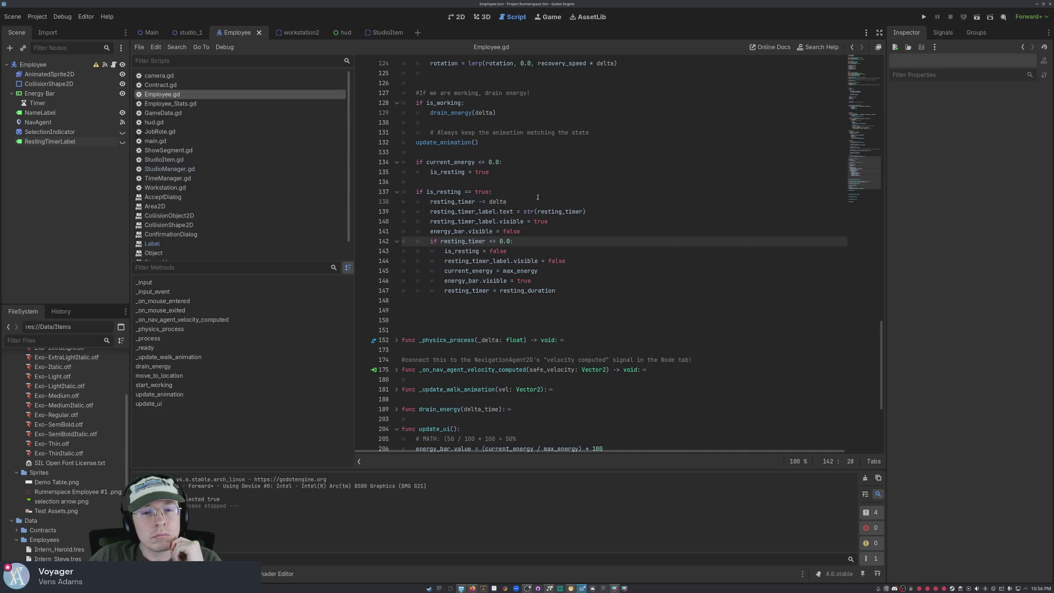
scroll(588, 206, "up", 20)
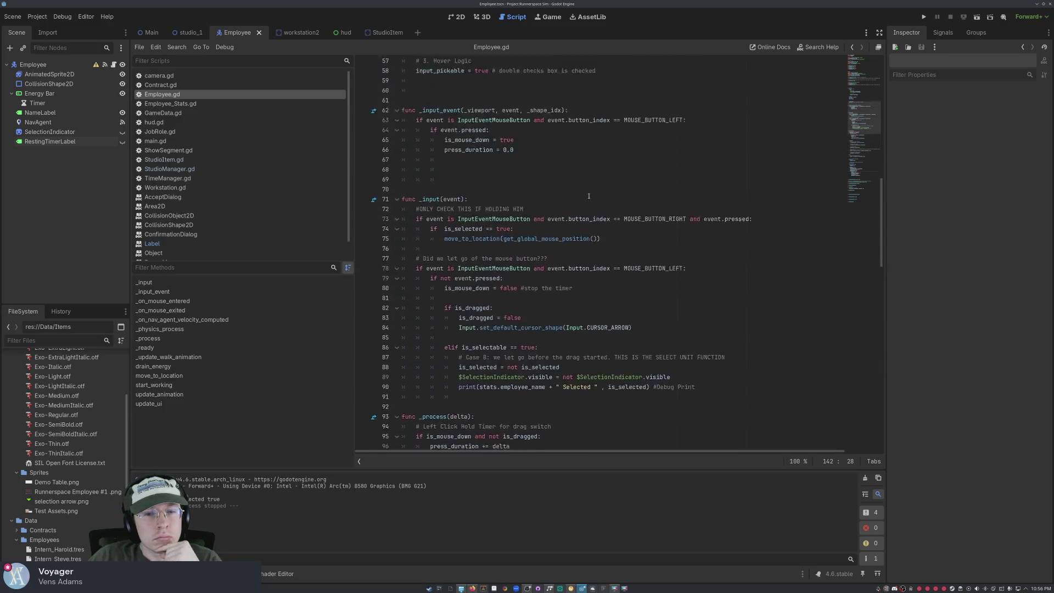
scroll(586, 191, "up", 3)
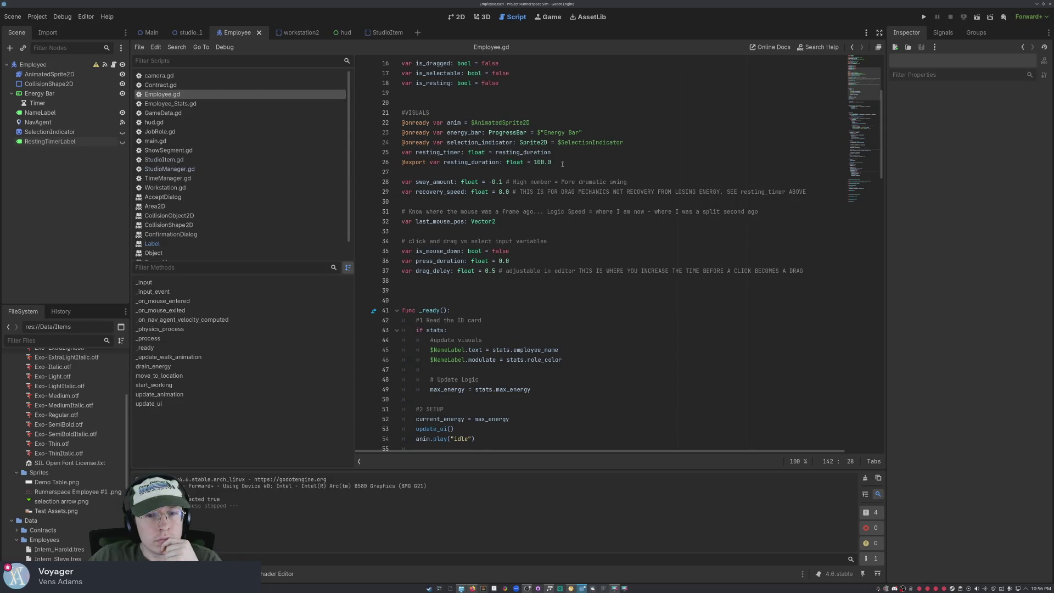
scroll(437, 153, "down", 20)
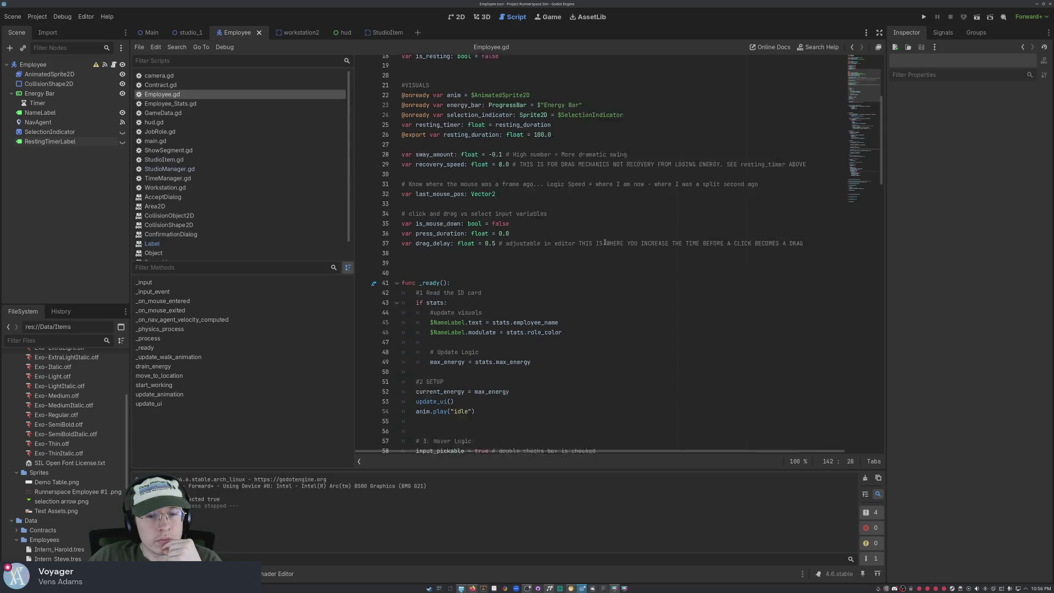
scroll(608, 237, "up", 2)
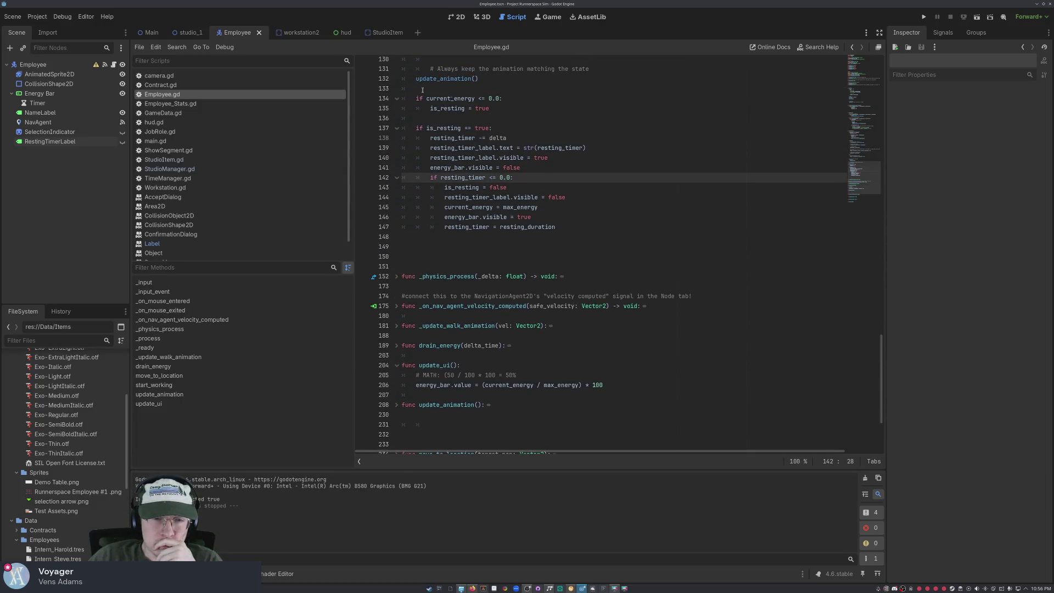
scroll(472, 126, "down", 3)
scroll(510, 207, "up", 5)
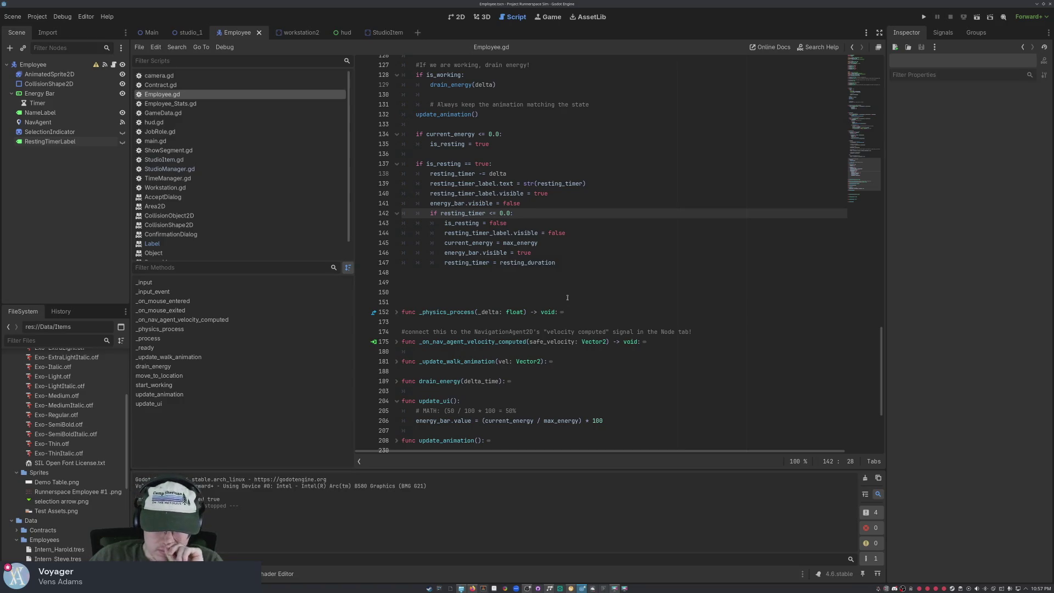
left_click(541, 243)
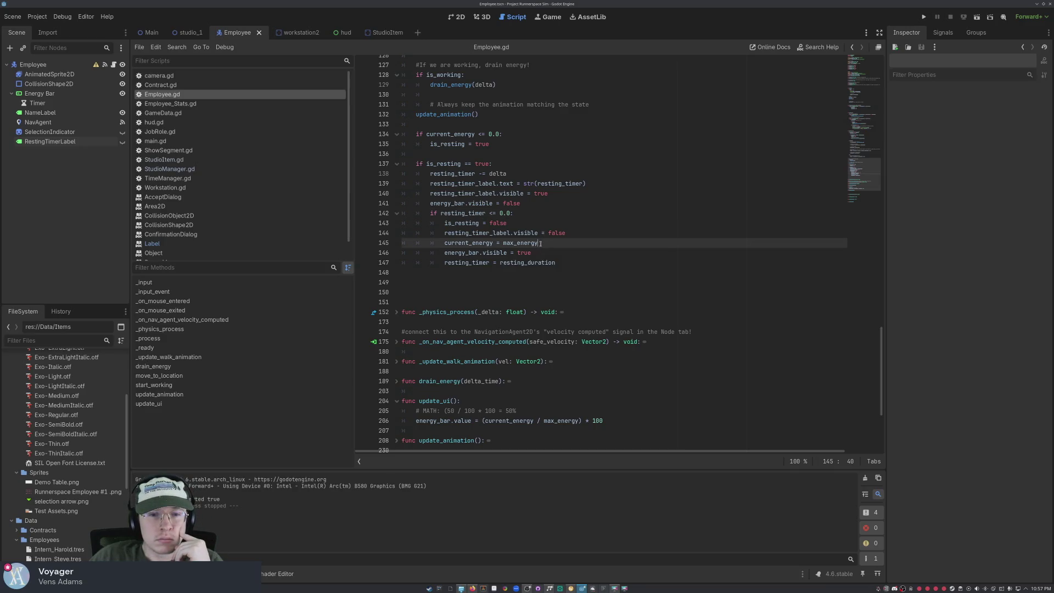
left_click(516, 216)
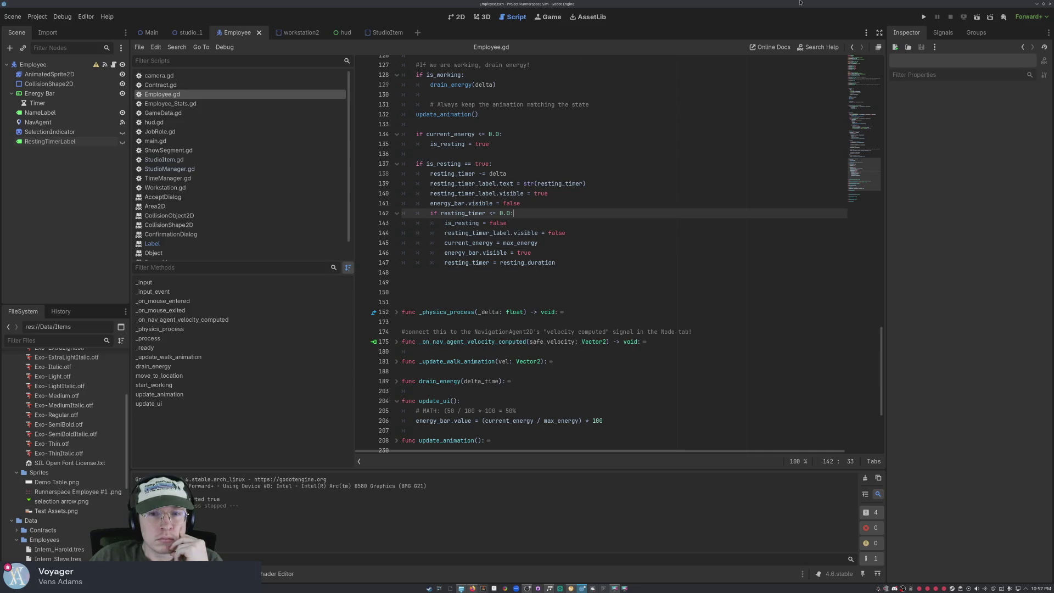
left_click(923, 17)
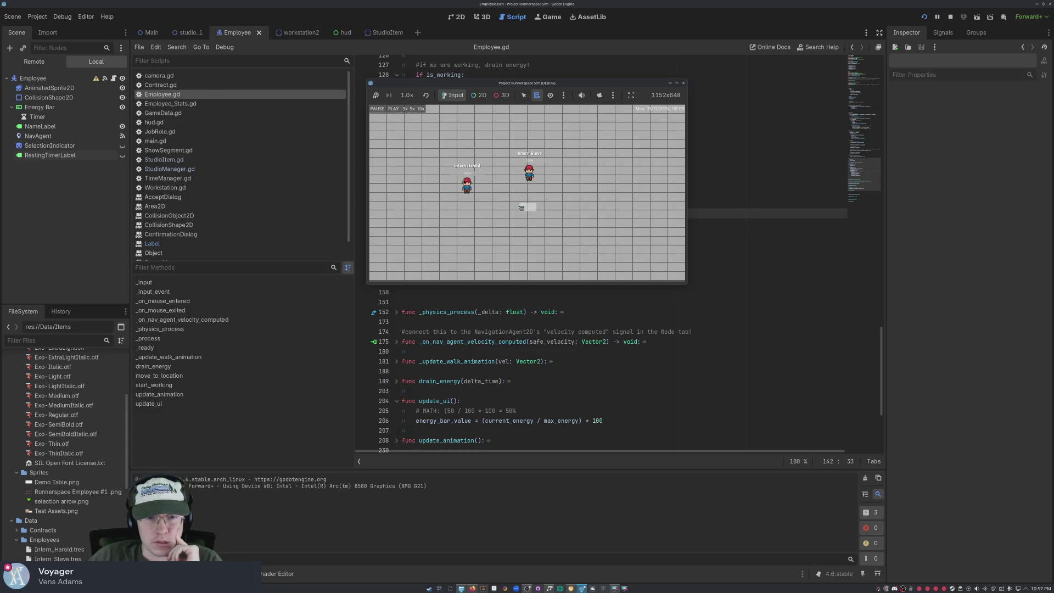
- Send the intern to the desk, try confirming and declining the hire prompt, then close the game
left_click(466, 185)
left_click(506, 226)
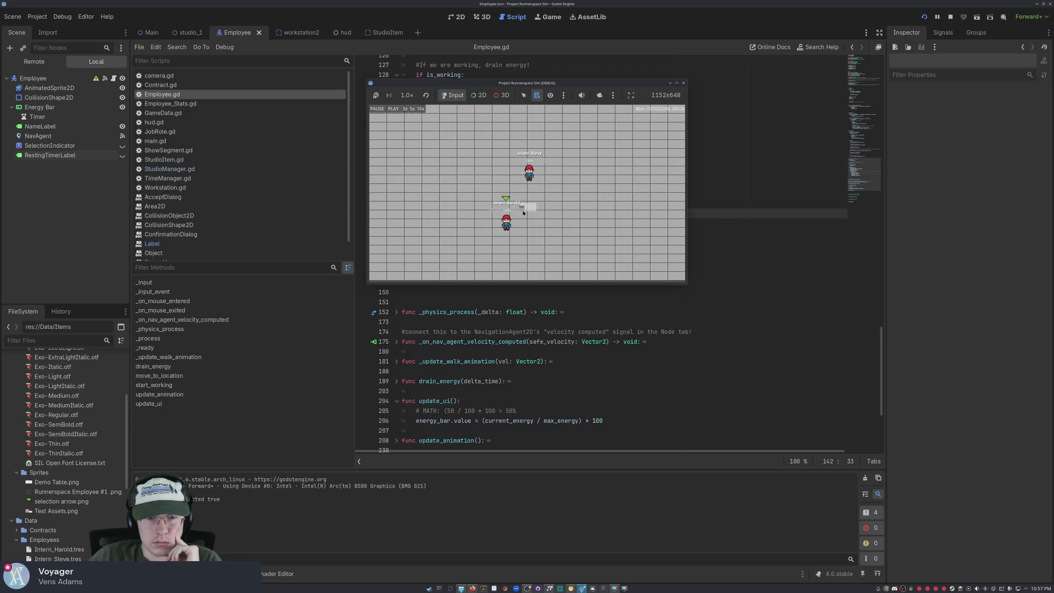
left_click(522, 210)
left_click(522, 204)
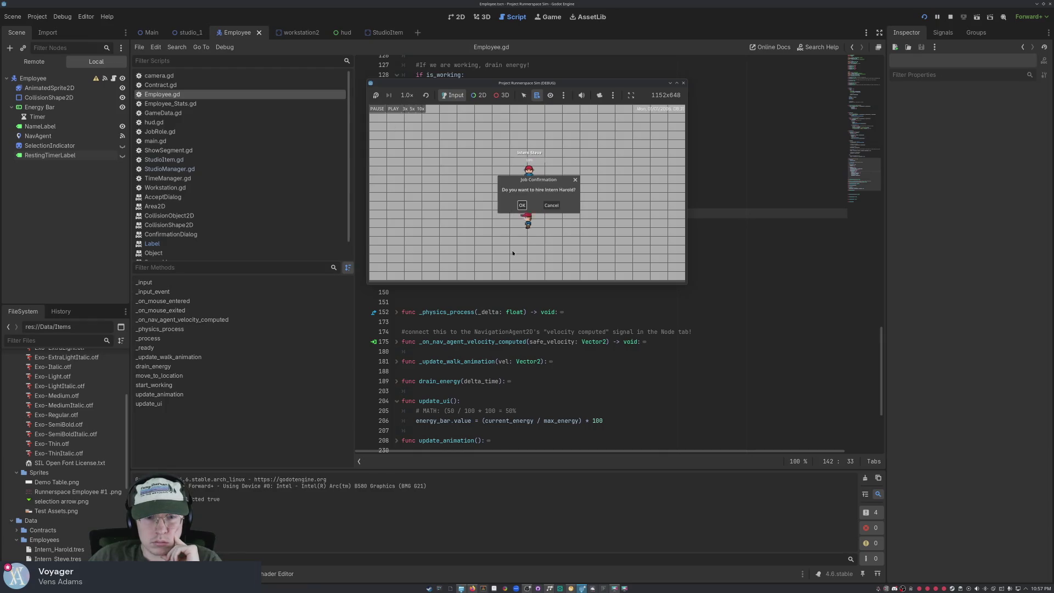
left_click(553, 205)
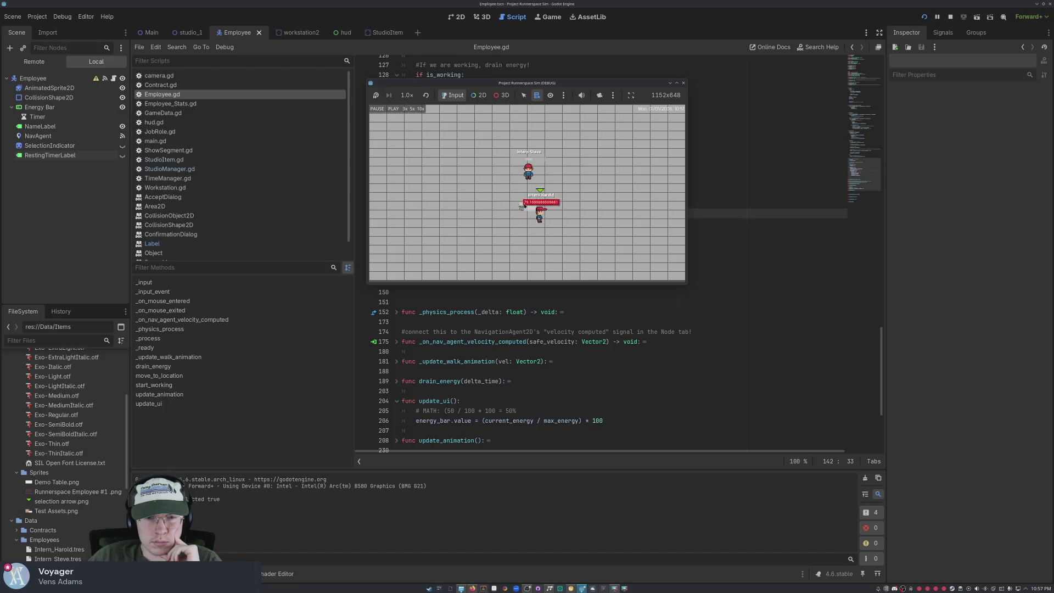
left_click(524, 206)
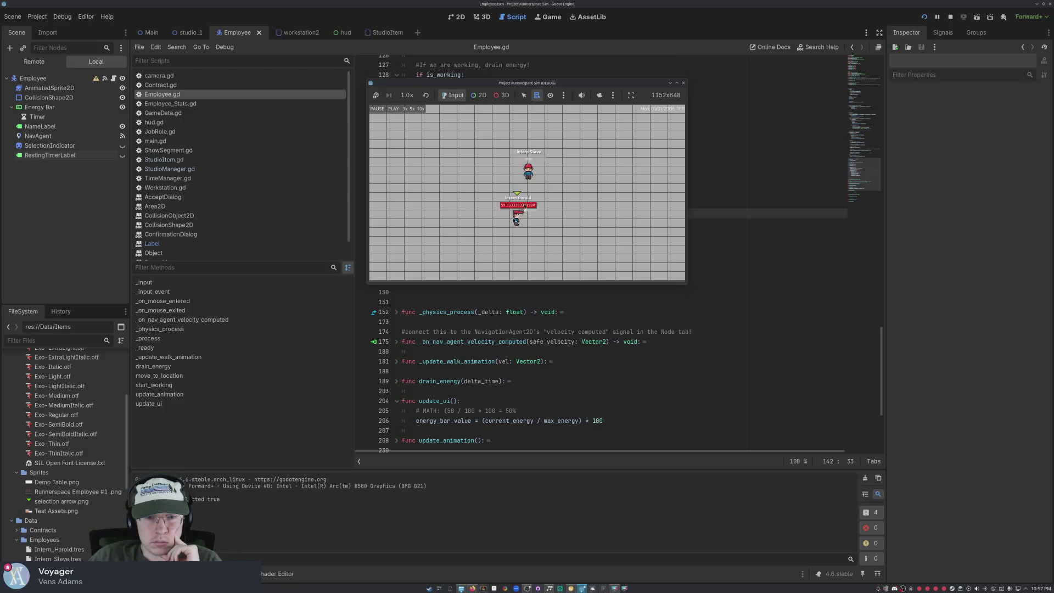
left_click(523, 205)
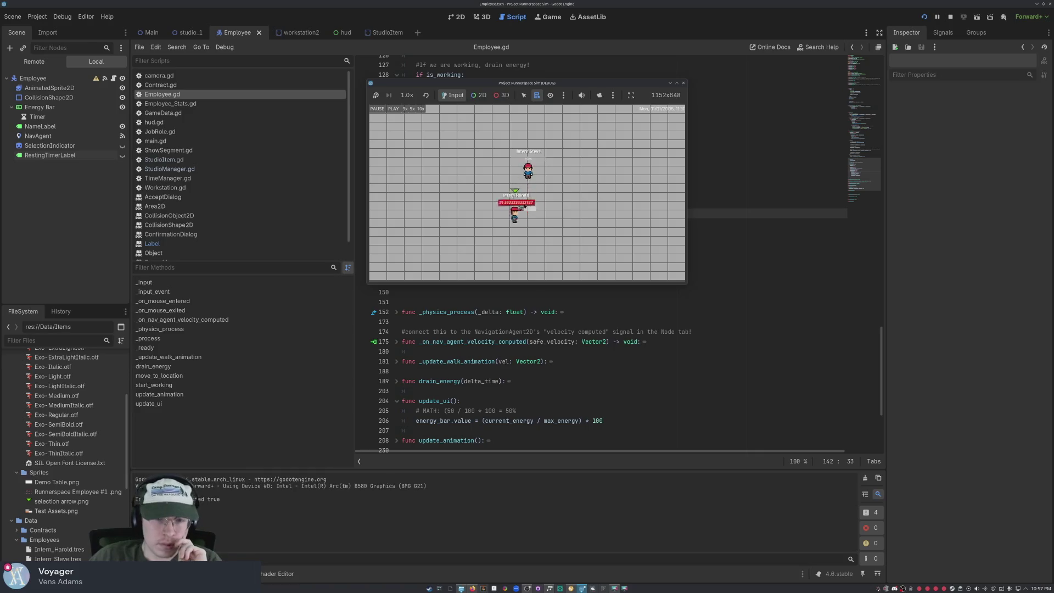
left_click(521, 208)
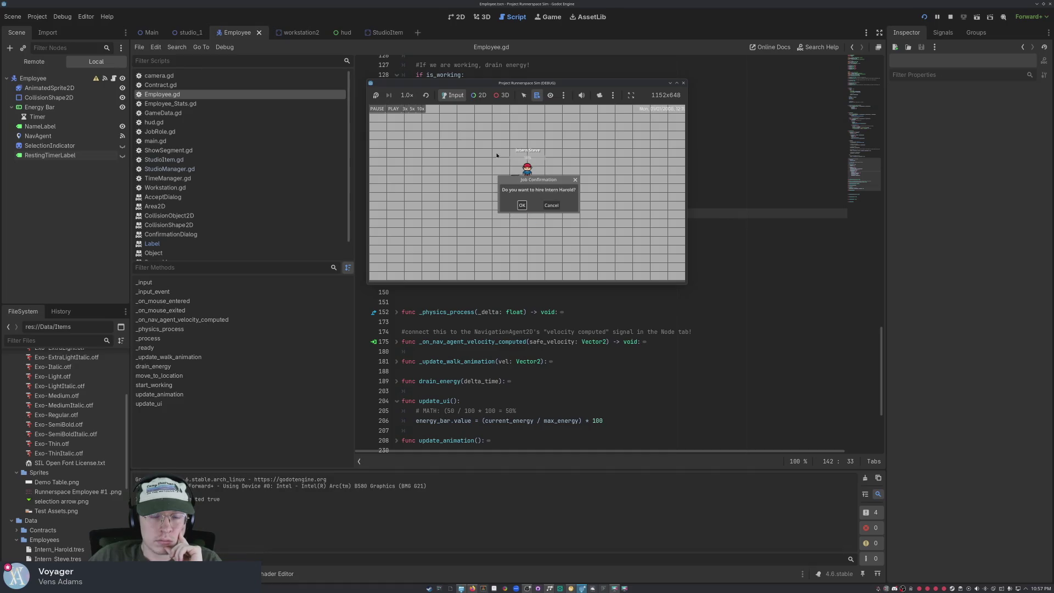
left_click(546, 205)
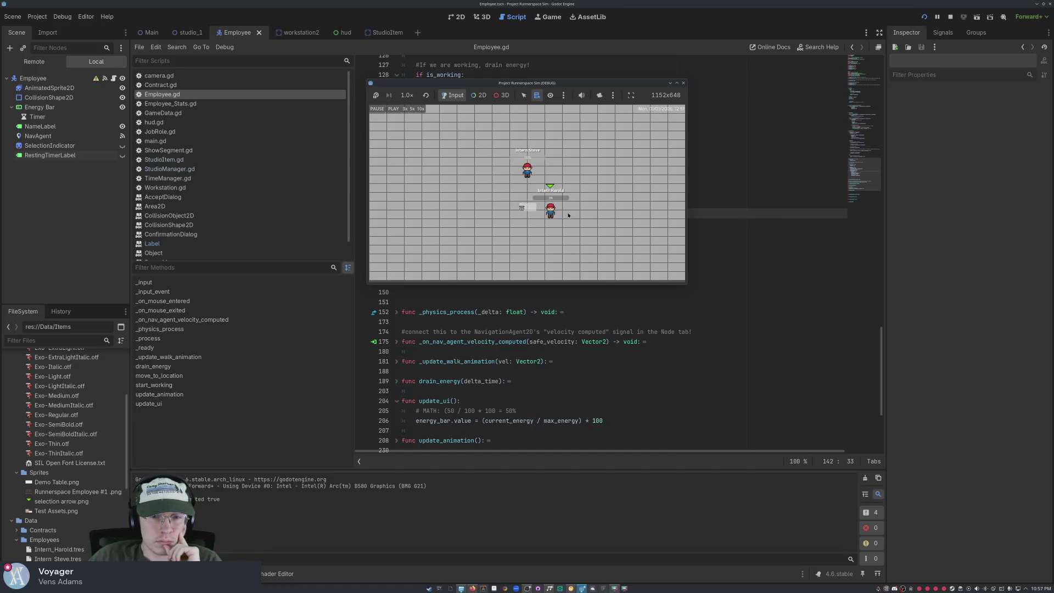
left_click(568, 233)
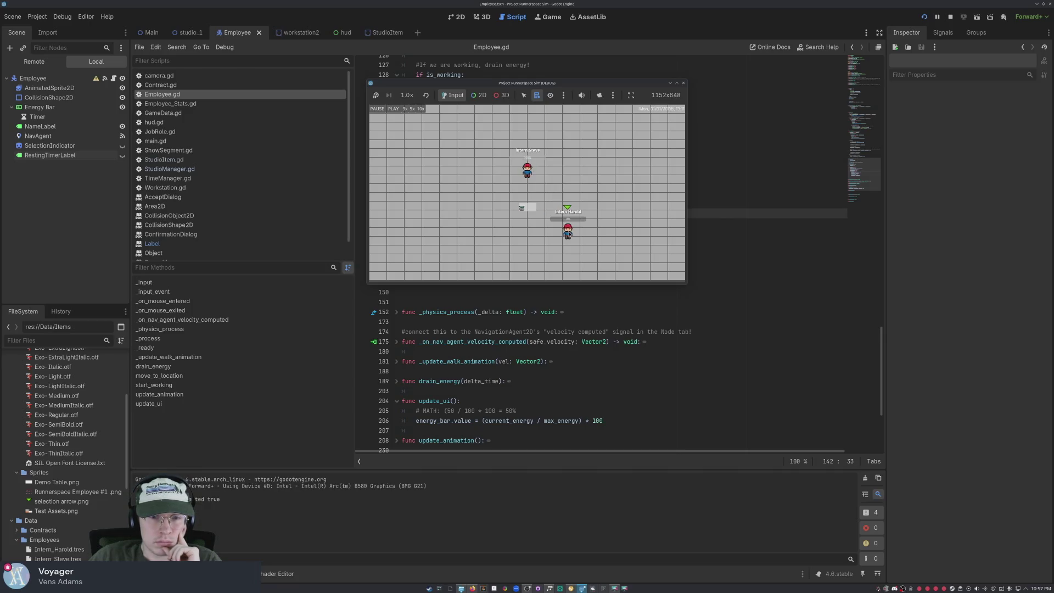
left_click(684, 84)
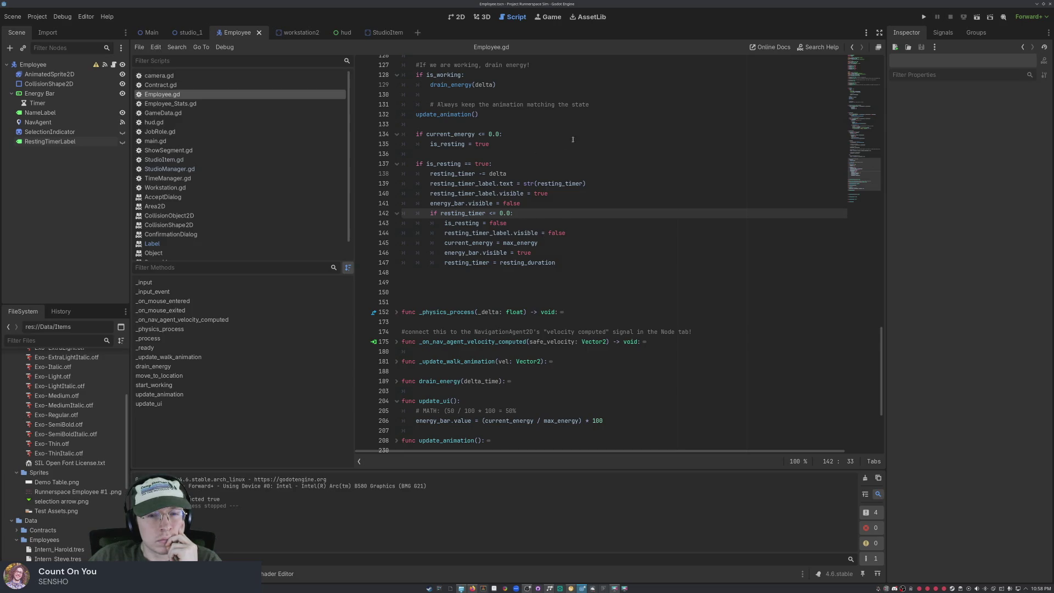
- Add 'is_working = false' under 'if is_resting == true:', then save and rerun the game
left_click(564, 260)
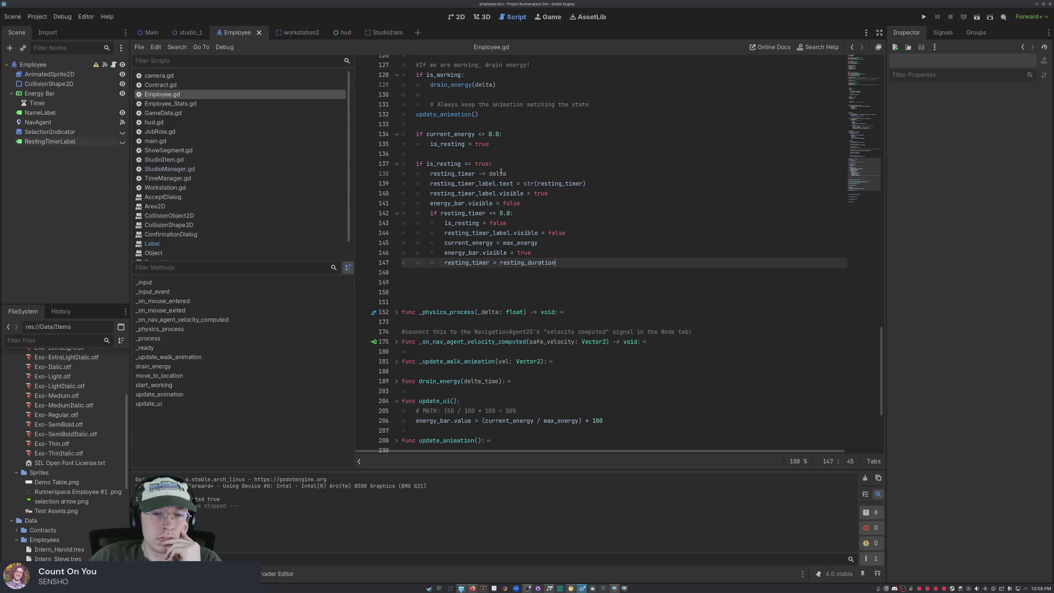
left_click(582, 213)
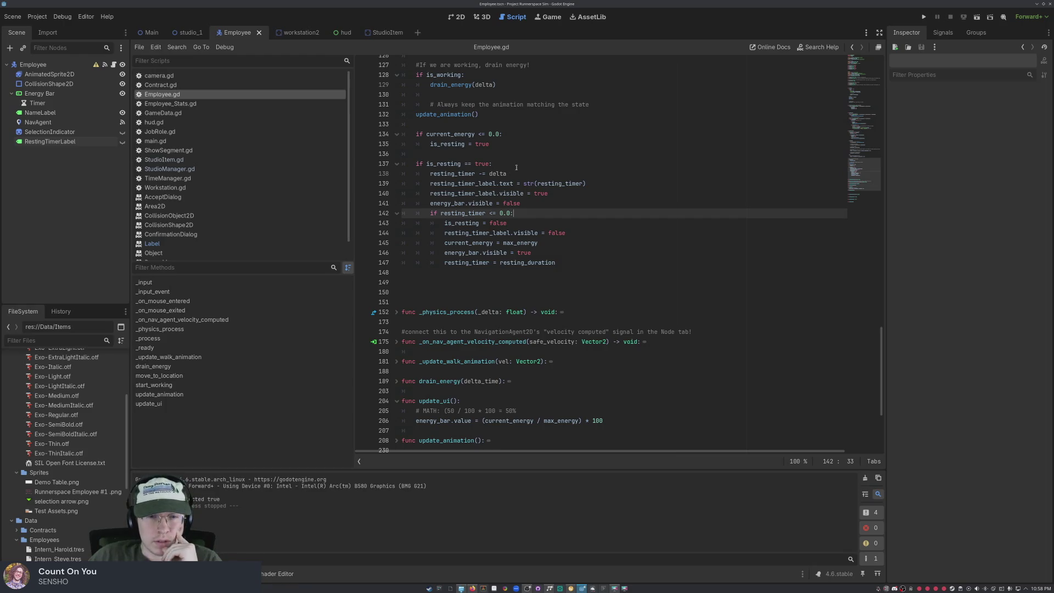
left_click(496, 163)
key("Return")
type("is_working")
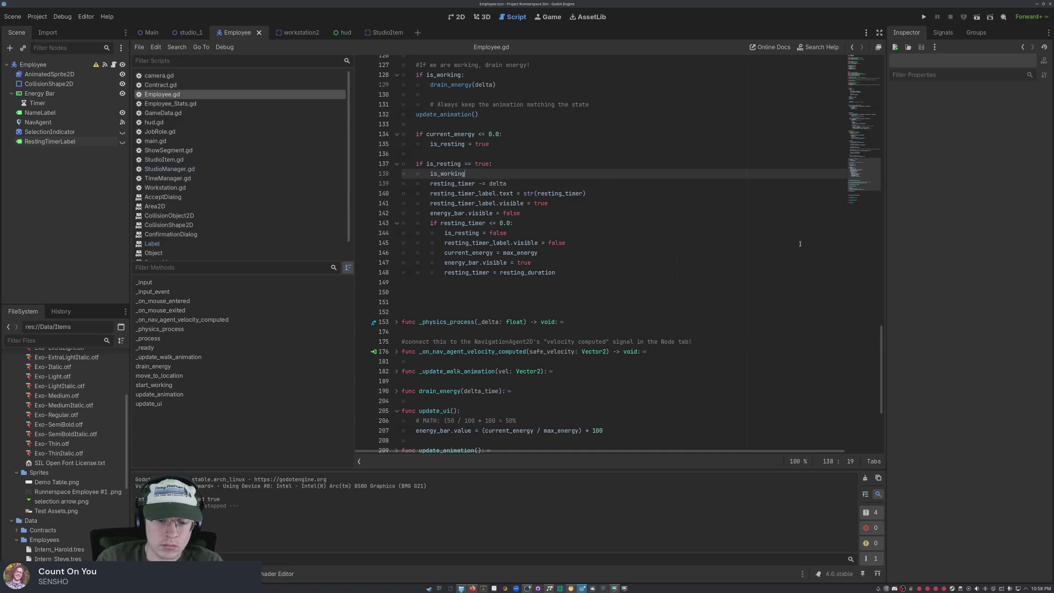
scroll(799, 243, "up", 1)
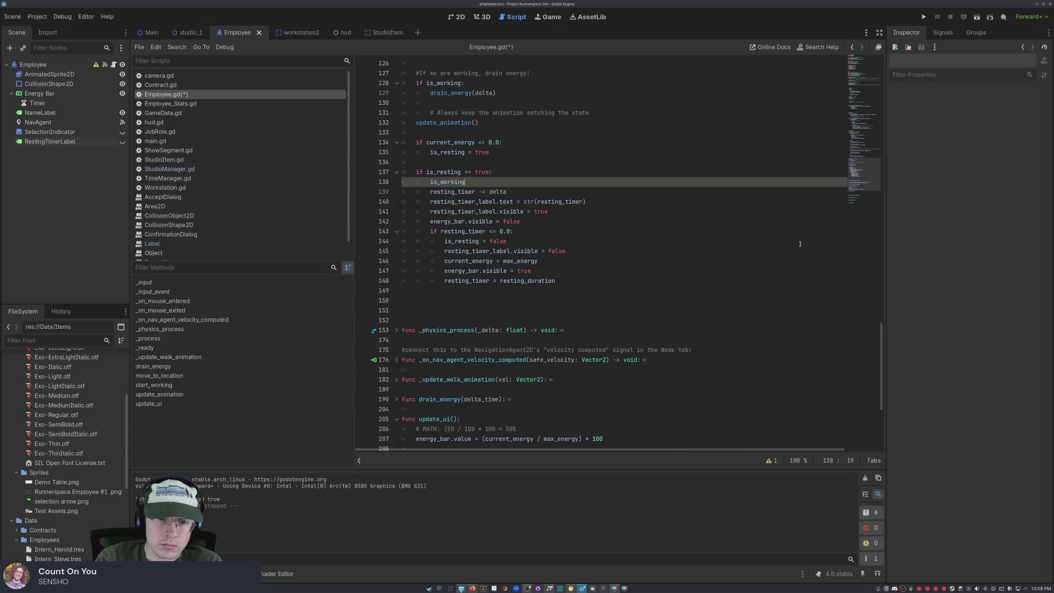
type(" = f")
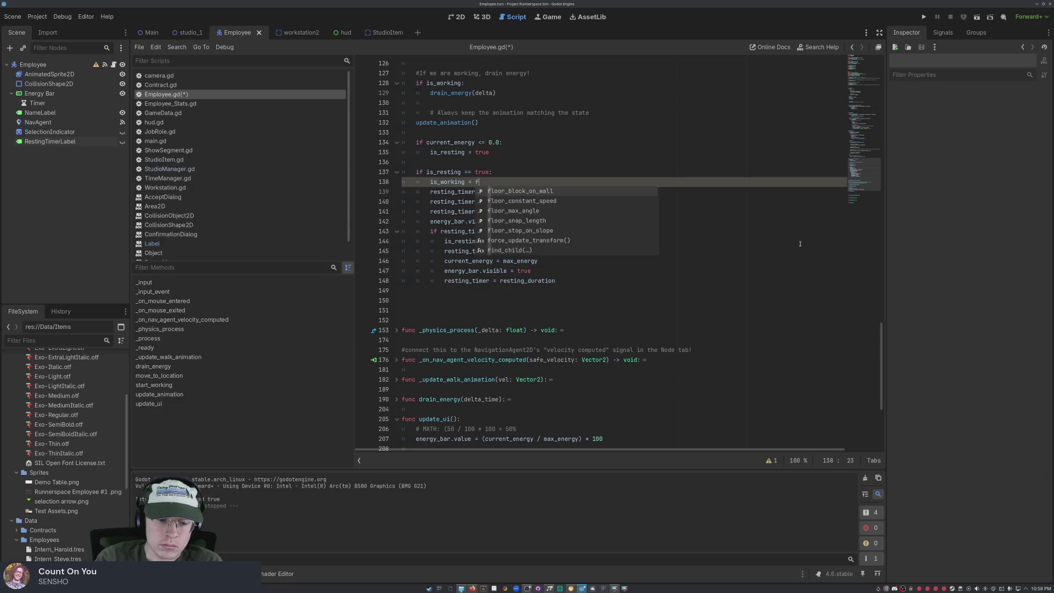
type("alse")
left_click(800, 243)
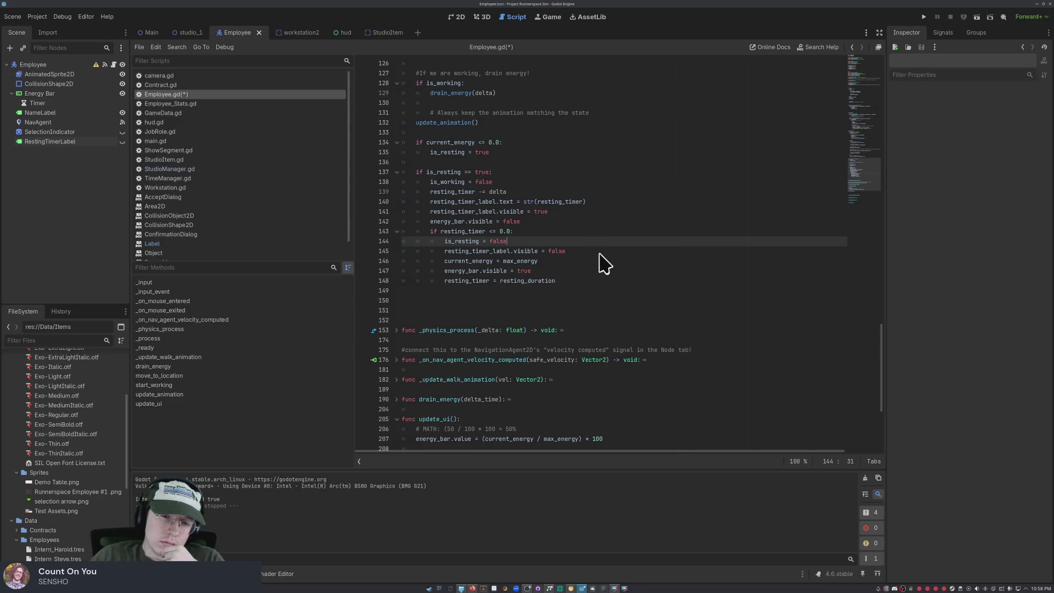
left_click(924, 17)
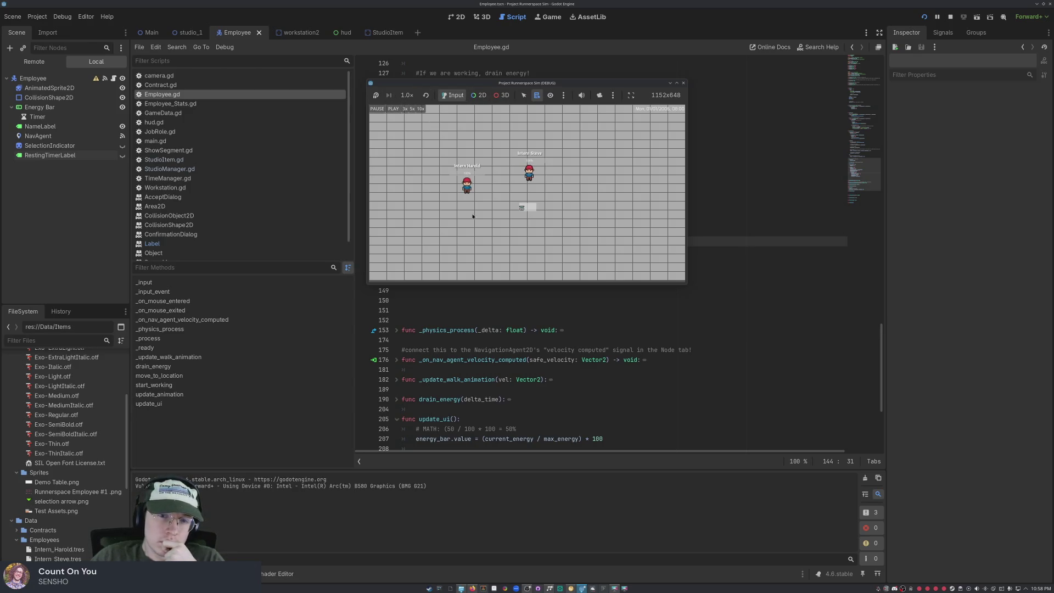
- Walk the intern to the desk to start working, then stop the game
left_click(466, 185)
left_click(519, 214)
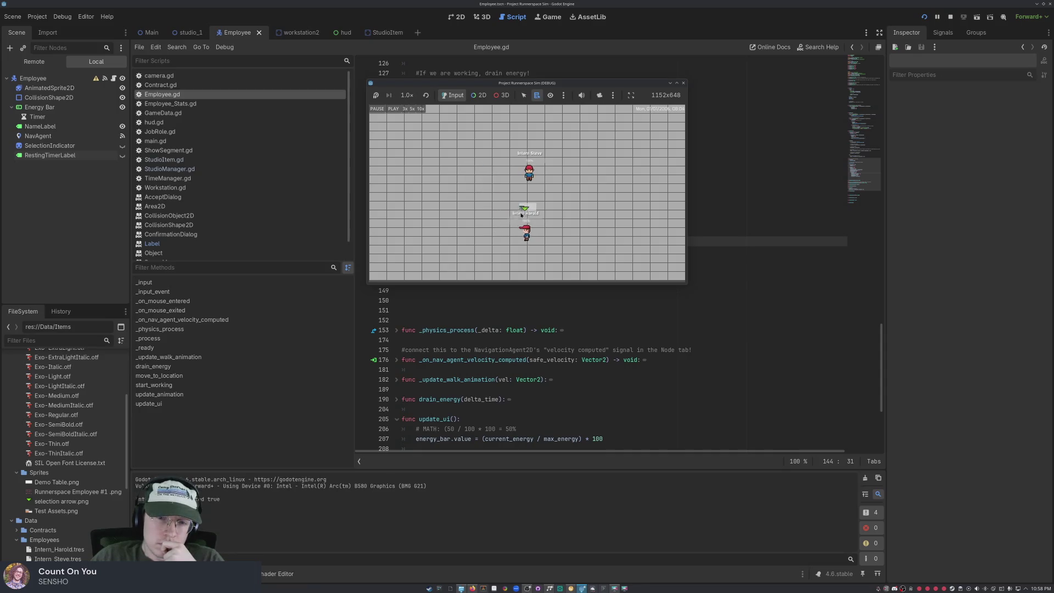
left_click(520, 213)
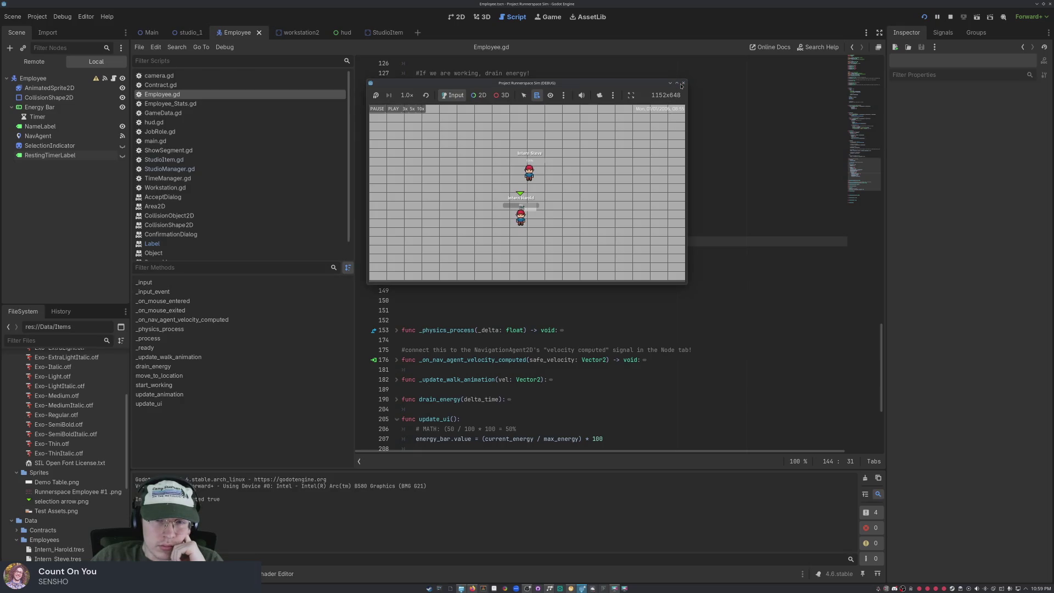
left_click(682, 84)
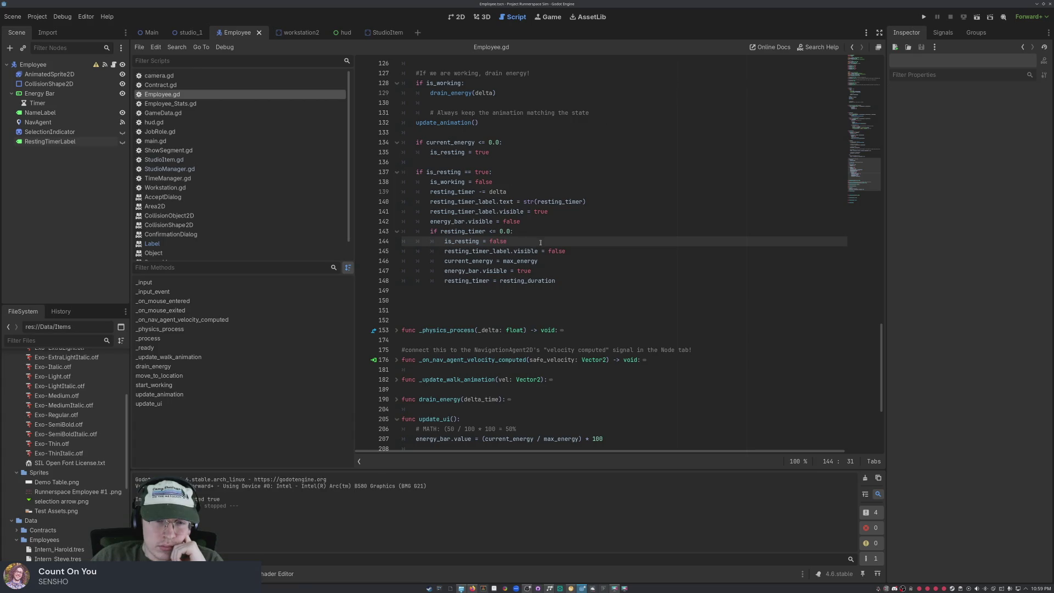
left_click_drag(570, 282, 372, 139)
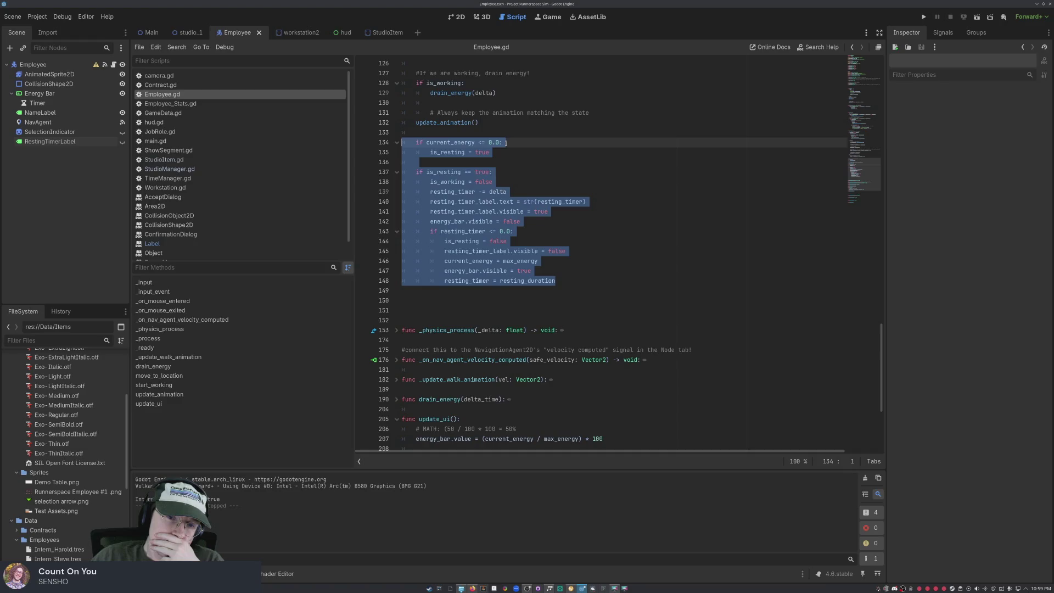
scroll(505, 142, "up", 20)
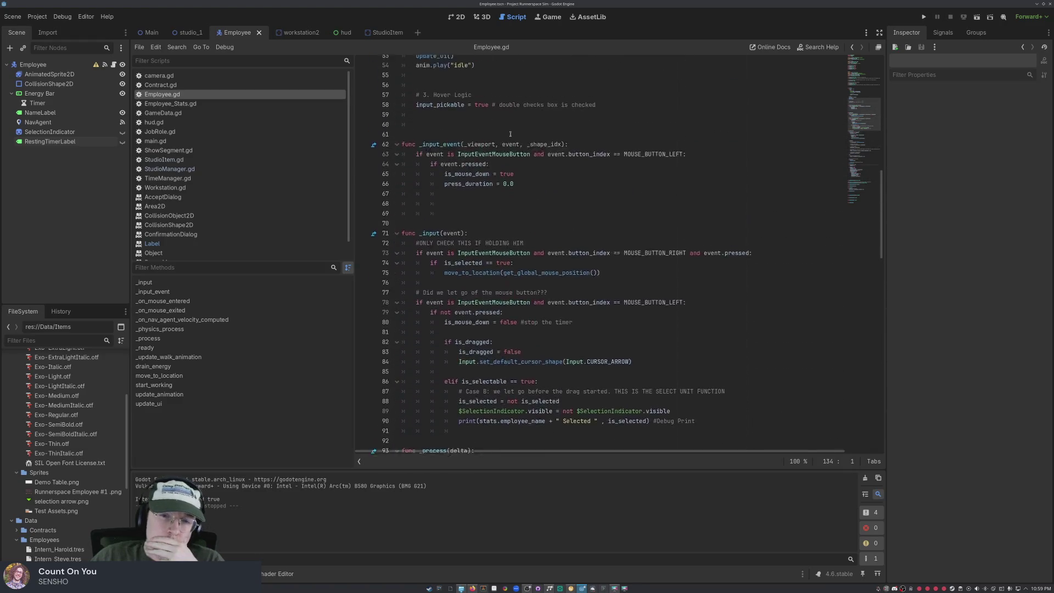
scroll(510, 134, "up", 5)
scroll(500, 351, "up", 5)
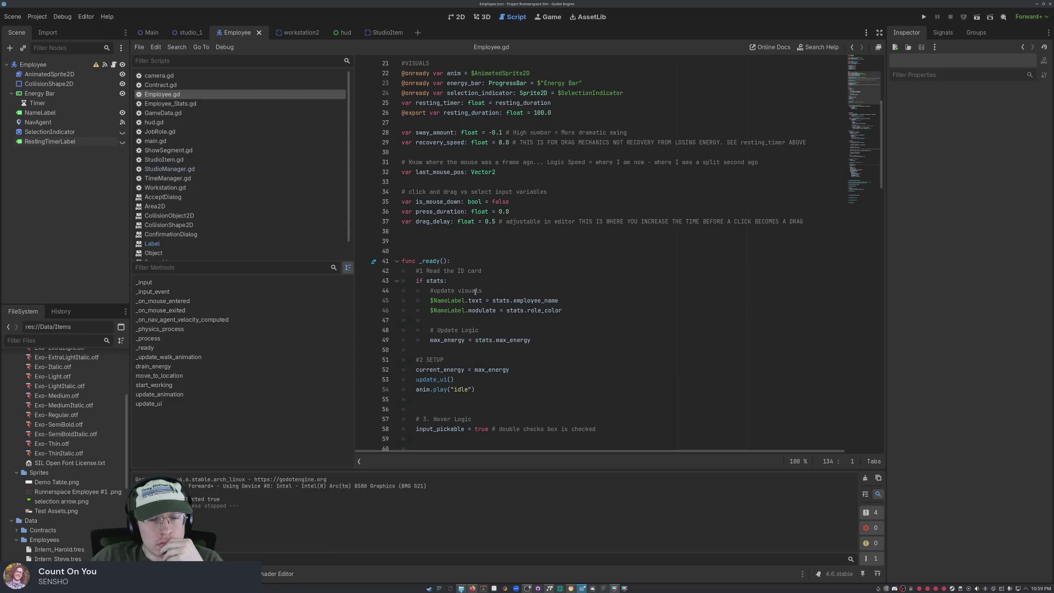
scroll(472, 288, "down", 2)
scroll(472, 287, "up", 4)
scroll(475, 227, "up", 3)
mouse_move(477, 229)
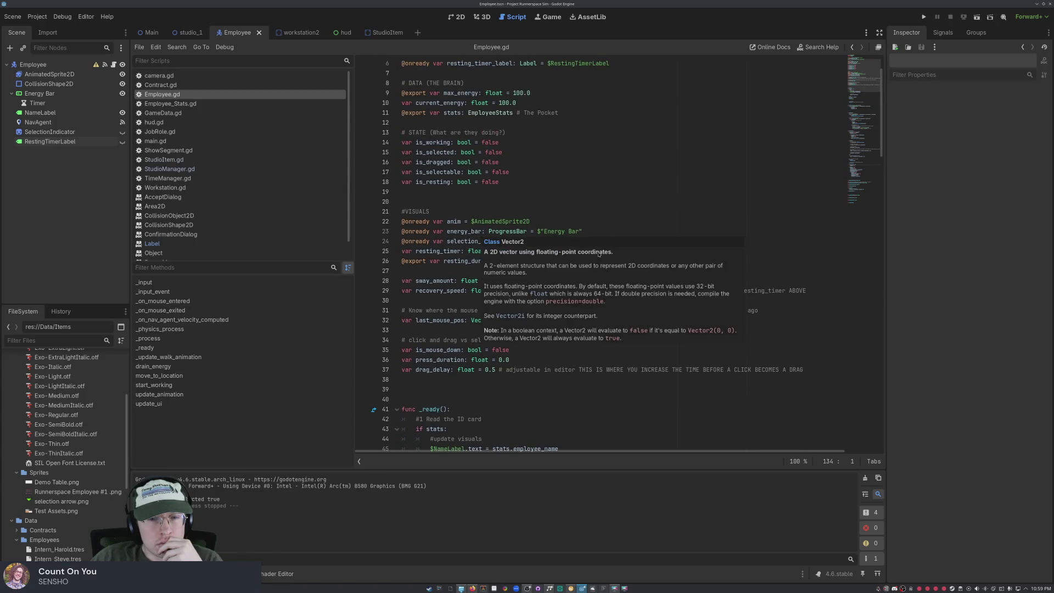
left_click(603, 181)
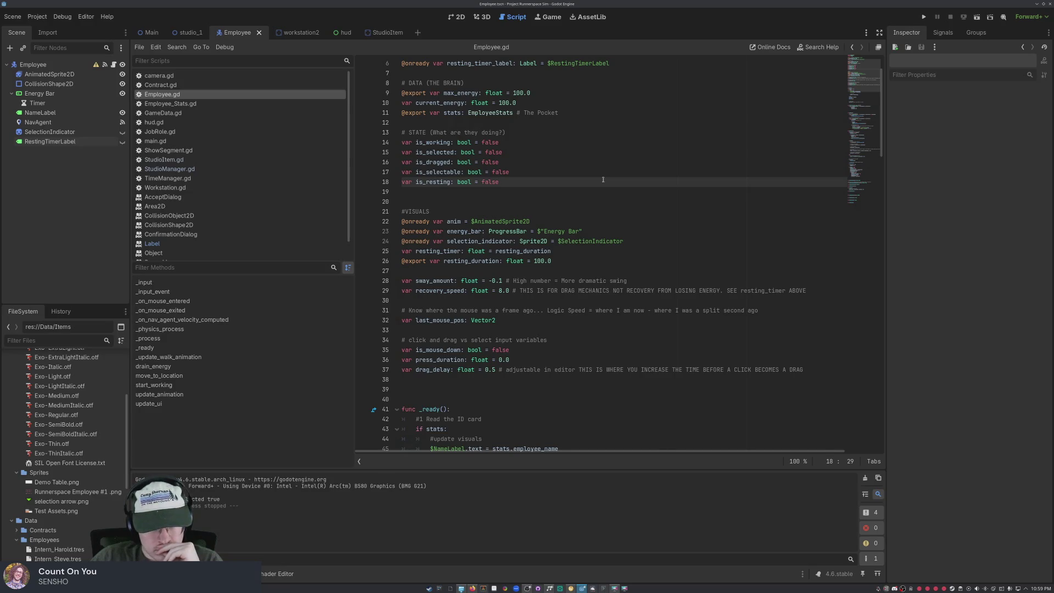
left_click(600, 312)
- Select all of Employee.gd's code with Ctrl+A
key("ctrl+a")
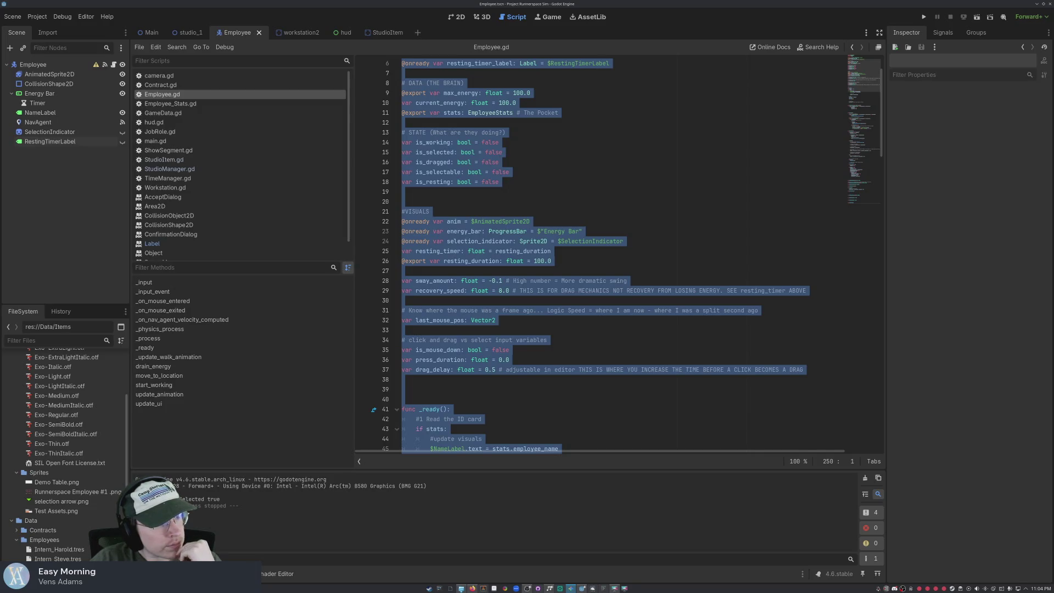
- Scroll down through the selected script to the _process drag logic, then deselect it
scroll(627, 172, "down", 5)
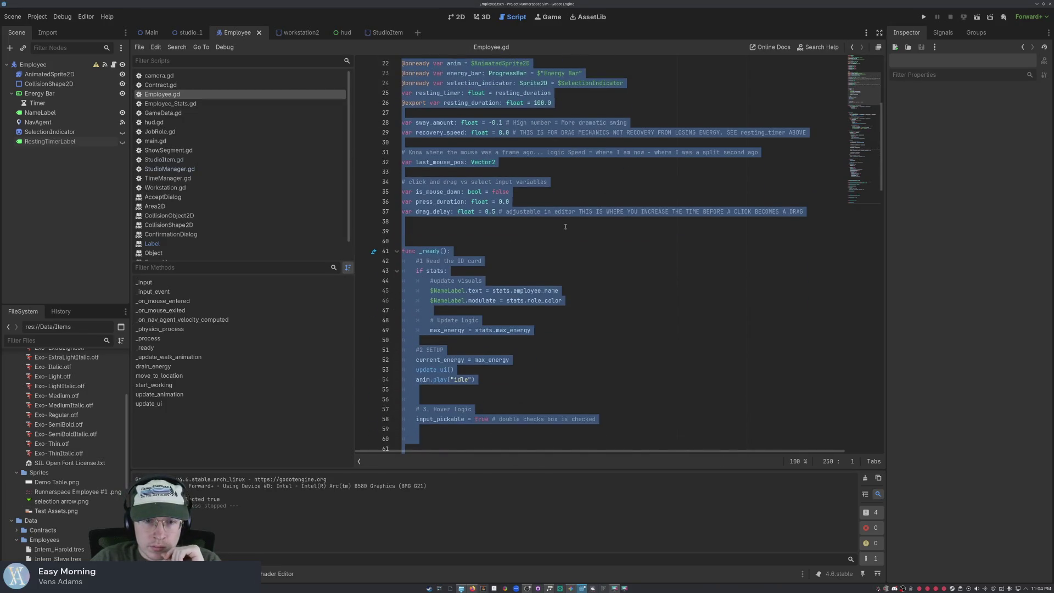
scroll(565, 227, "down", 8)
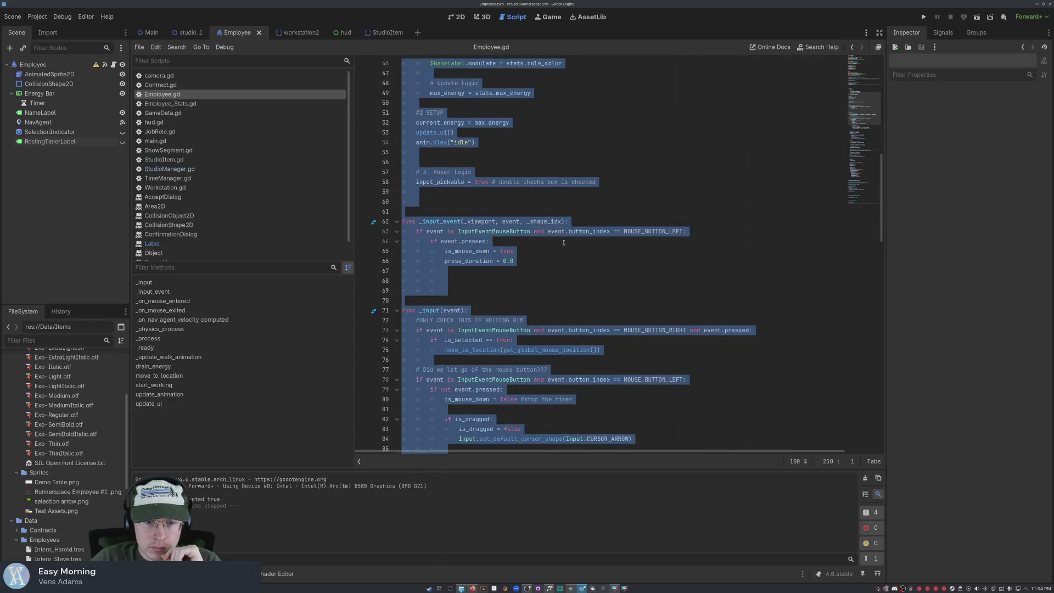
scroll(564, 242, "down", 4)
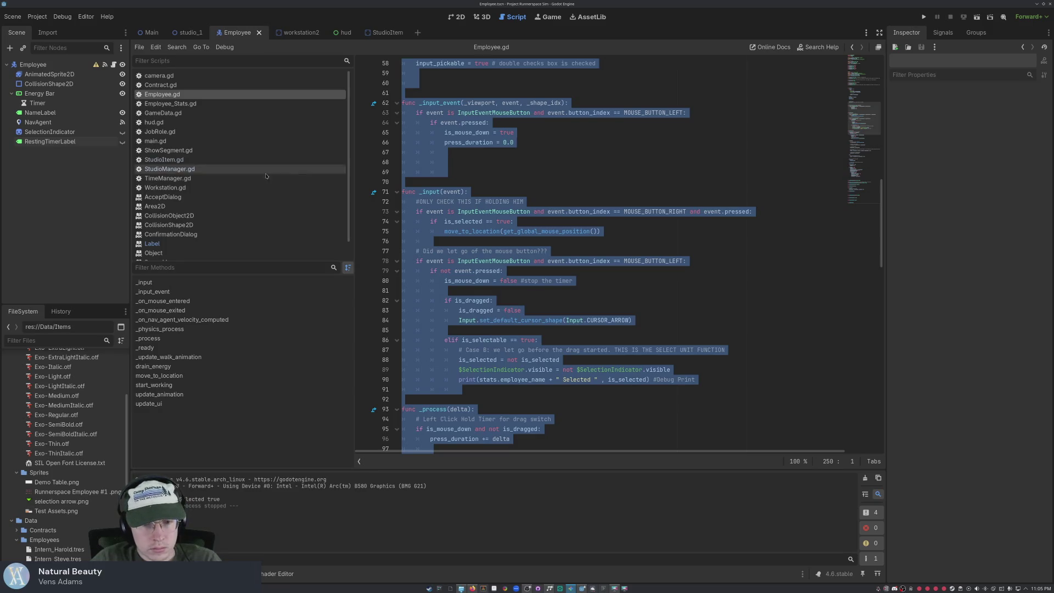
left_click(578, 307)
- Unfold _physics_process and paste the is_resting early-exit check over its header
scroll(578, 307, "down", 3)
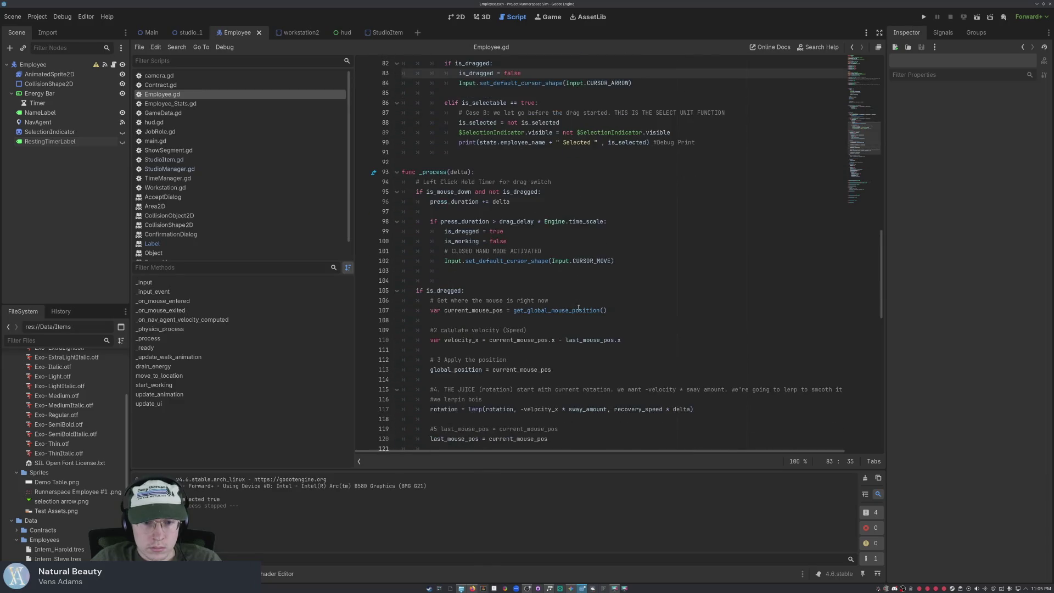
scroll(578, 308, "up", 5)
scroll(576, 306, "down", 15)
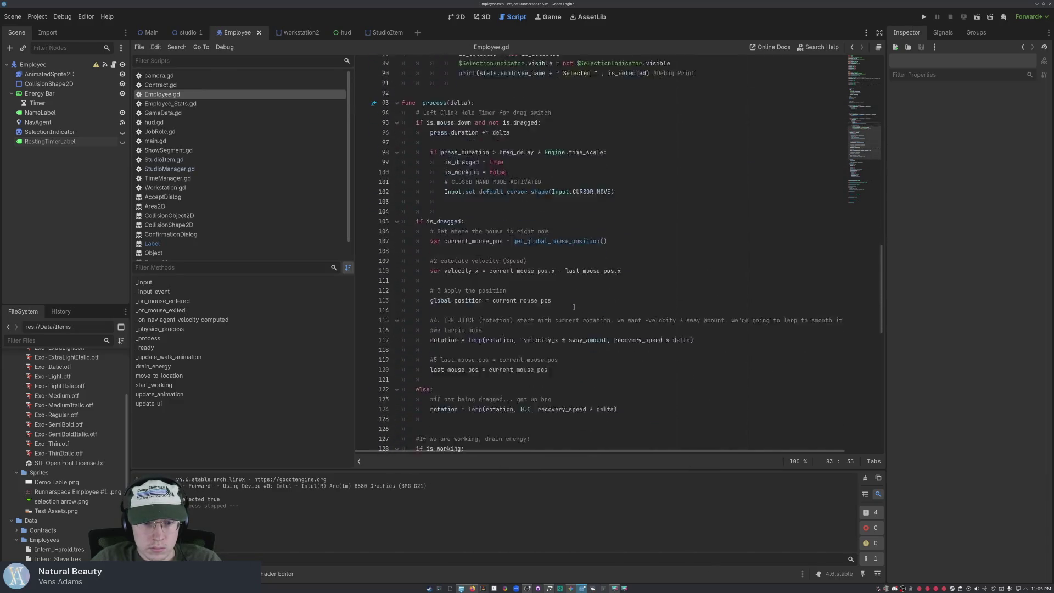
scroll(574, 307, "down", 6)
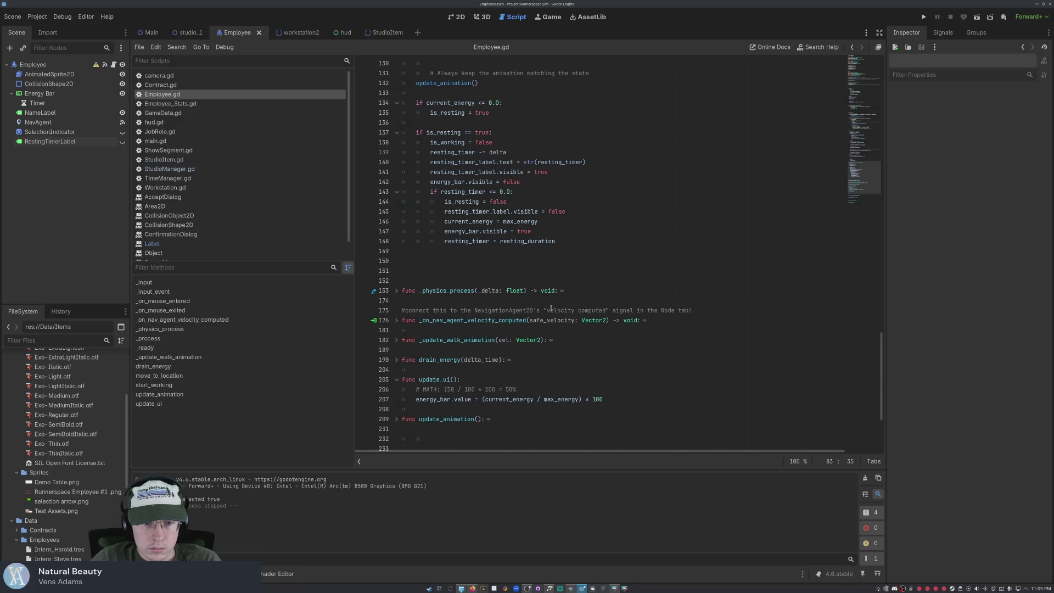
left_click(397, 291)
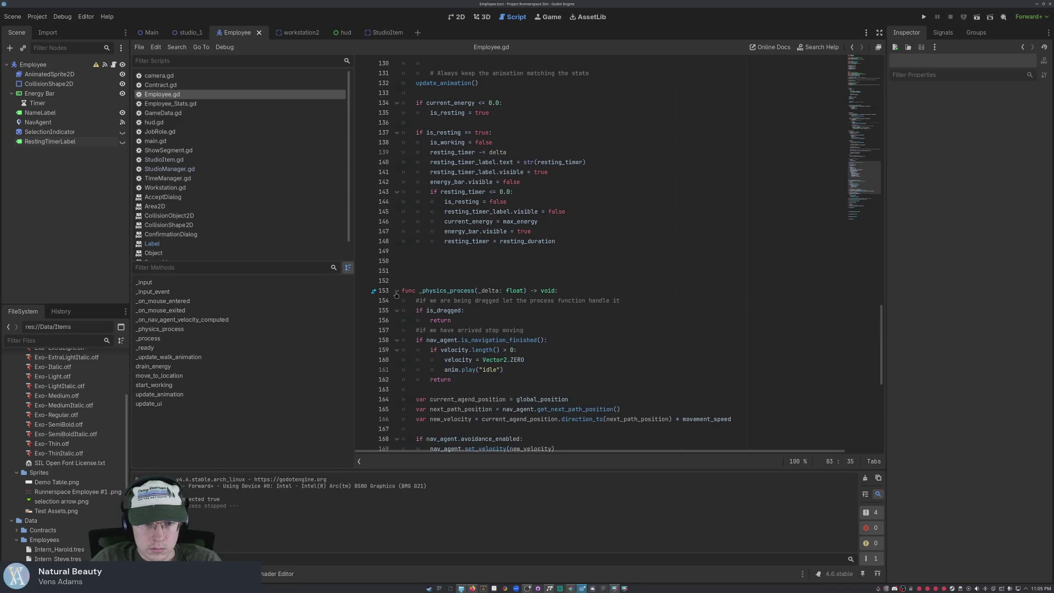
left_click(578, 293)
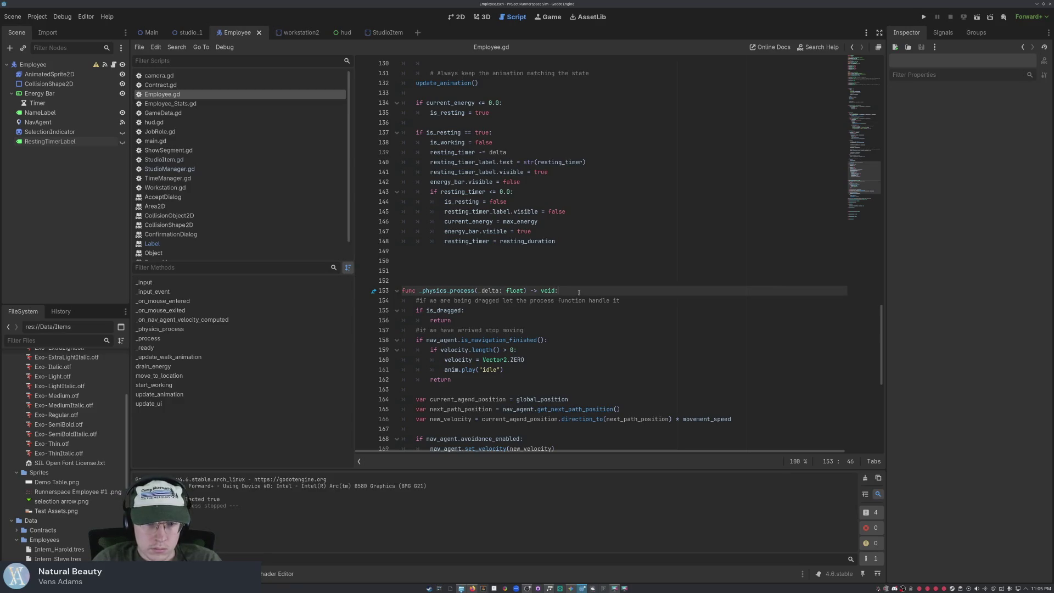
key("Return")
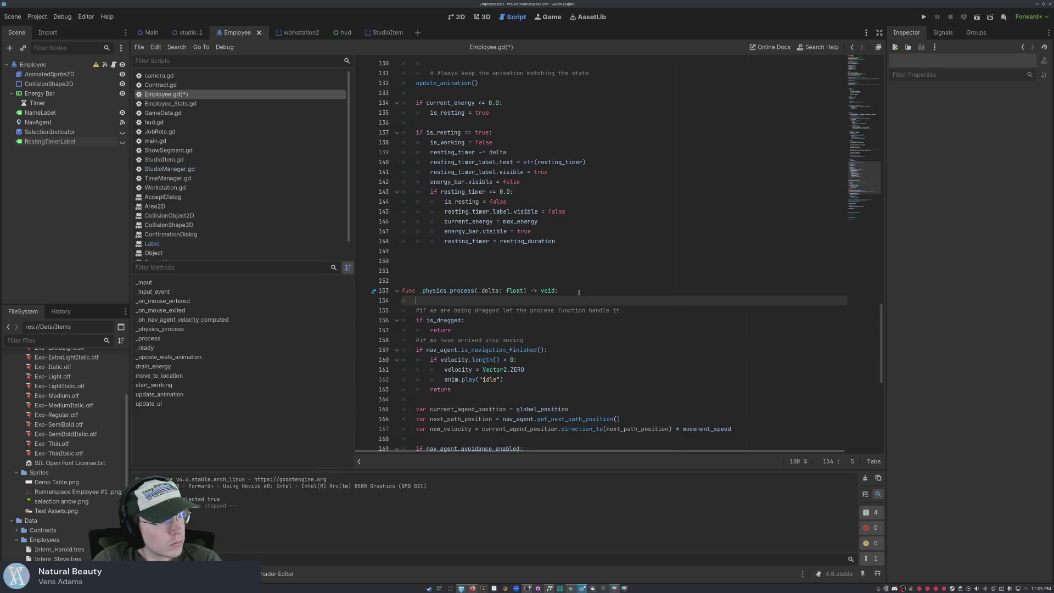
type("func _physics_process(_delta: float) -> void:     if is_resting:         velocity = Vector2.ZERO # Stop any leftover momentum         return # Exit the function early so they don't walk")
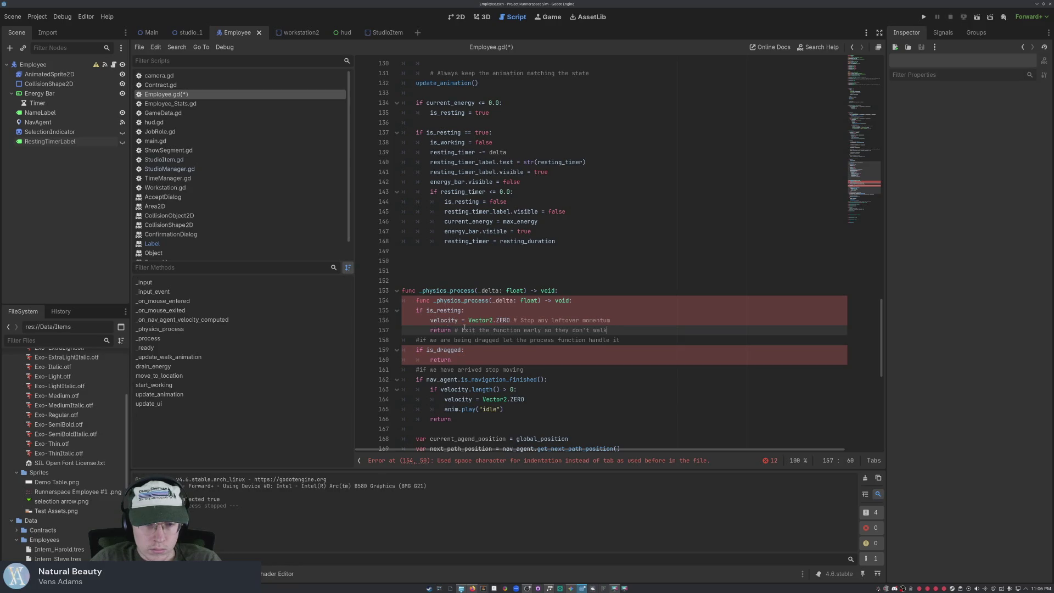
key("ctrl+z")
key("ctrl+z")
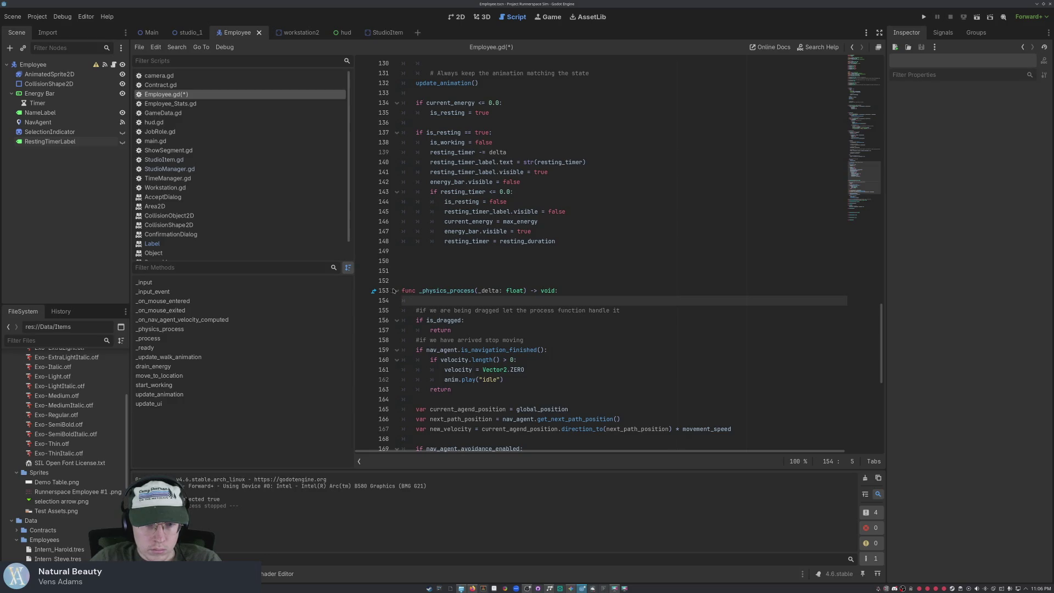
left_click_drag(561, 289, 401, 289)
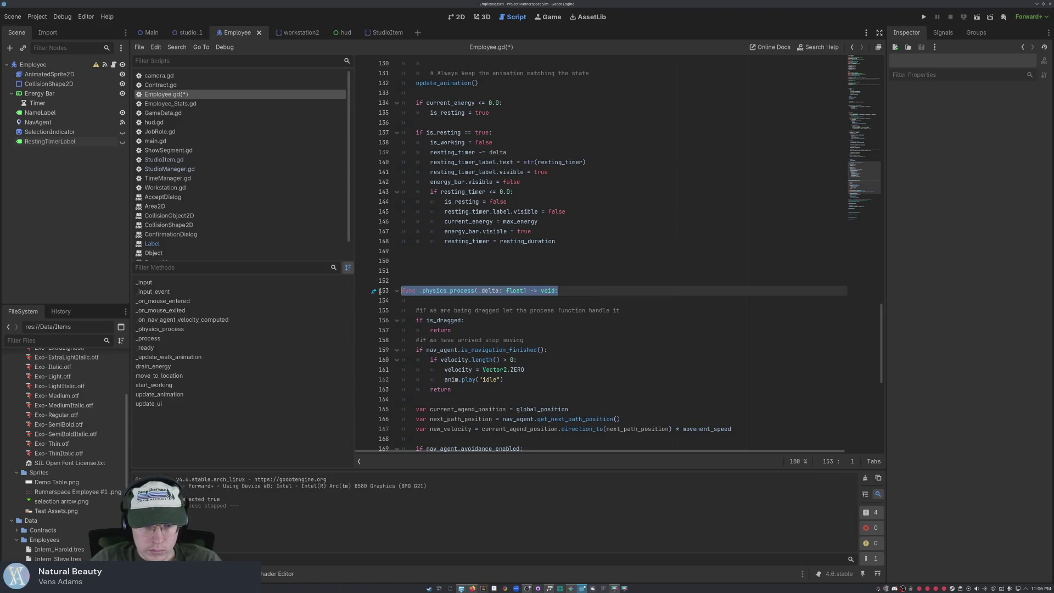
type("func _physics_process(_delta: float) -> void:     if is_resting:         velocity = Vector2.ZERO # Stop any leftover momentum         return # Exit the function early so they don't walk")
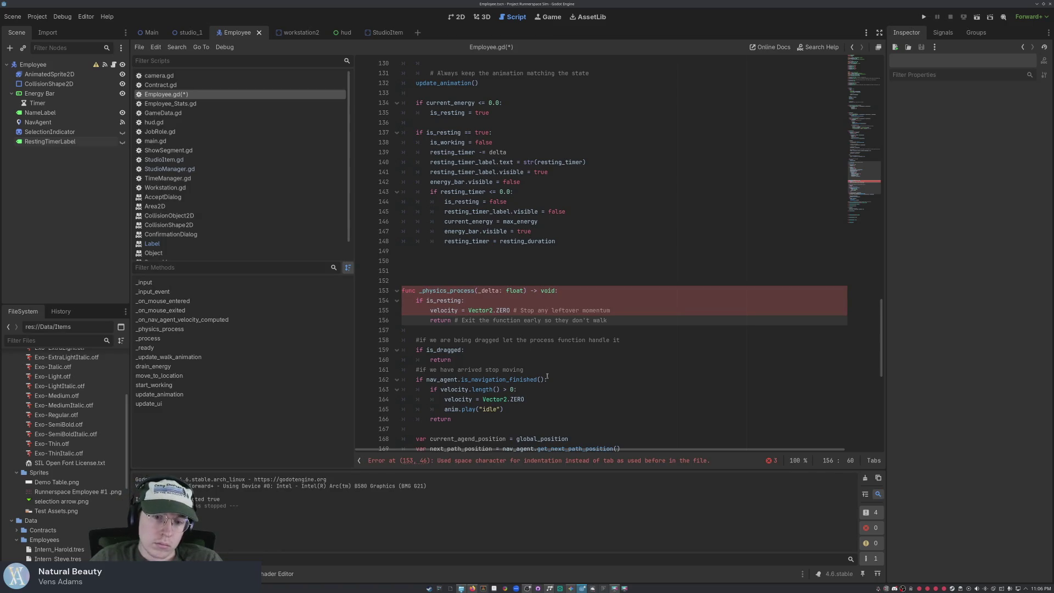
- Retry fixing the velocity line's indentation, then delete the badly indented resting-check lines
mouse_move(530, 379)
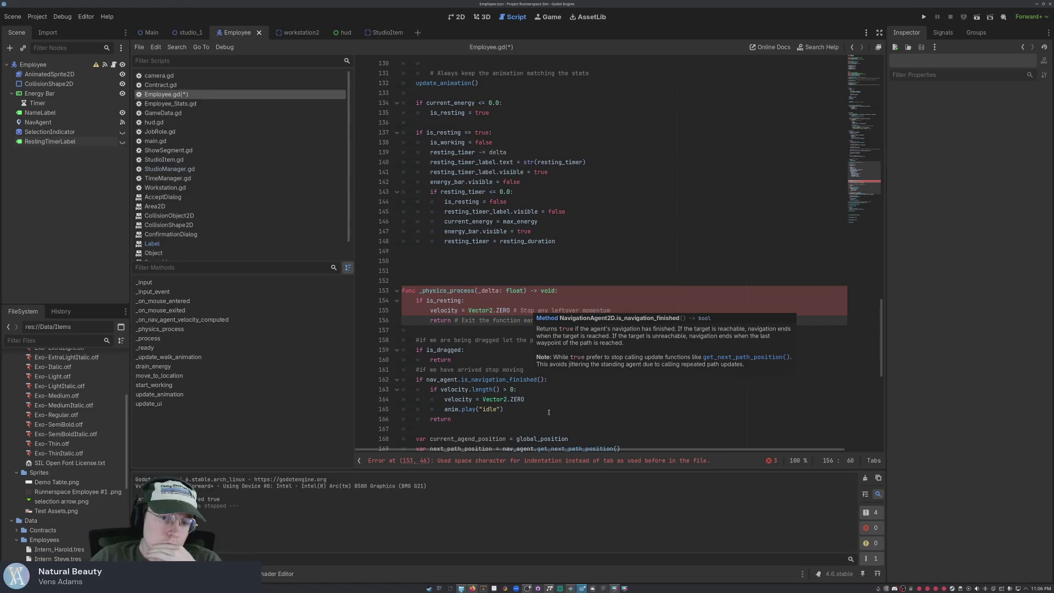
left_click(433, 328)
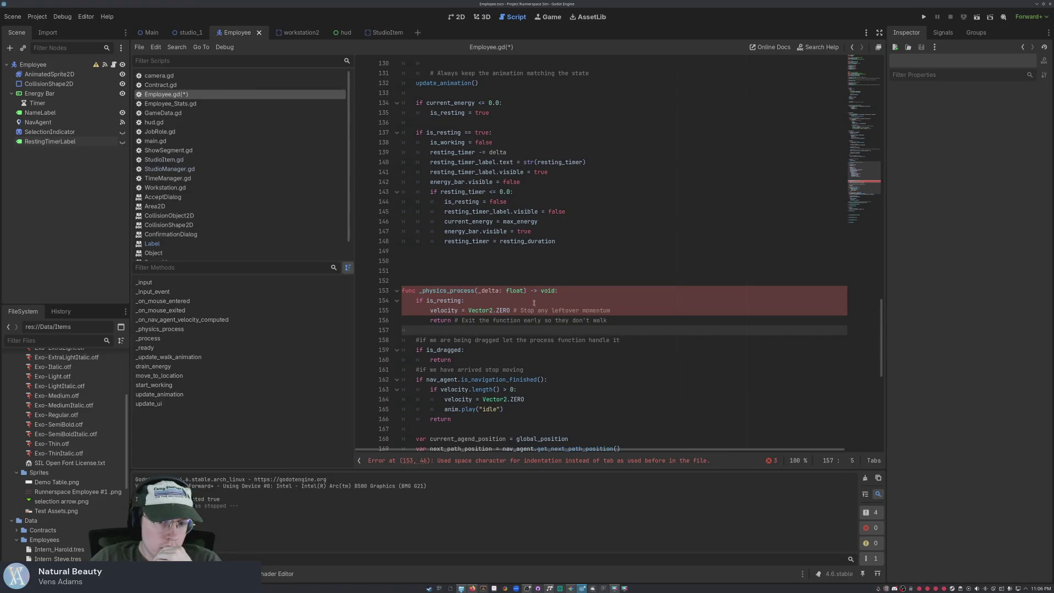
left_click(416, 300)
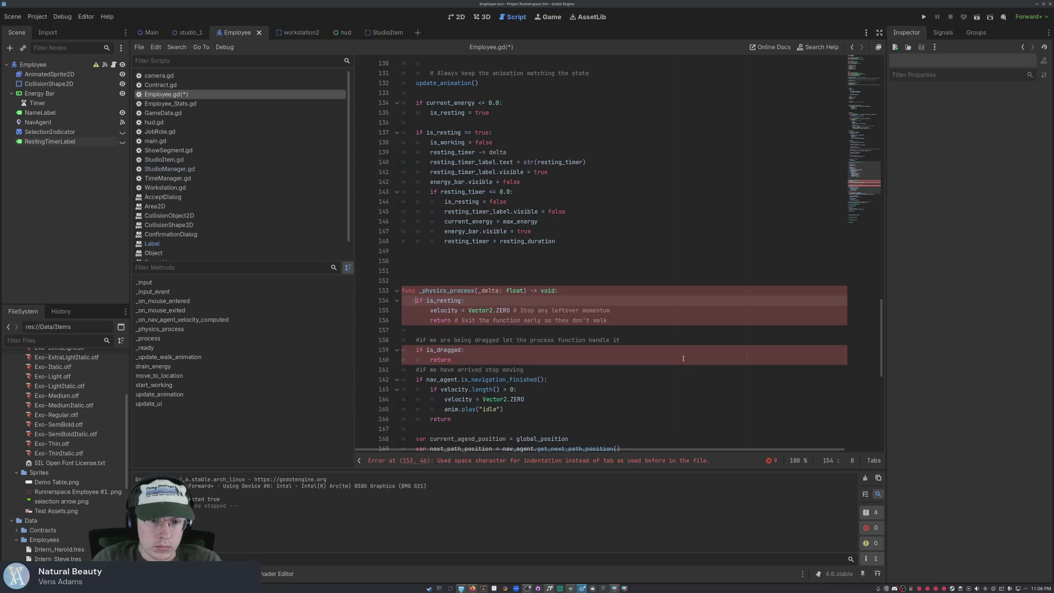
key("Down")
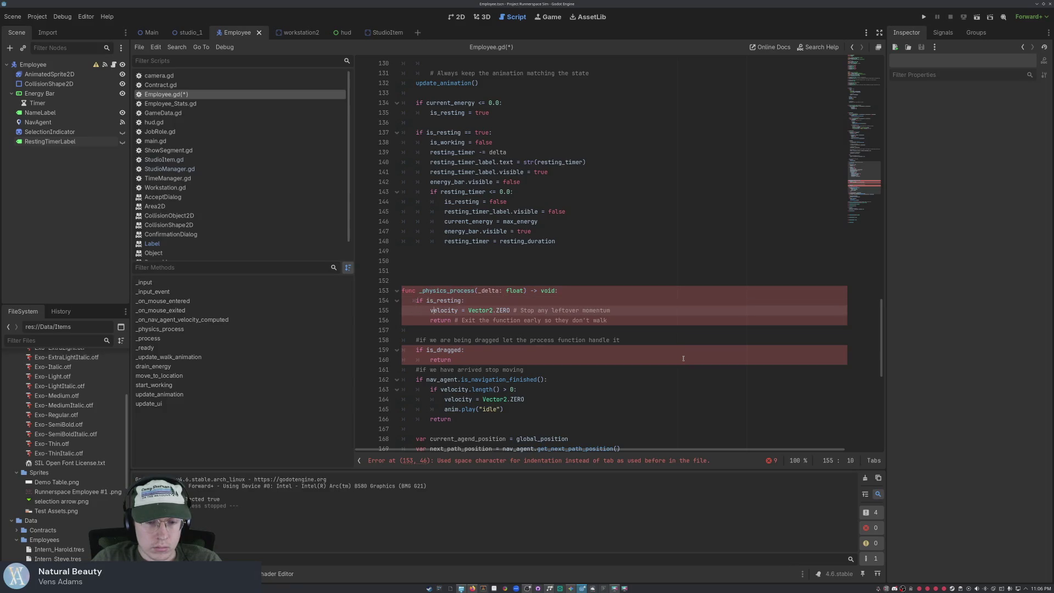
key("BackSpace")
key("BackSpace")
key("BackSpace")
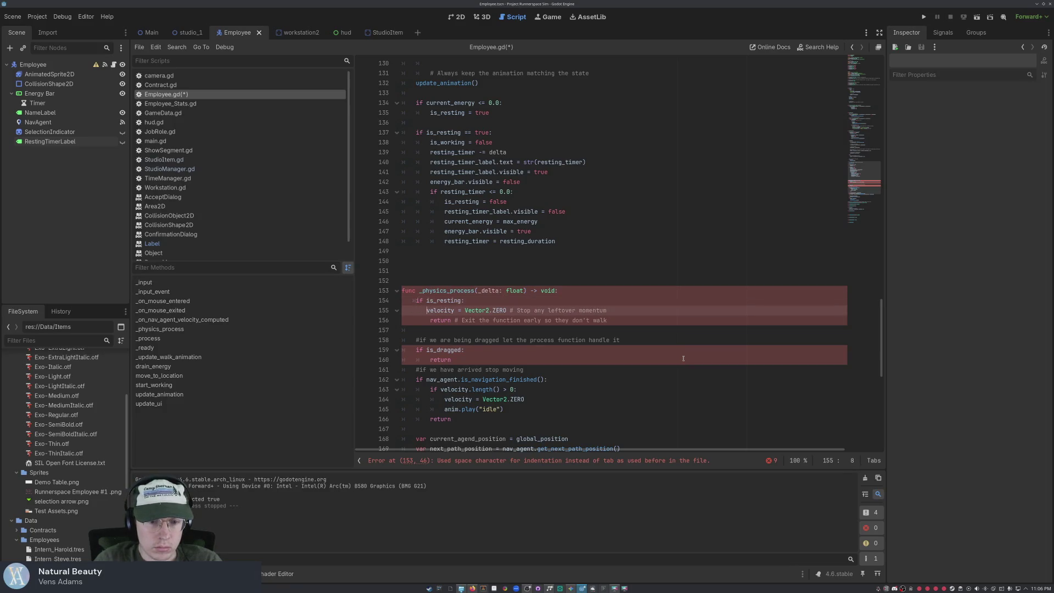
key("Tab")
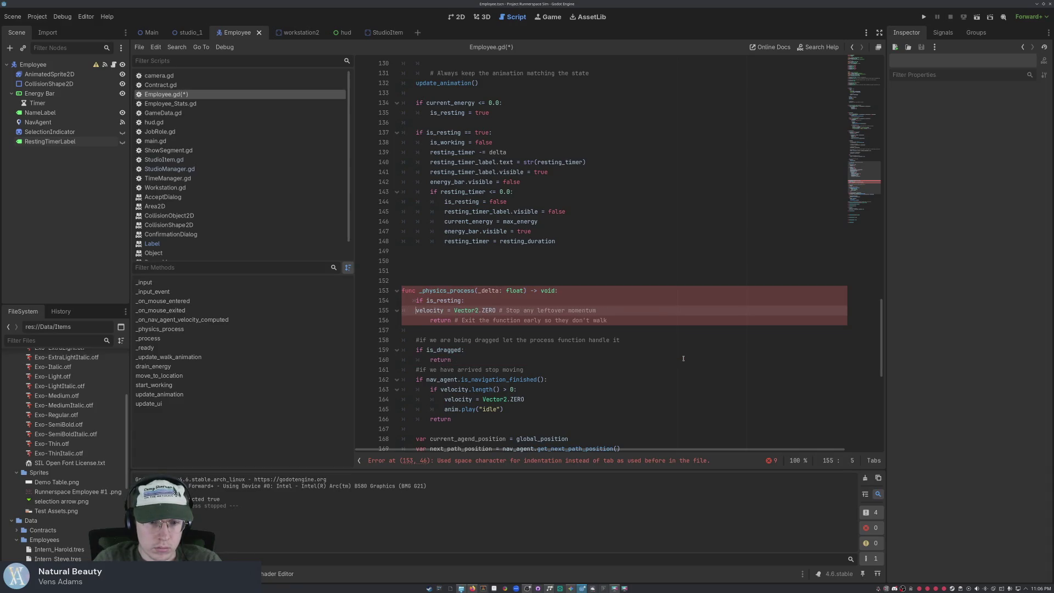
key("BackSpace")
key("BackSpace")
key("BackSpace")
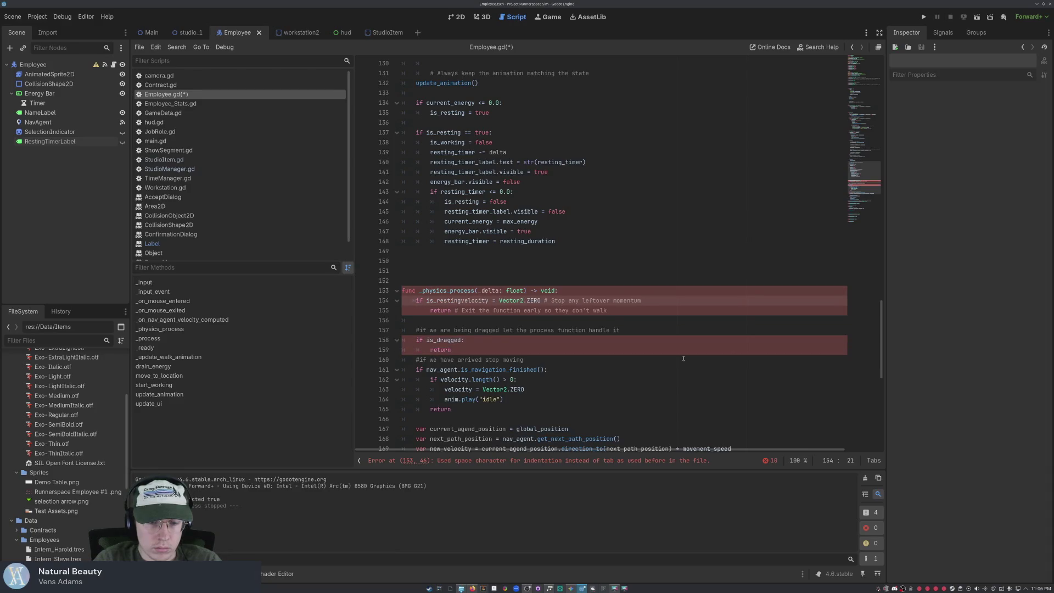
key("ctrl+z")
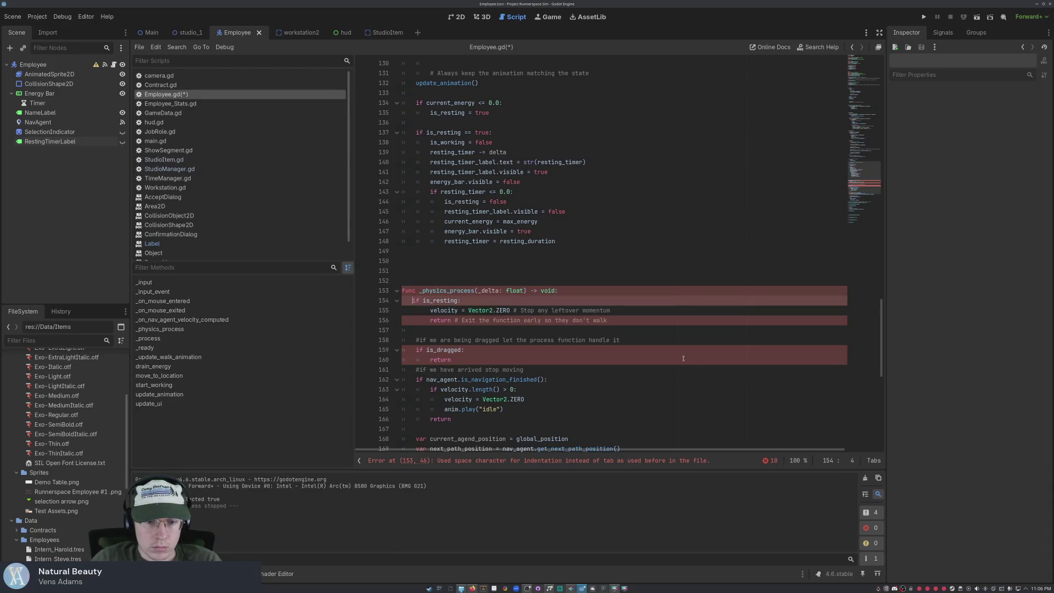
key("ctrl+shift+k")
key("ctrl+shift+k")
key("ctrl+shift+k")
left_click(568, 284)
- Open _physics_process with 'if is_resting:' setting velocity = Vector2.ZERO and returning, then save
left_click(579, 288)
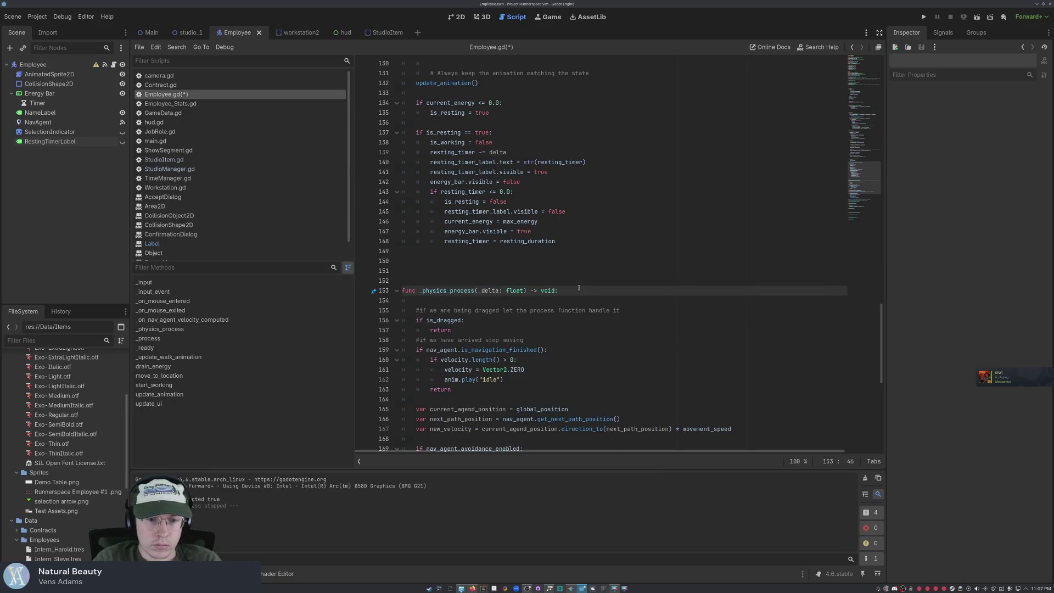
key("Down")
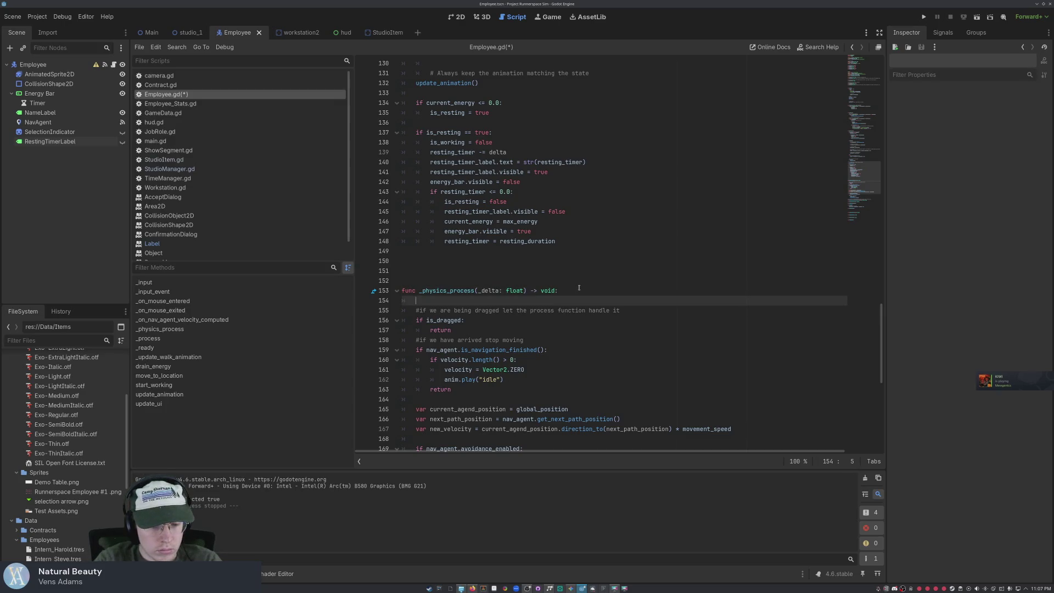
type("if is_resting:")
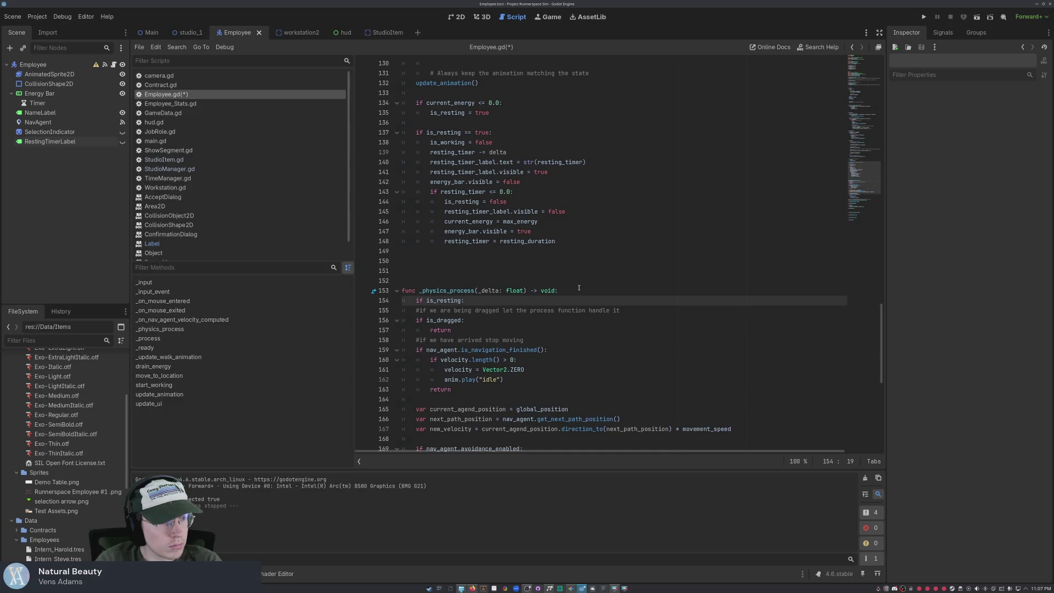
key("Return")
type("velocit")
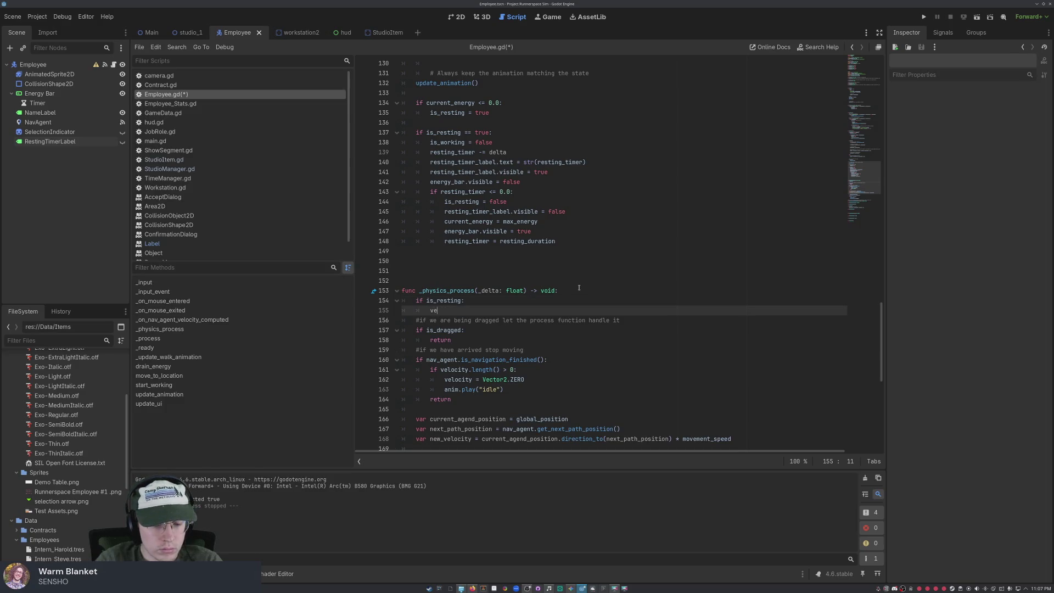
type("y")
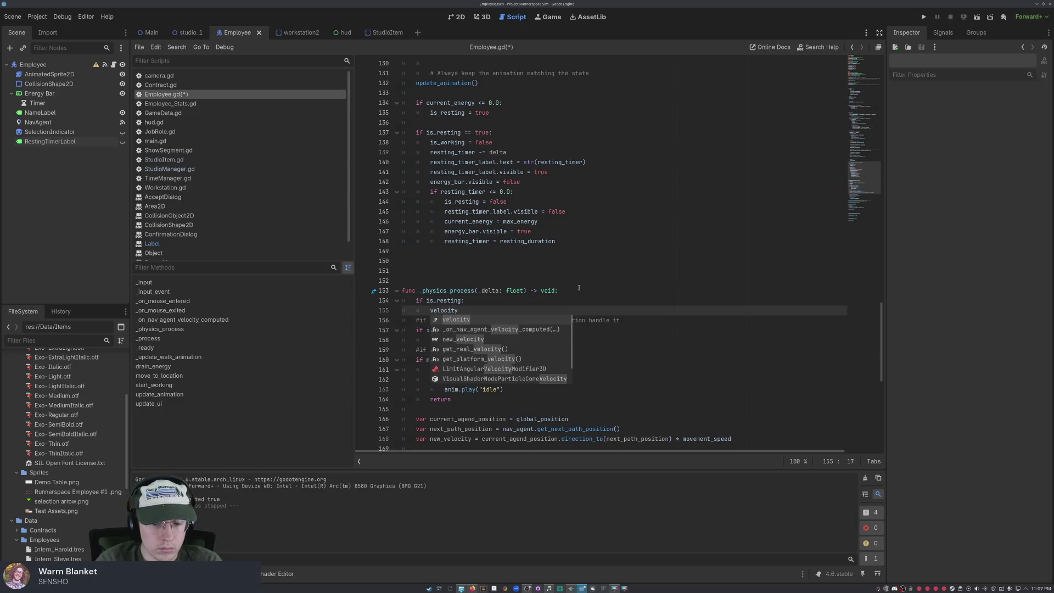
type(" = ")
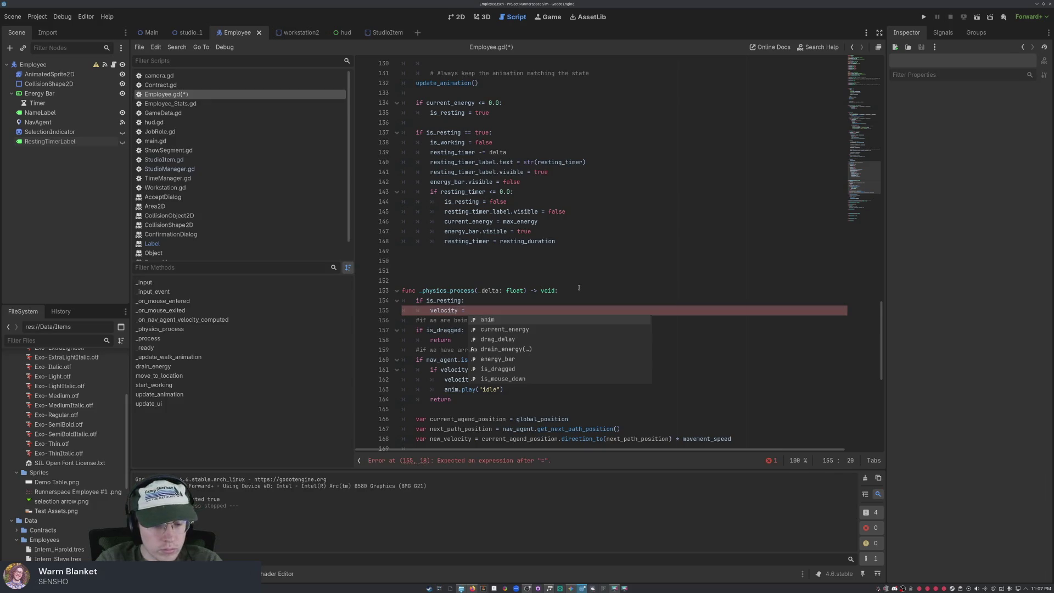
type("Vector2.")
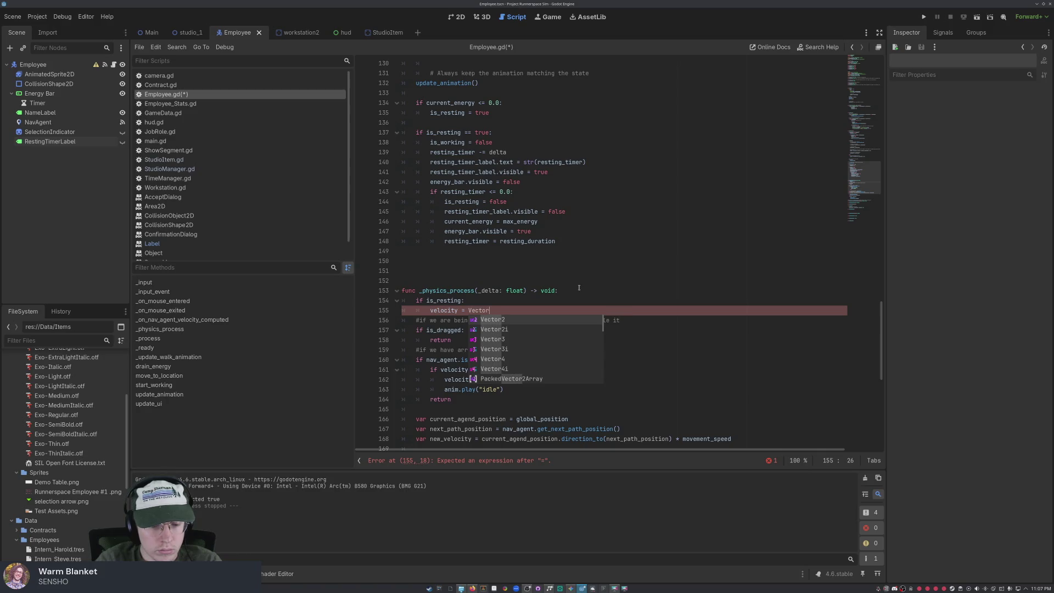
type("ZERO ")
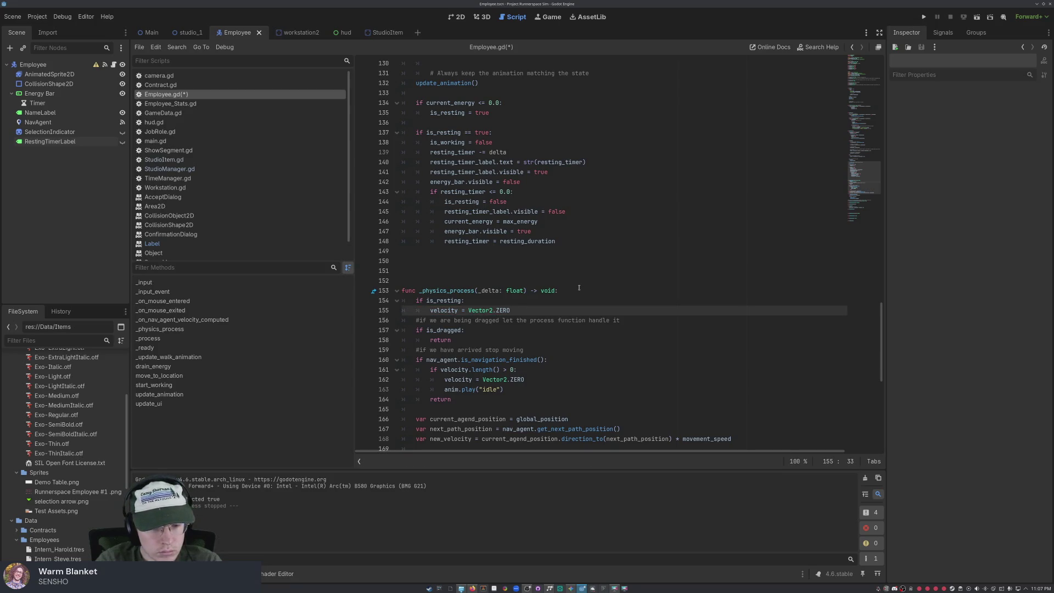
type("#stop ")
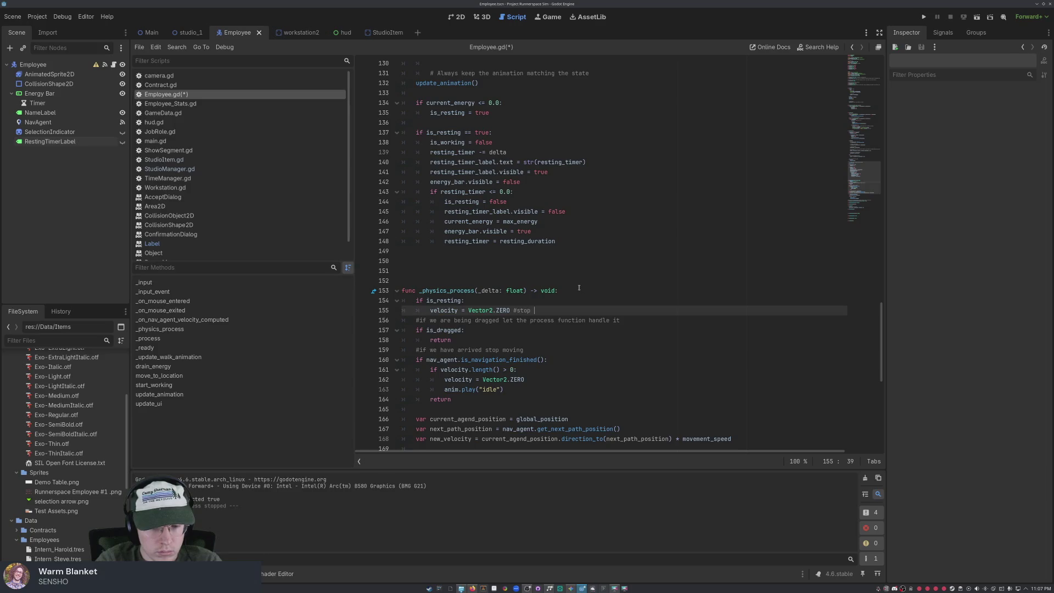
type("any lefto")
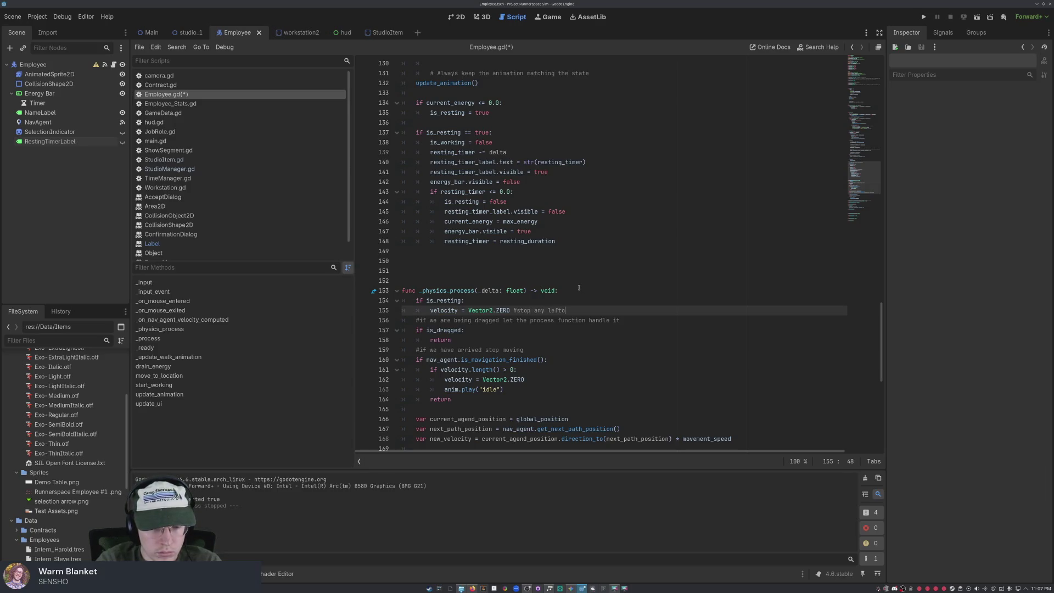
type("ver momentum")
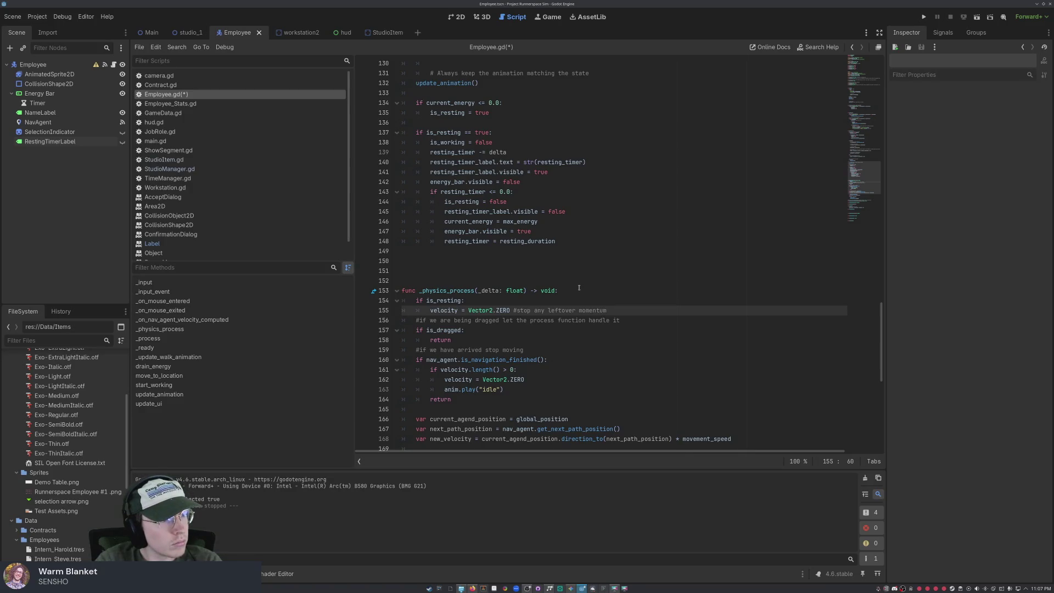
key("Return")
type("return")
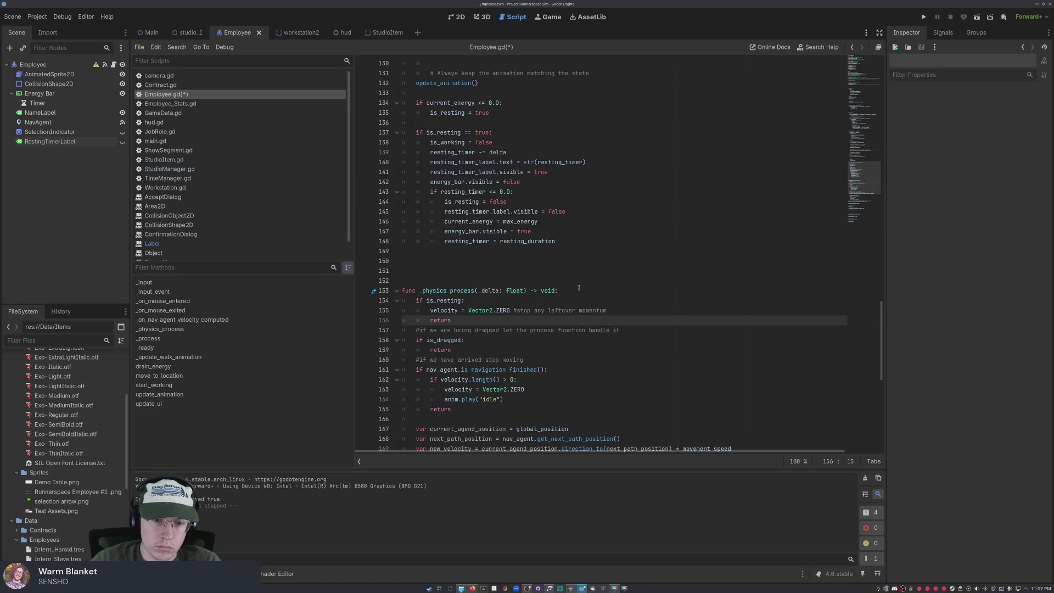
left_click(545, 349)
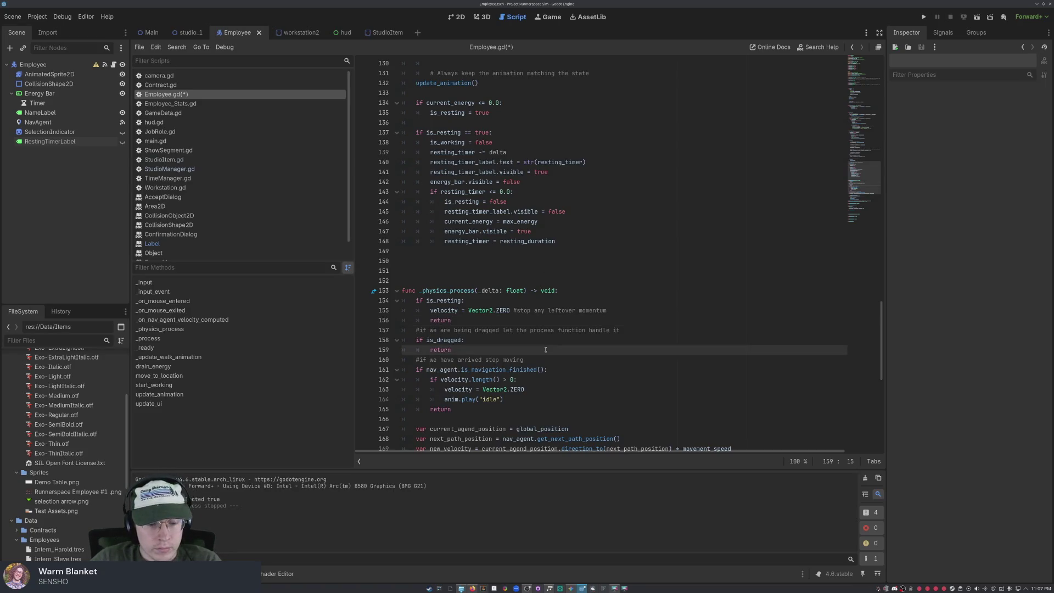
key("ctrl+s")
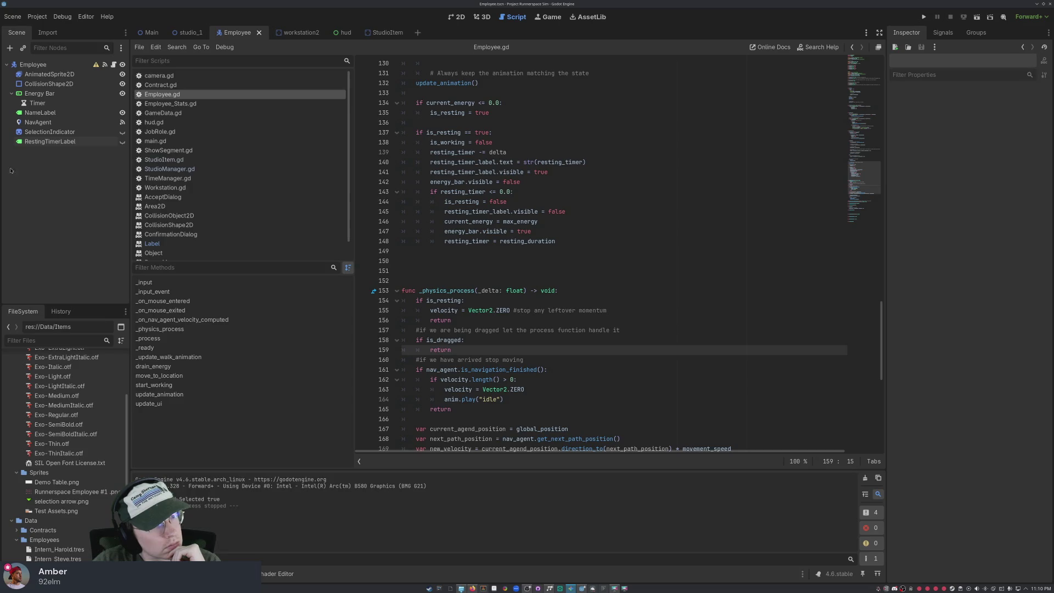
- Scroll up in Employee.gd to review the resting block
scroll(624, 249, "up", 4)
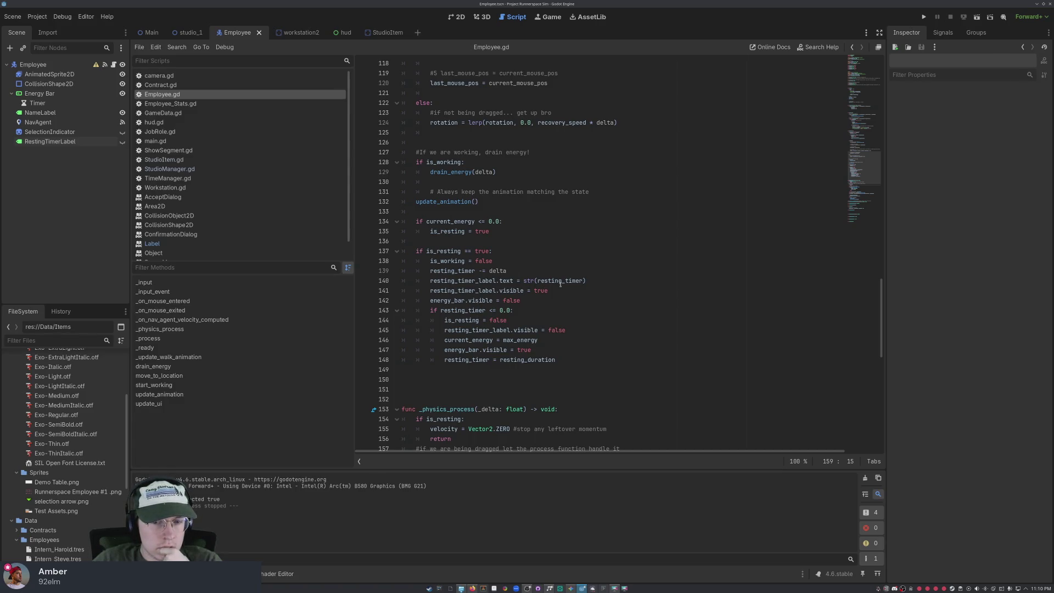
- Replace the timer label line with 'resting_timer_label.text = str(ceil(resting_timer))' and save
mouse_move(559, 283)
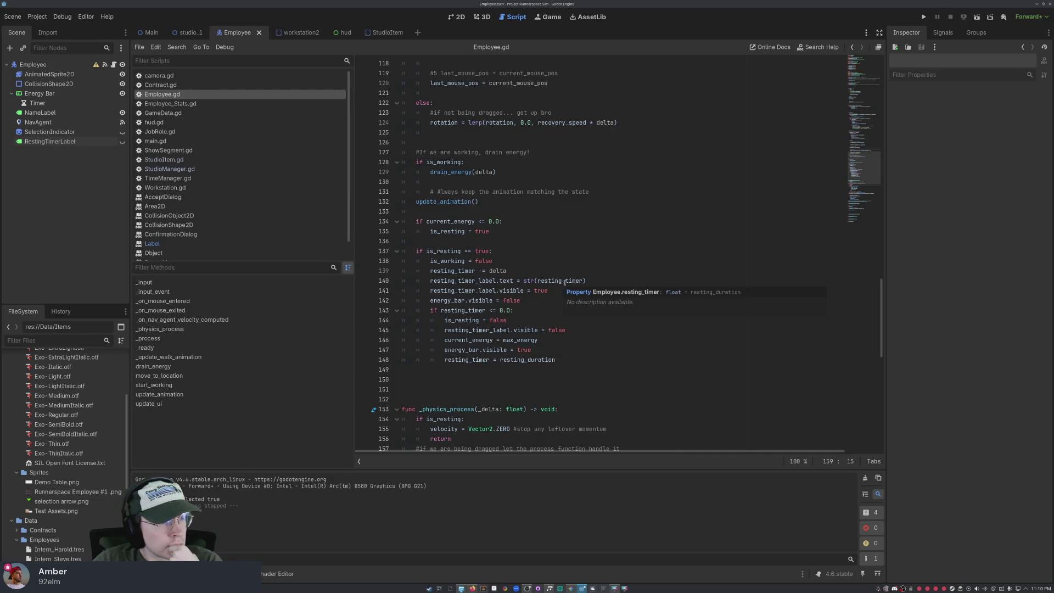
left_click_drag(593, 281, 429, 280)
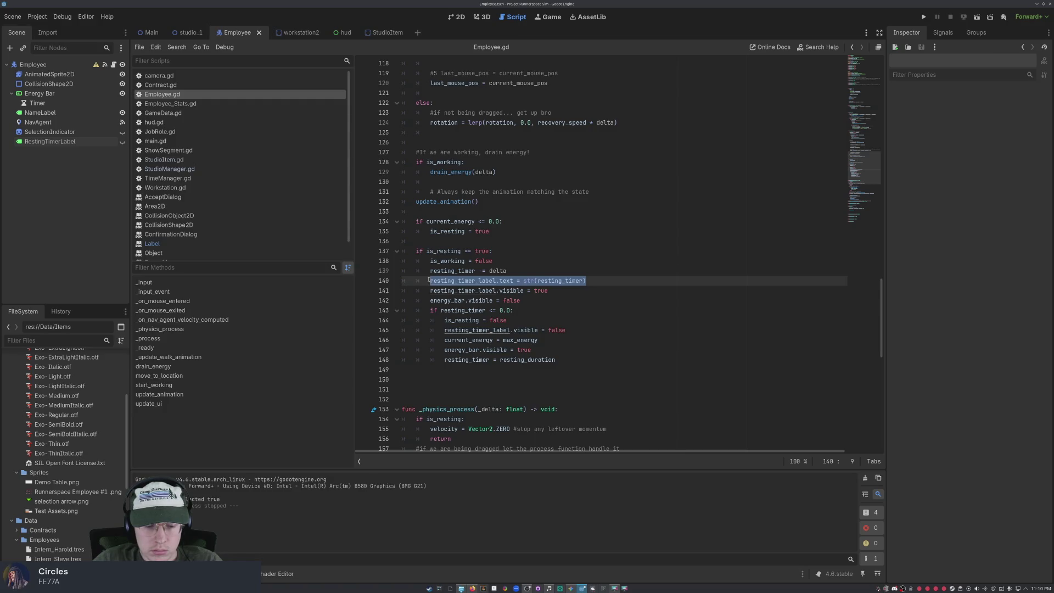
type("resting_timer_label.text = str(ceil(resting_timer))")
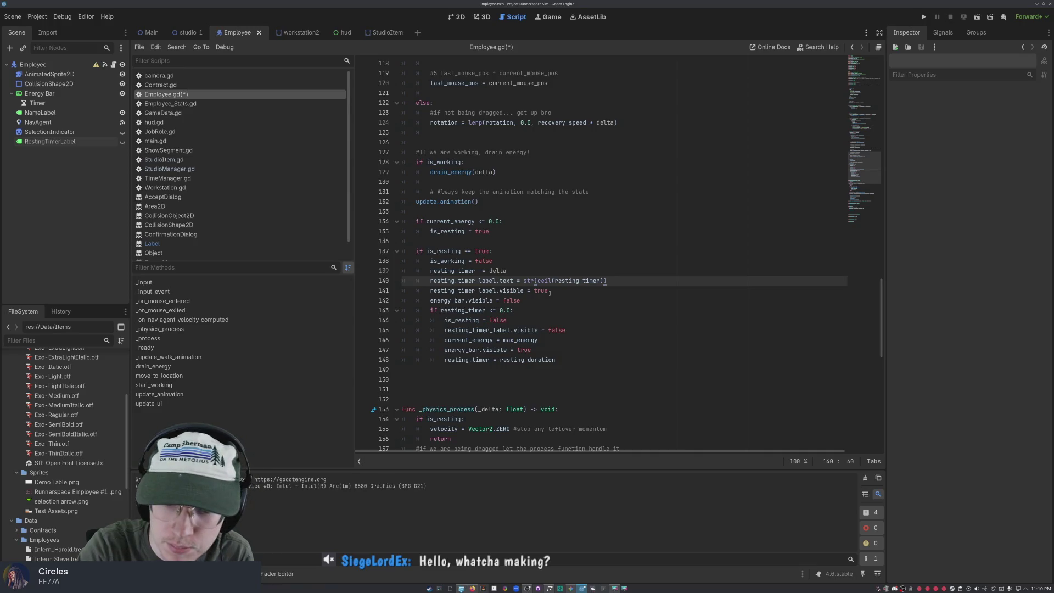
key("ctrl+s")
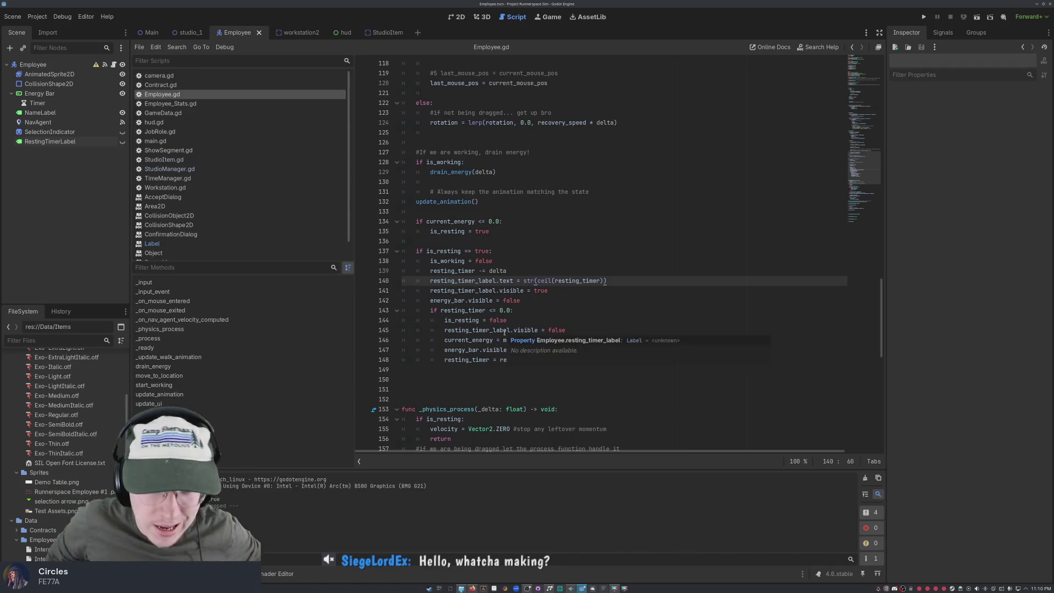
scroll(601, 241, "down", 2)
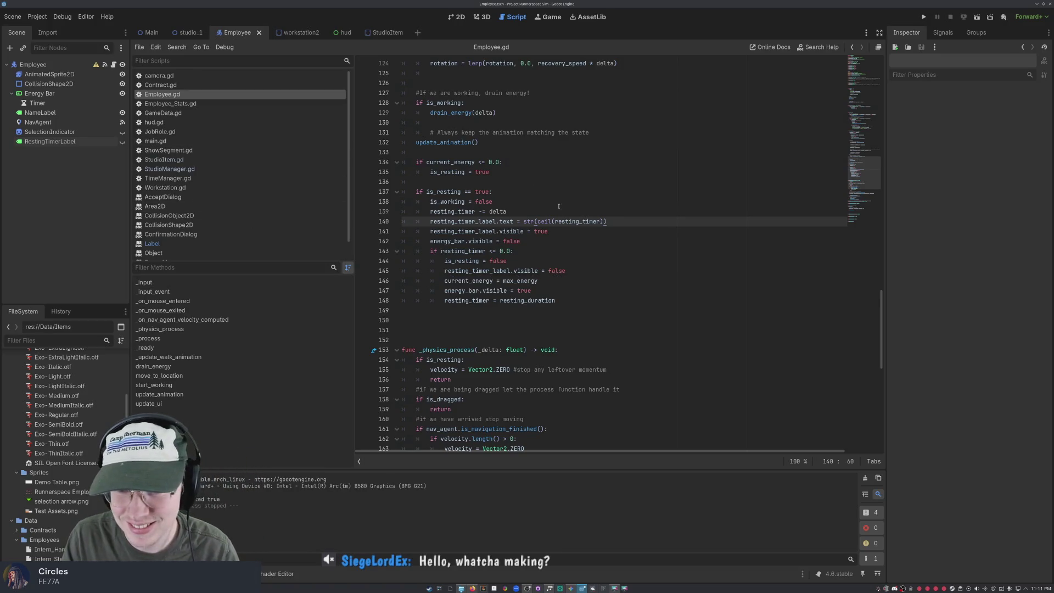
left_click(615, 271)
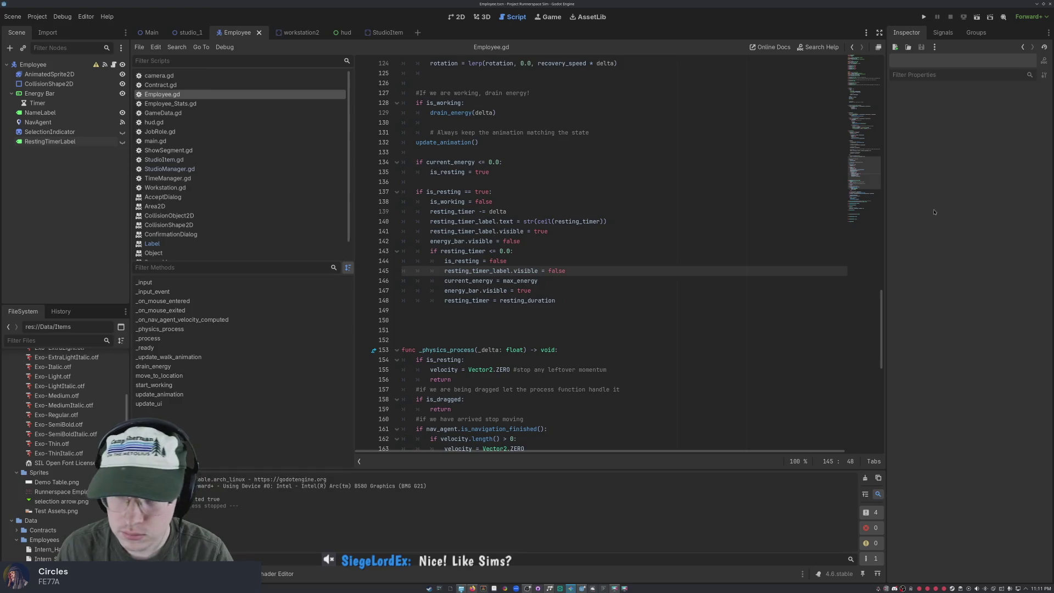
scroll(568, 287, "down", 4)
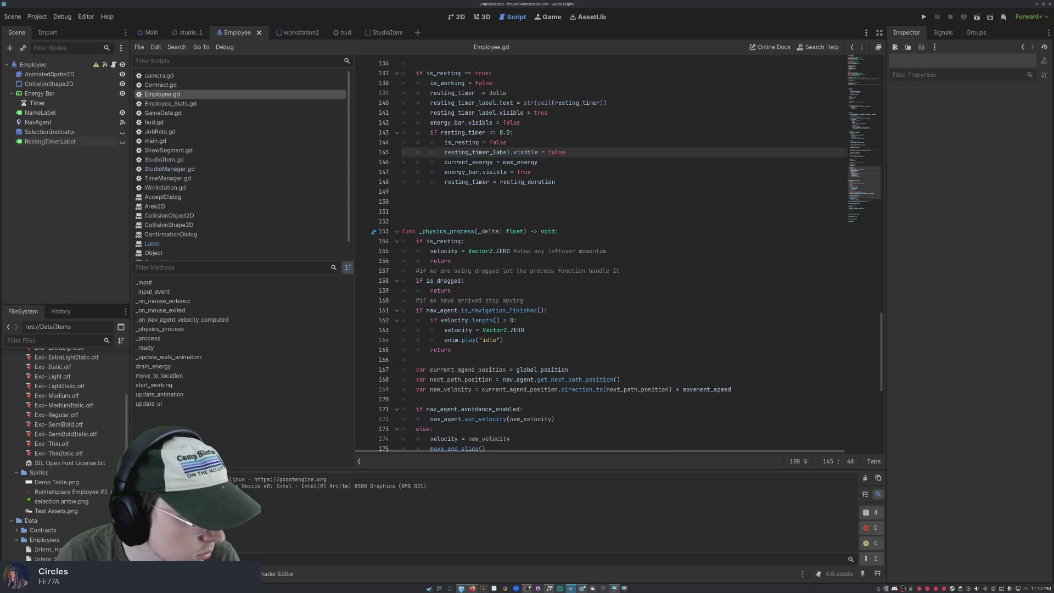
scroll(598, 253, "down", 6)
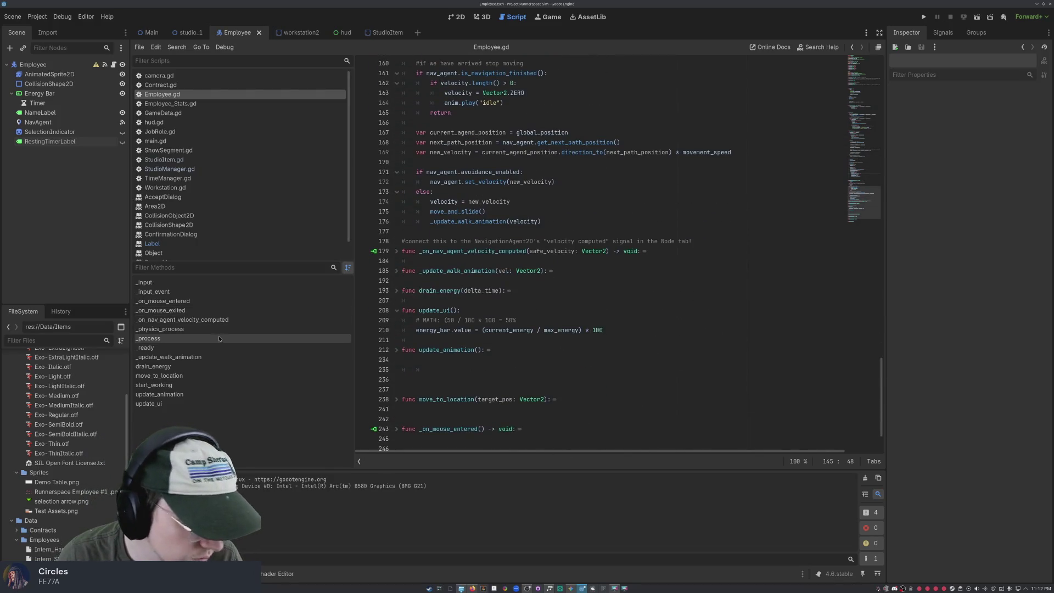
scroll(493, 310, "up", 3)
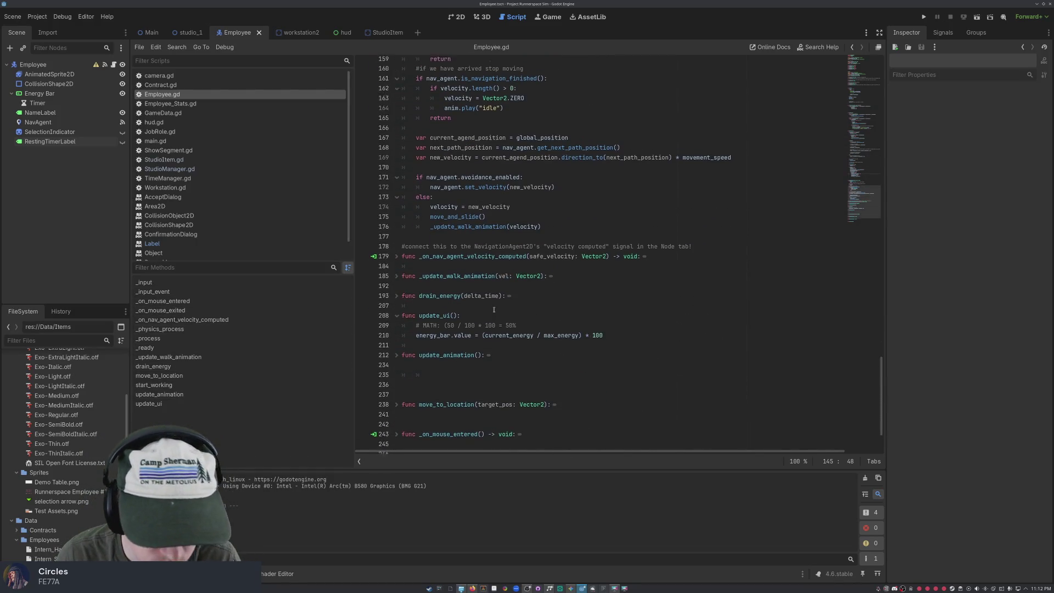
scroll(524, 281, "up", 6)
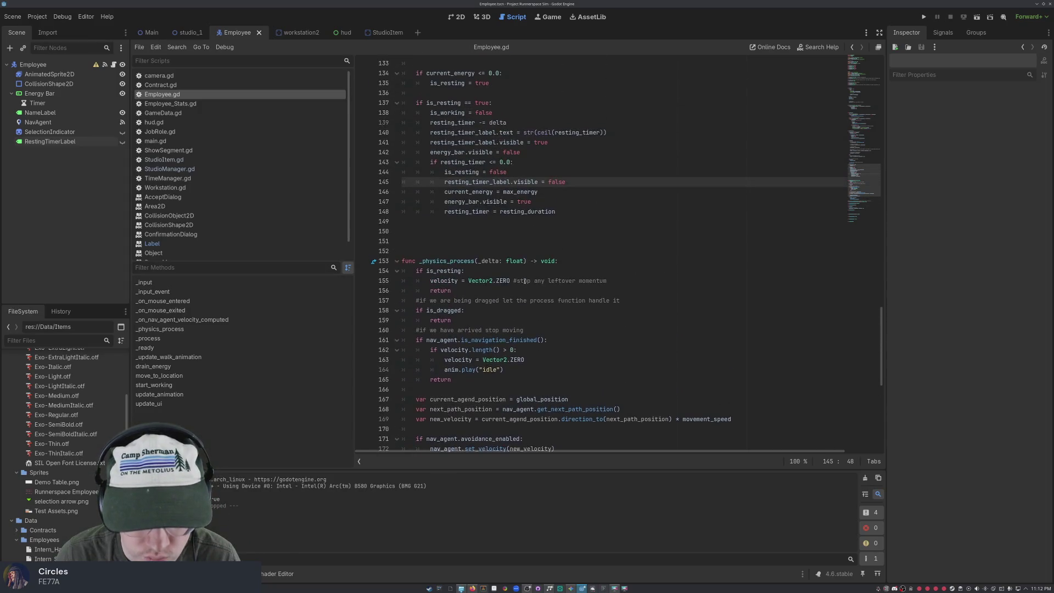
scroll(524, 281, "up", 5)
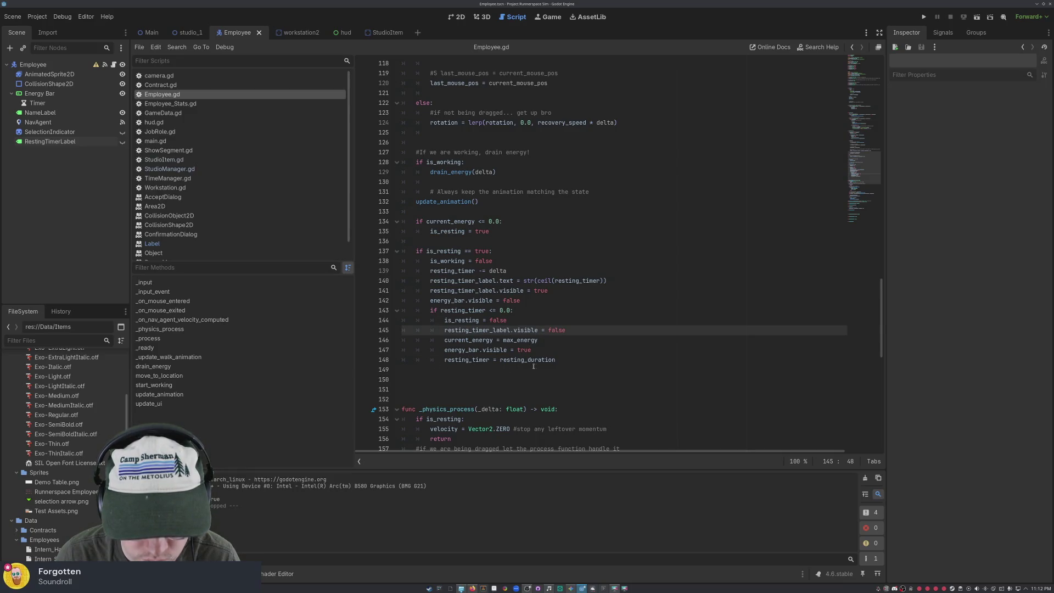
mouse_move(559, 361)
left_mouse_down()
mouse_move(426, 359)
mouse_move(442, 362)
left_mouse_up()
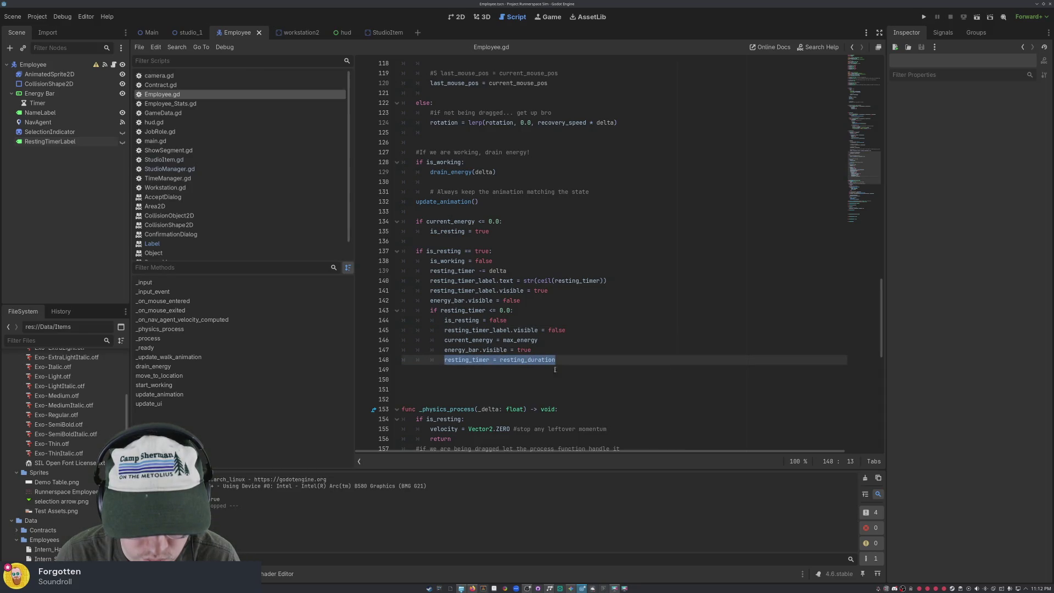
left_click(601, 360)
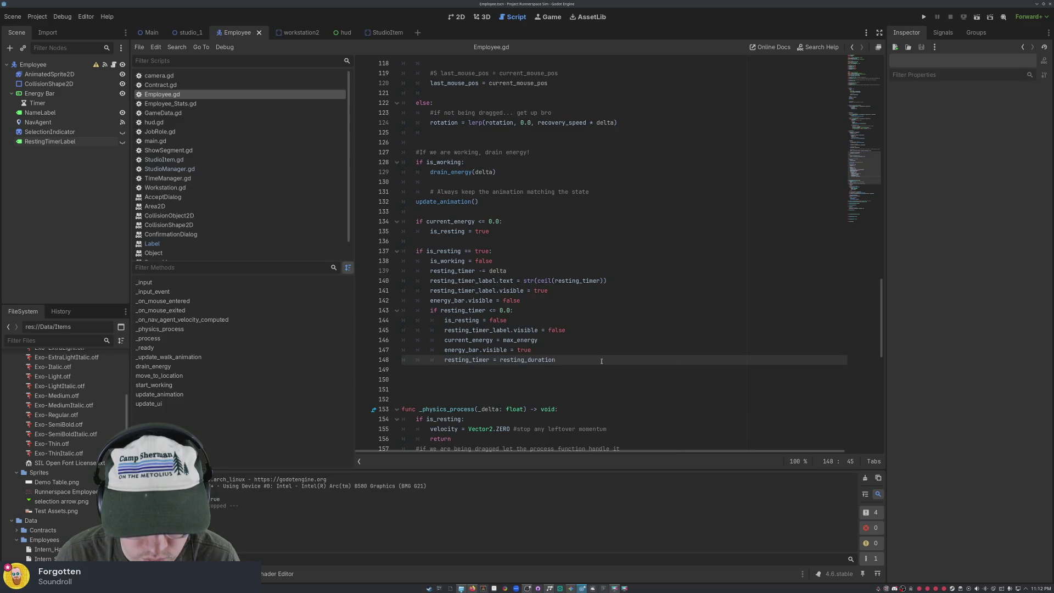
scroll(601, 361, "up", 20)
scroll(601, 360, "up", 3)
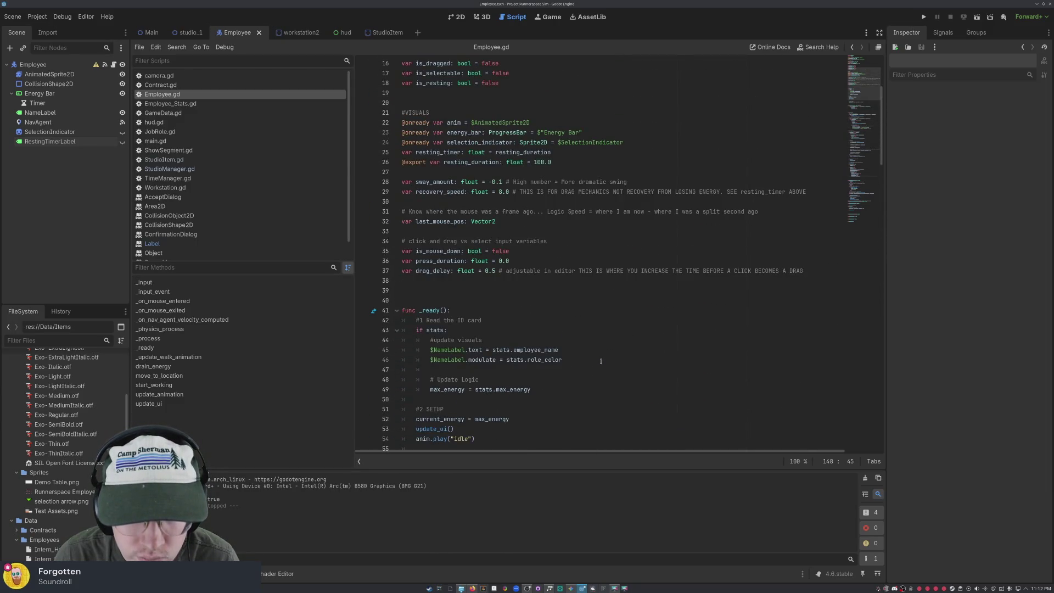
scroll(601, 361, "up", 5)
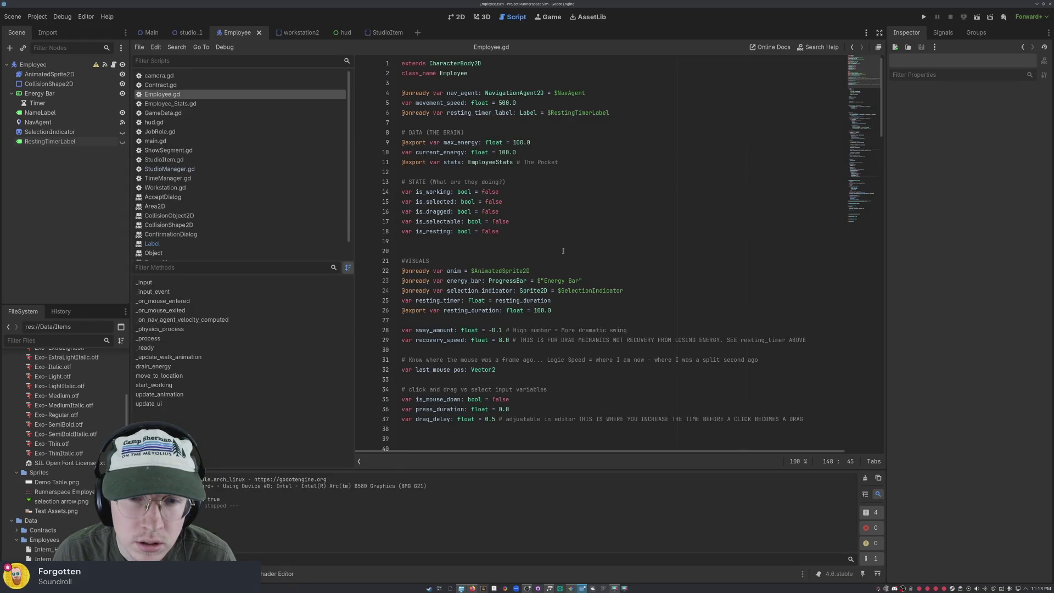
scroll(564, 248, "down", 20)
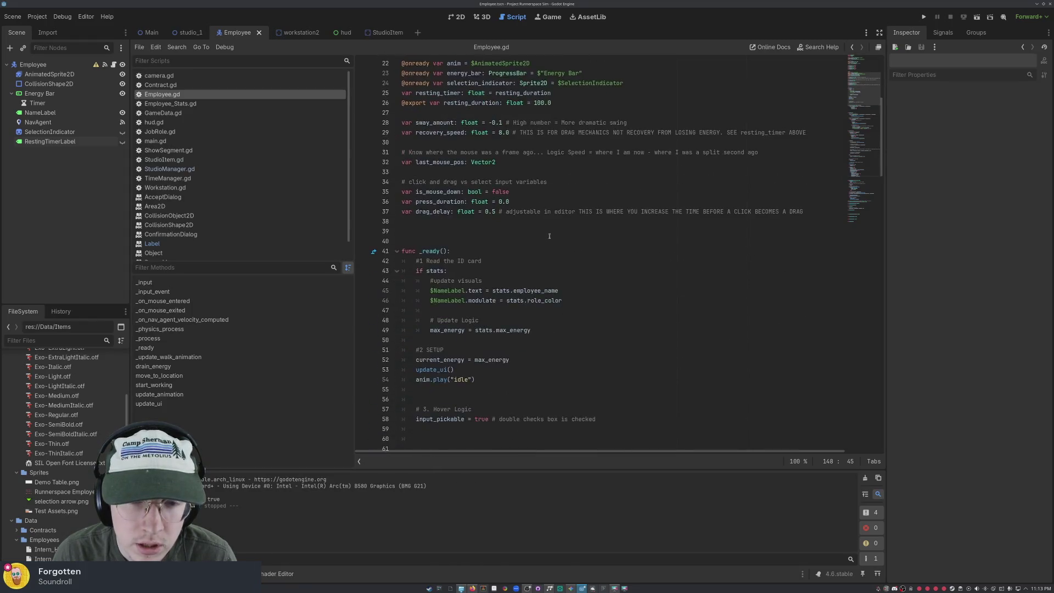
scroll(550, 232, "down", 10)
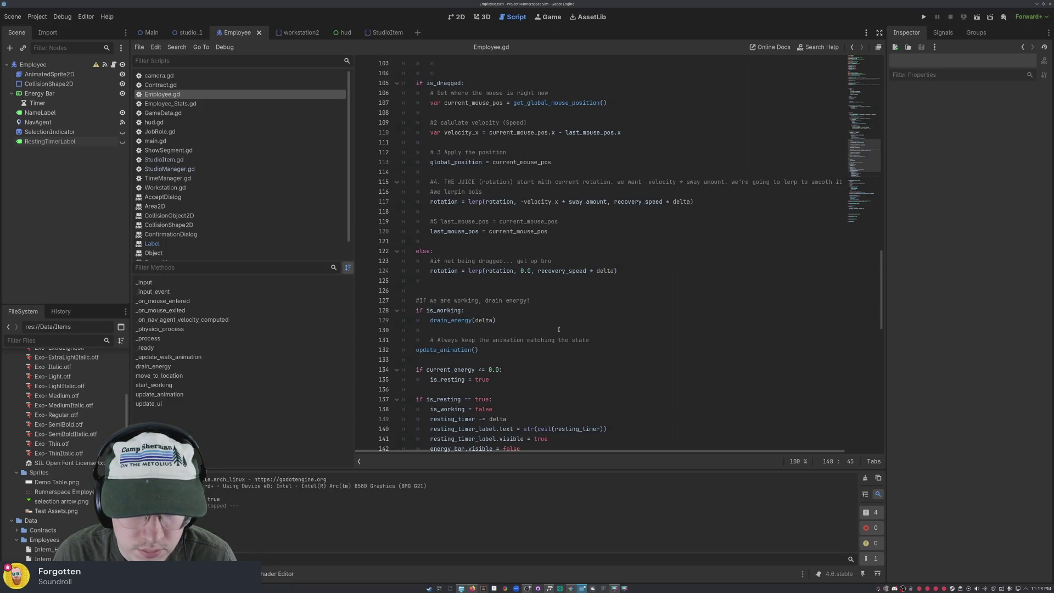
scroll(558, 329, "down", 6)
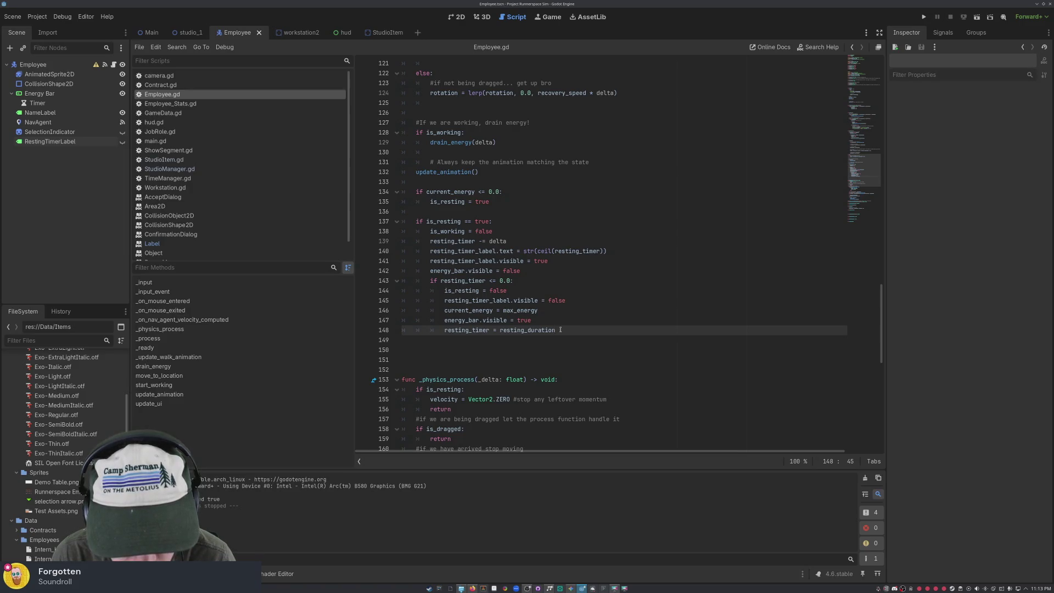
mouse_move(559, 330)
left_mouse_down()
mouse_move(431, 330)
mouse_move(439, 331)
left_mouse_up()
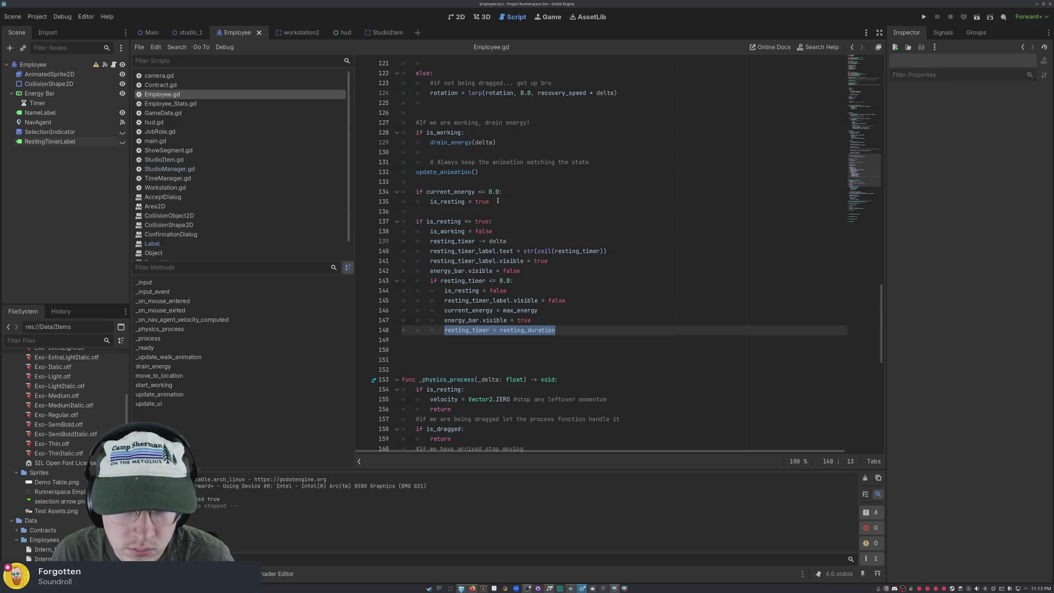
- Move 'resting_timer = resting_duration' from line 148 under 'if current_energy <= 0.0:', save, and run
key("BackSpace")
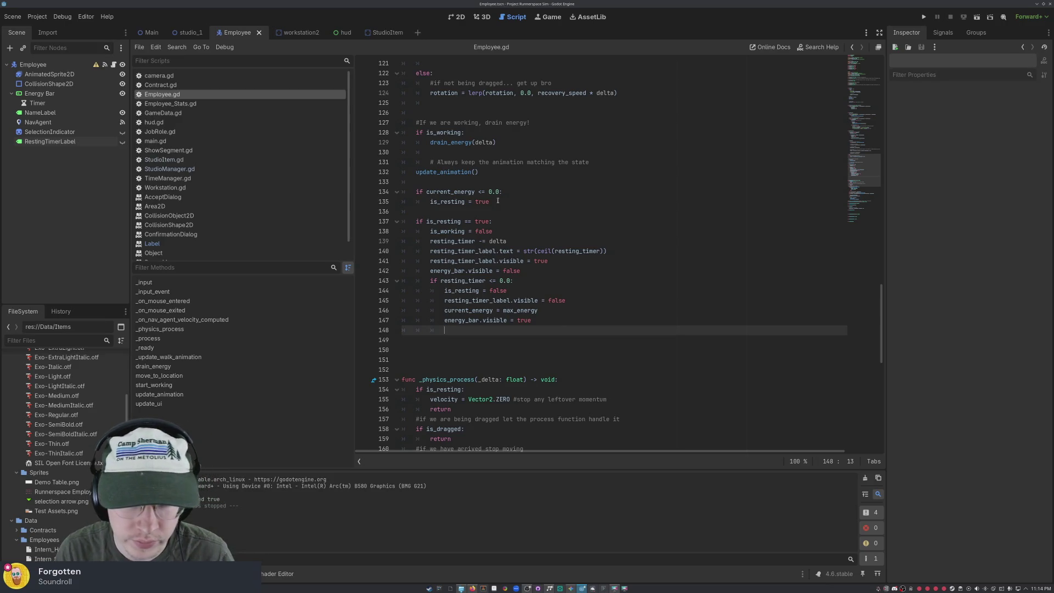
key("BackSpace")
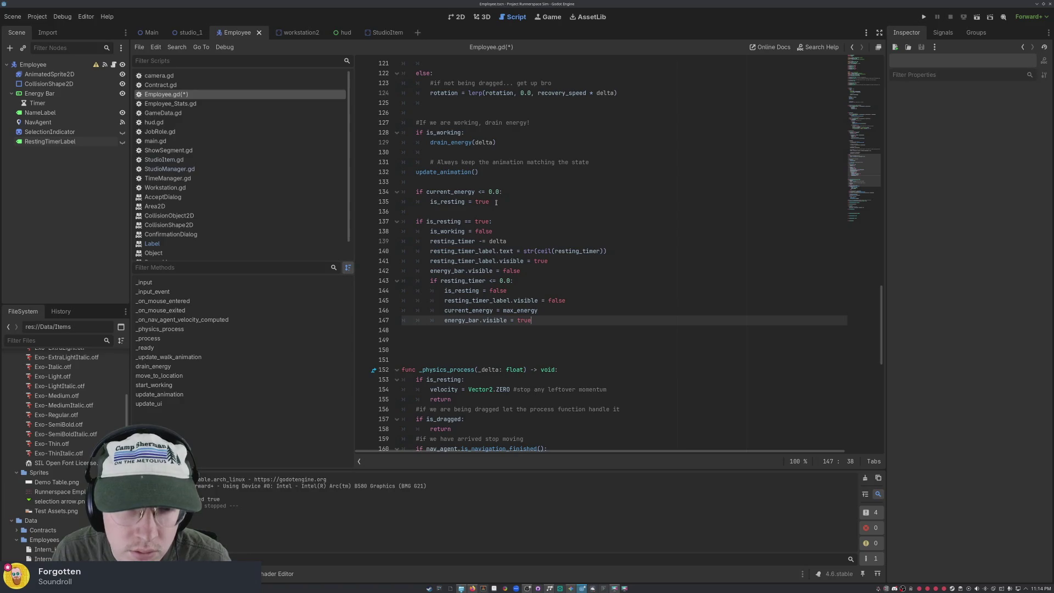
left_click(504, 192)
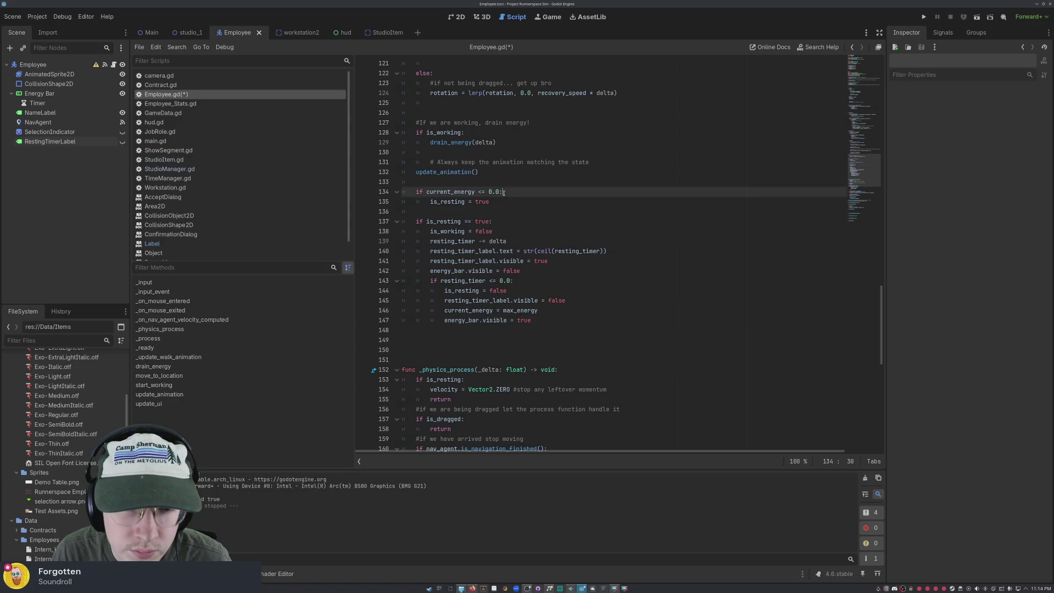
key("Return")
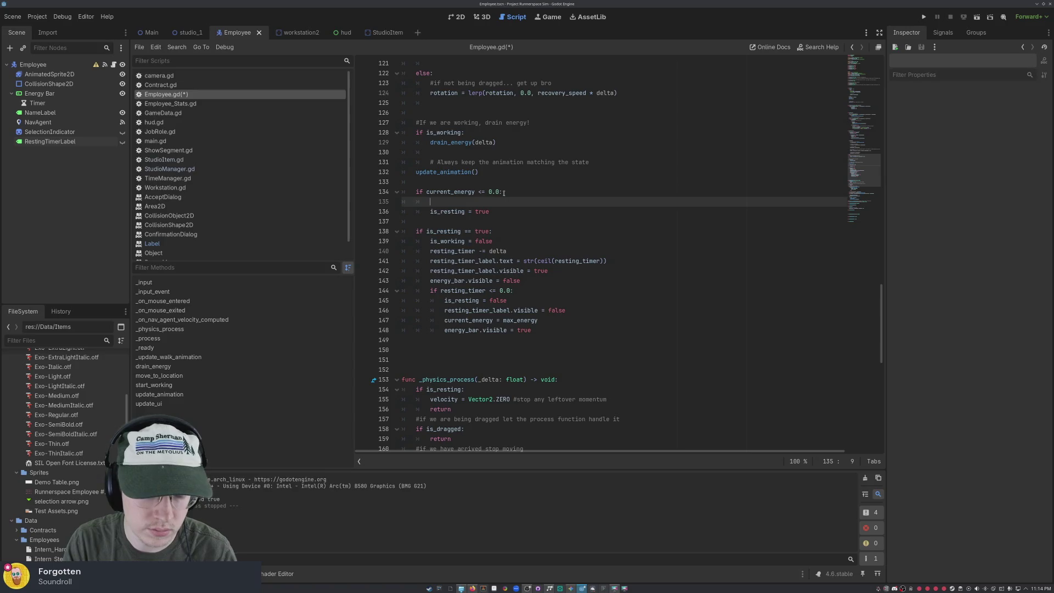
type("resting_timer = resting_duration")
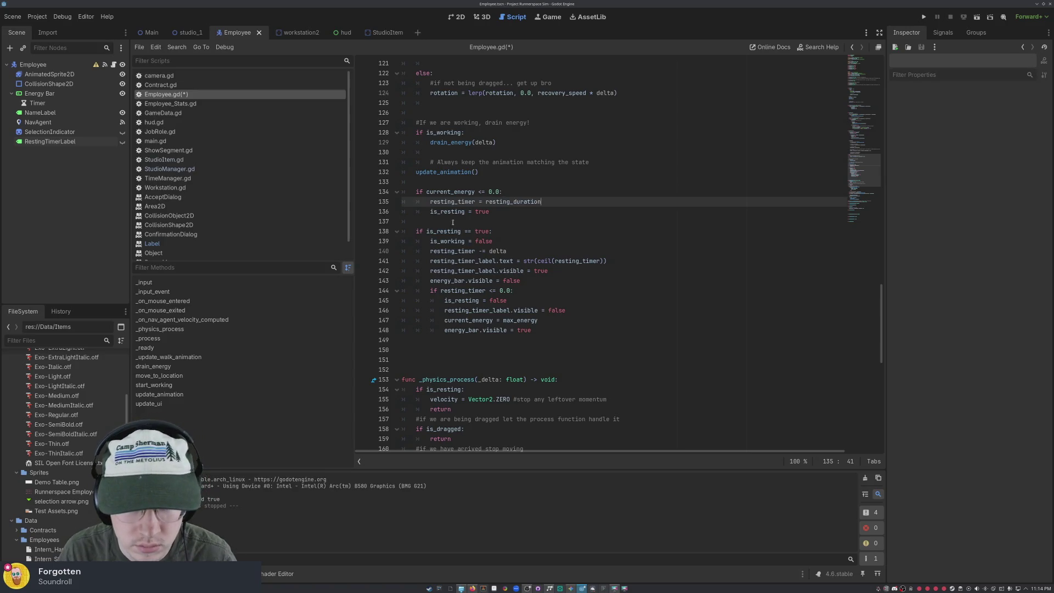
left_click(511, 212)
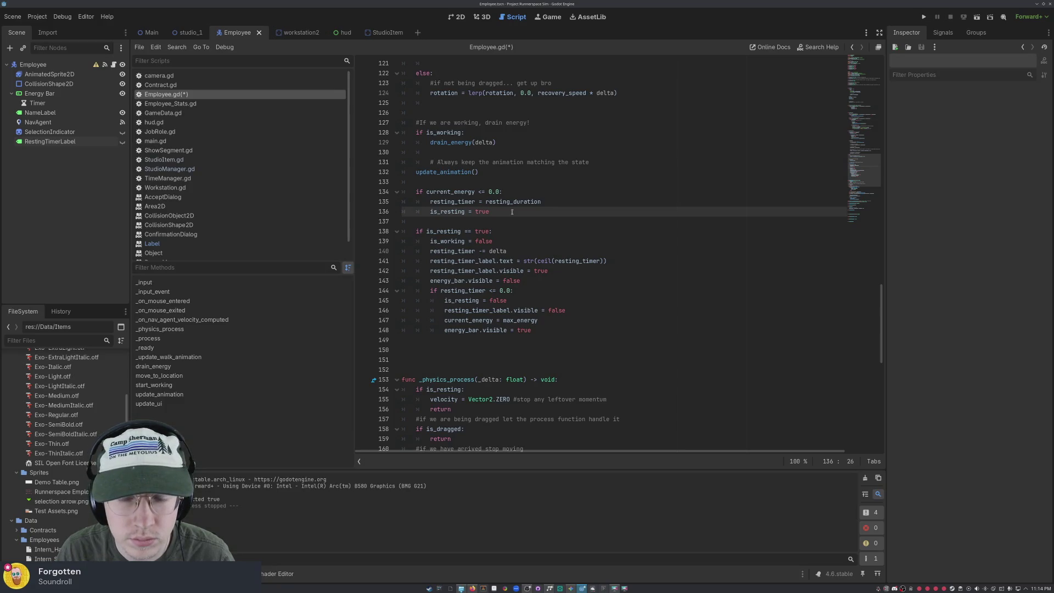
key("ctrl+s")
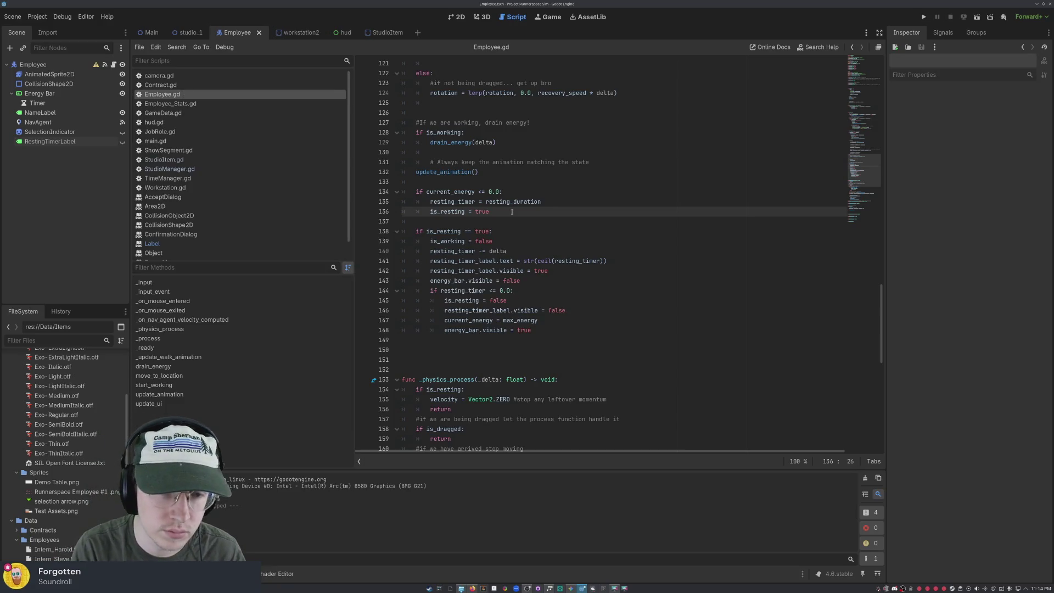
left_click(924, 16)
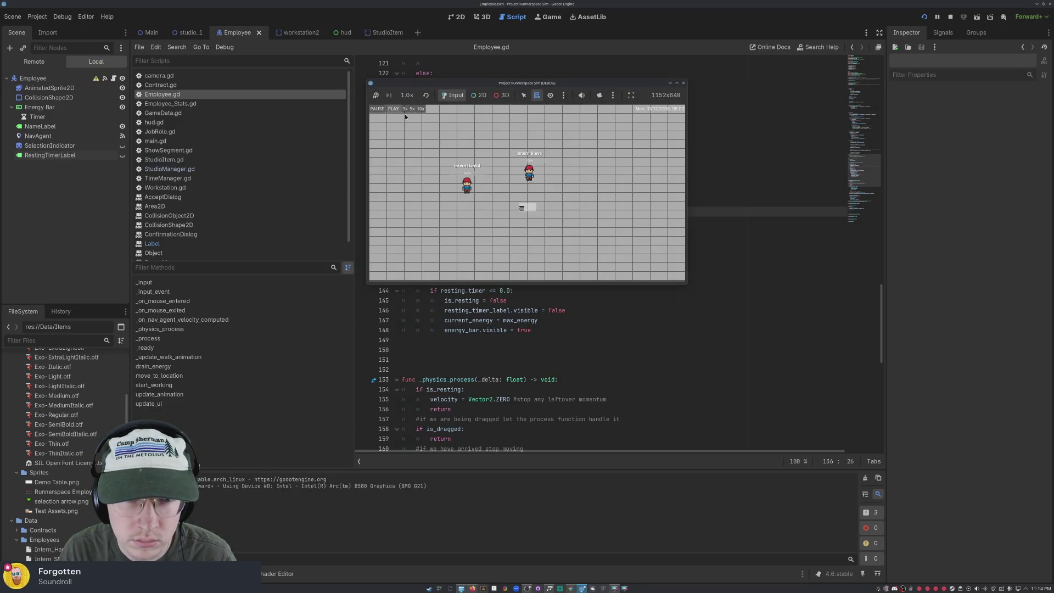
left_click(466, 185)
left_click(516, 218)
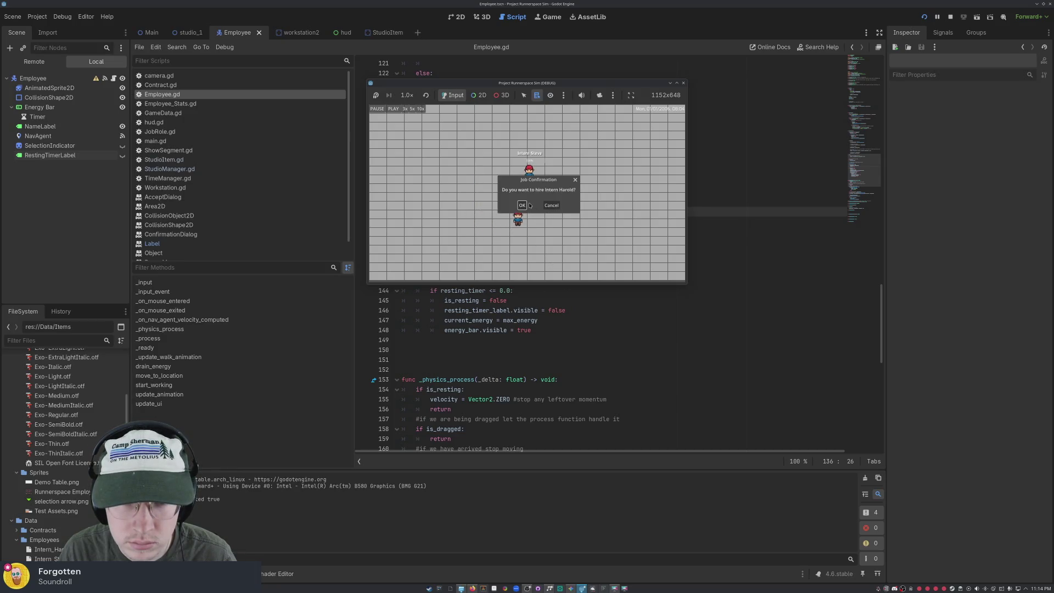
left_click(522, 205)
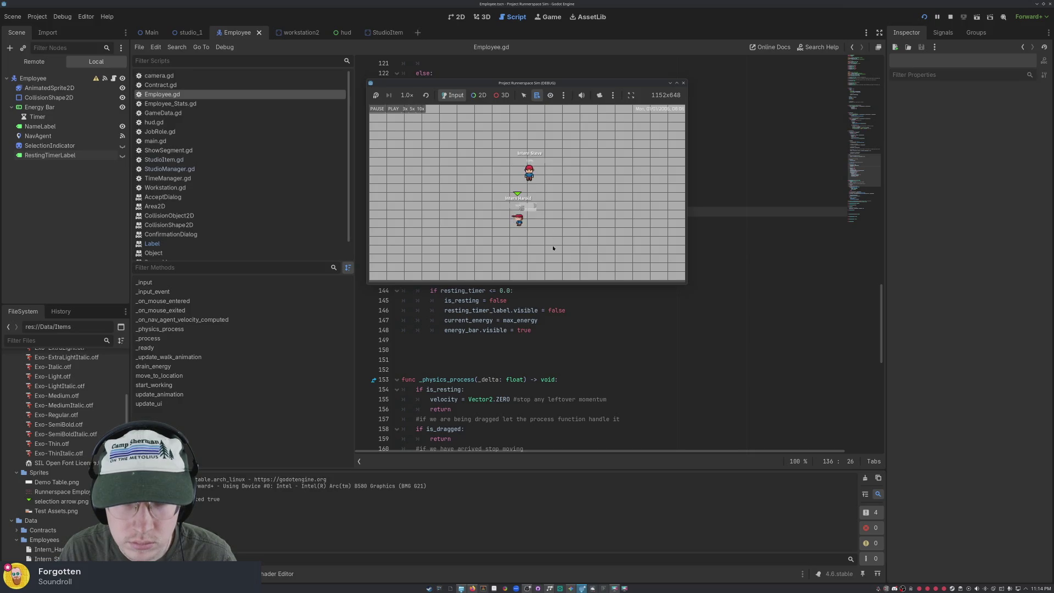
left_click(406, 111)
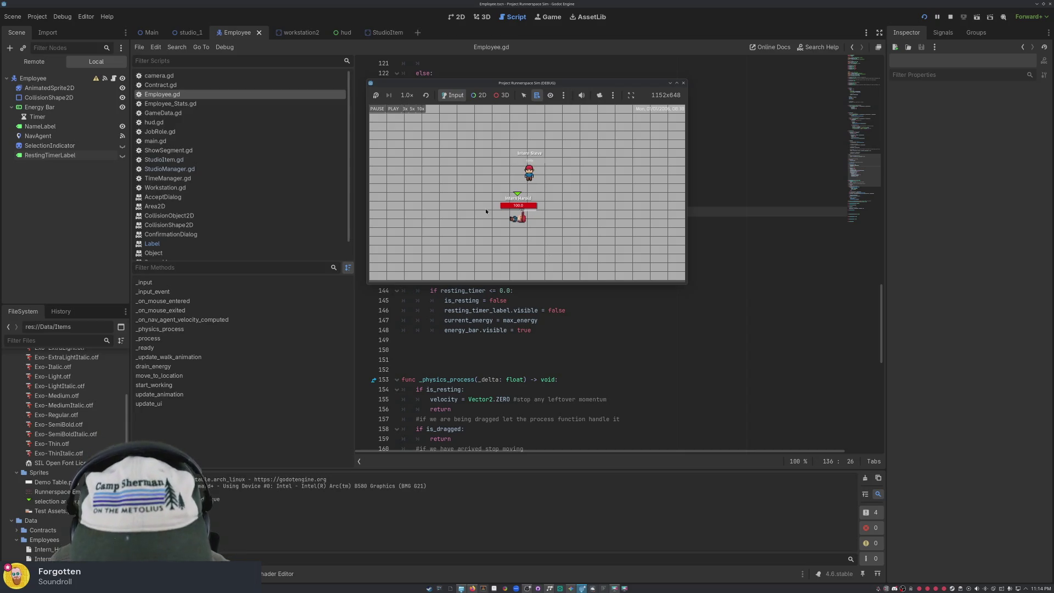
left_click(683, 83)
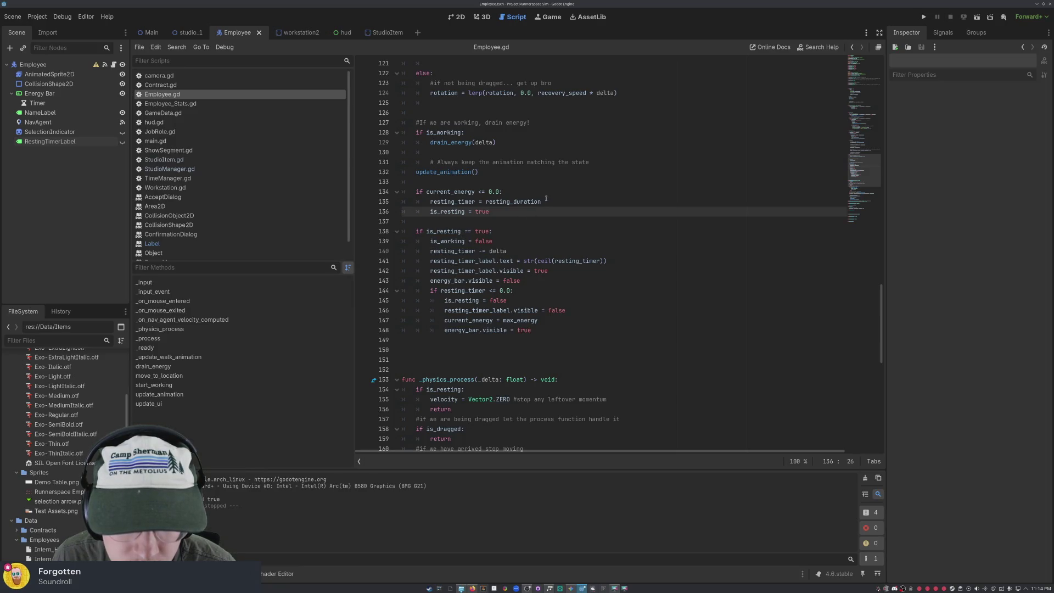
- Move the resting_timer reset back after 'energy_bar.visible = true' on line 149 and save
mouse_move(546, 201)
left_mouse_down()
mouse_move(429, 193)
mouse_move(430, 202)
left_mouse_up()
key("ctrl+x")
left_click(541, 330)
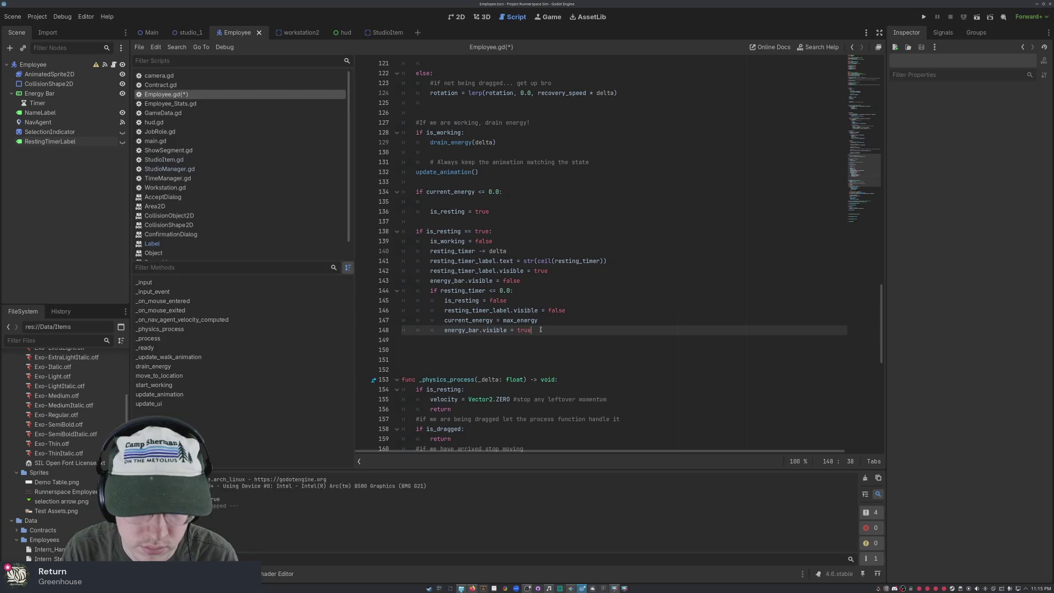
key("Return")
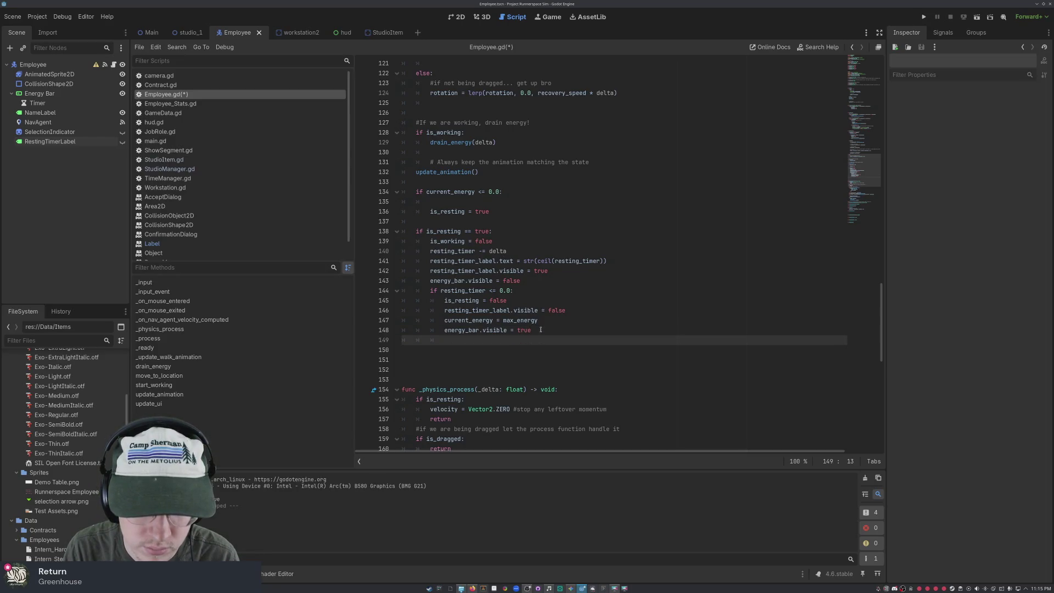
key("ctrl+v")
key("ctrl+s")
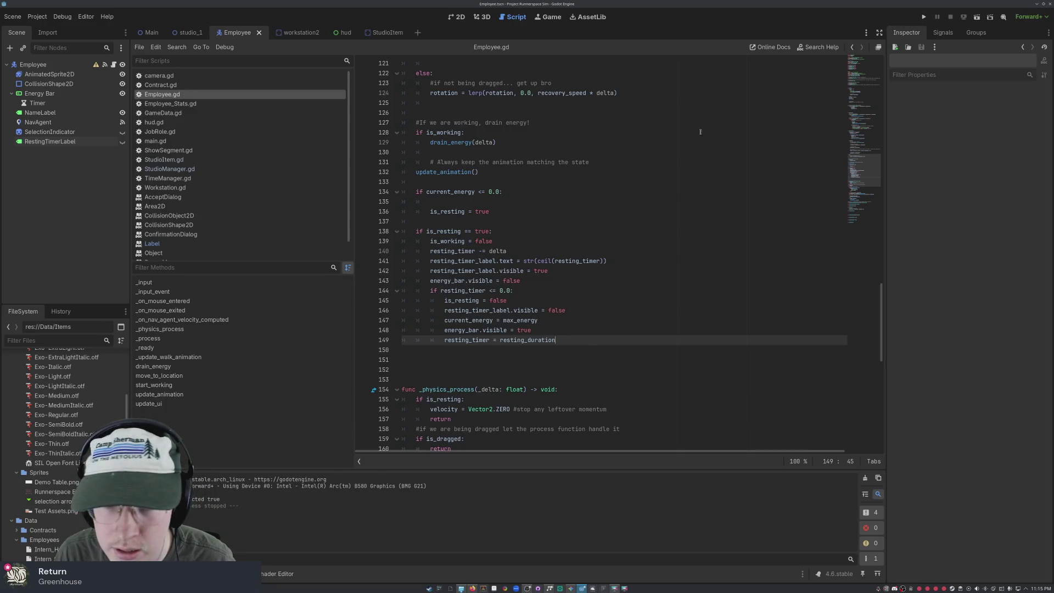
- Test-run the game, sending the left intern to the desk at 3x speed, then close it
left_click(924, 17)
left_click(467, 187)
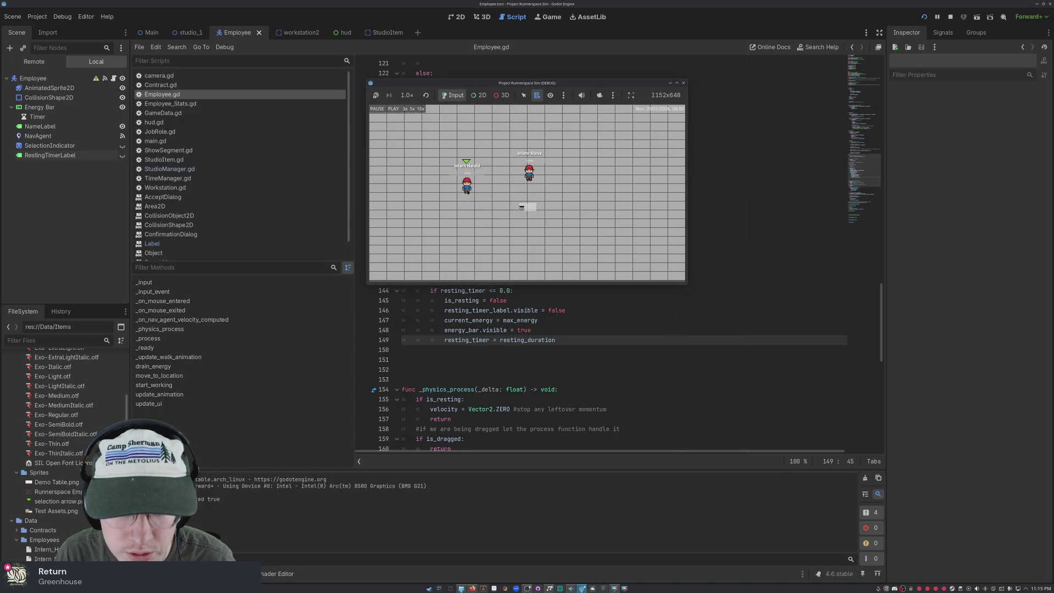
left_click(393, 109)
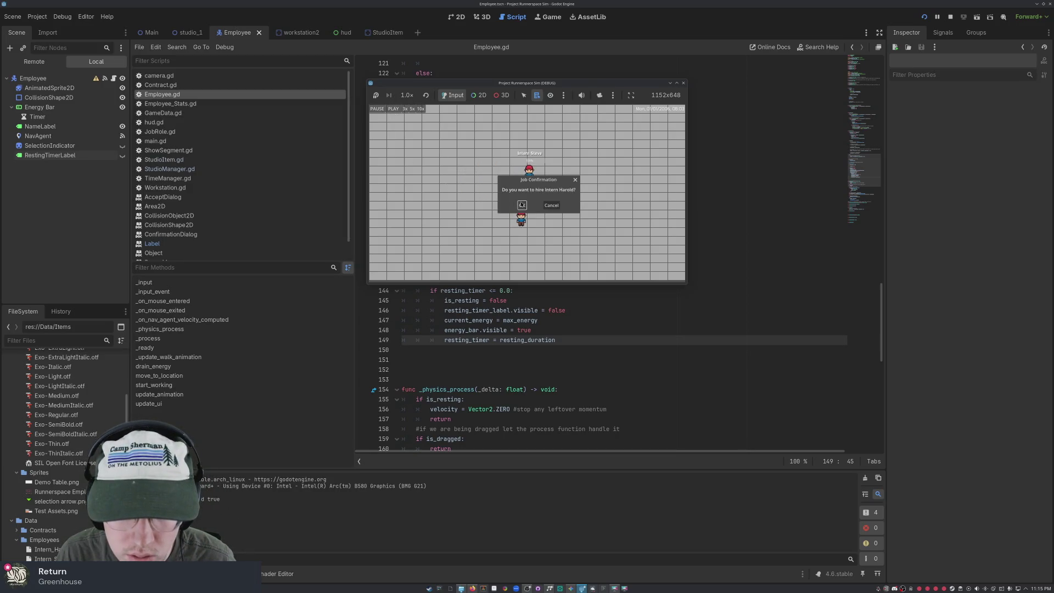
left_click(406, 108)
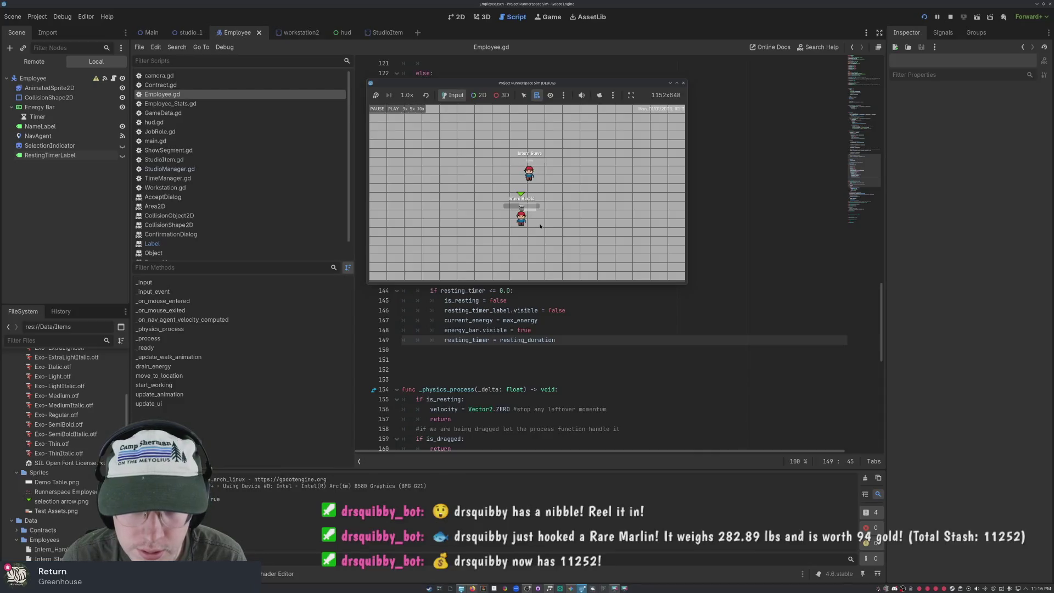
left_click(683, 83)
scroll(574, 187, "down", 2)
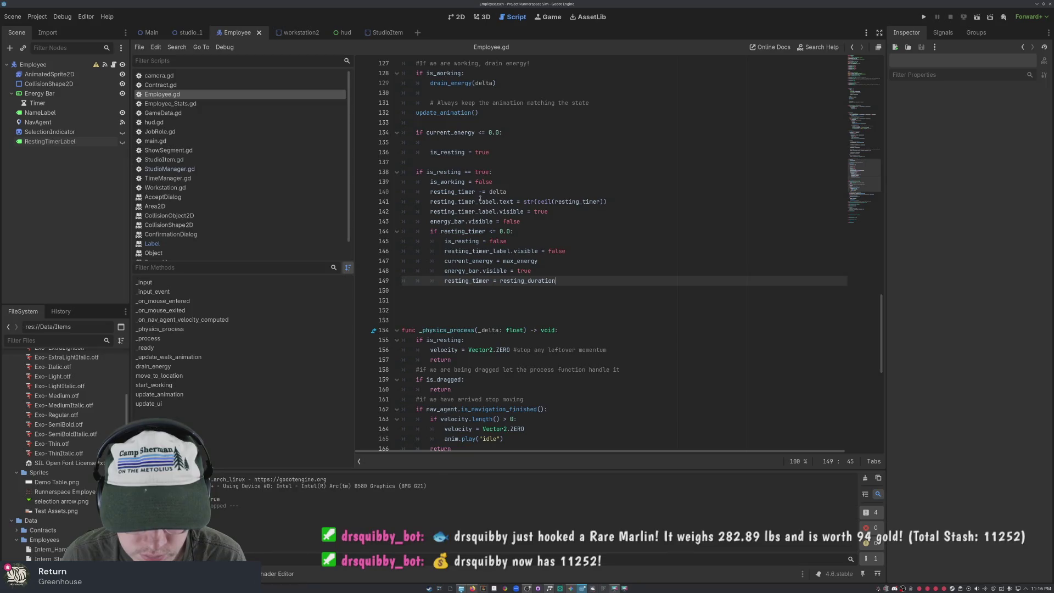
mouse_move(434, 181)
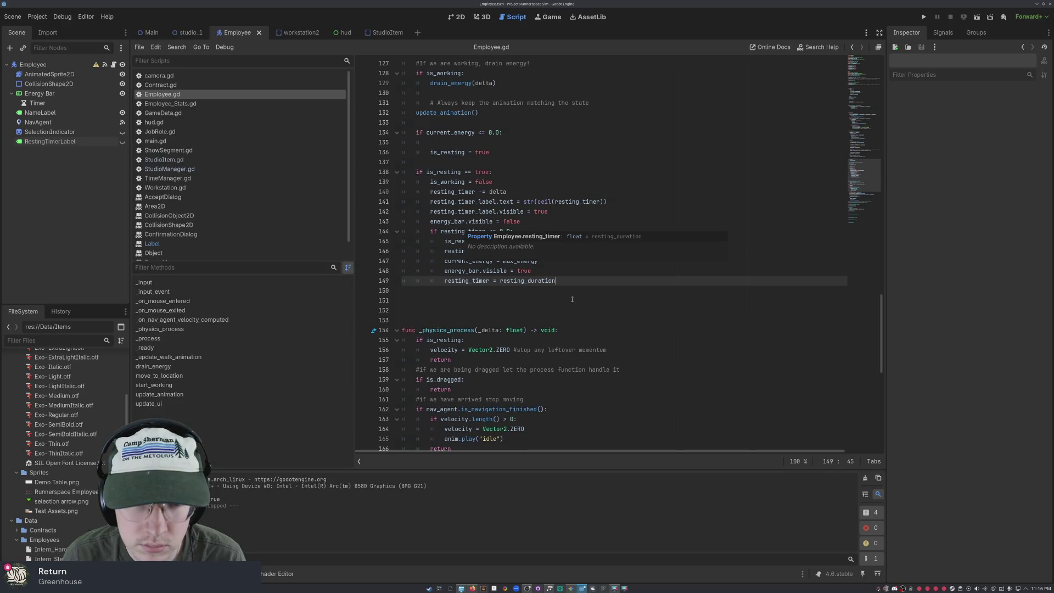
left_click(567, 271)
left_click(493, 144)
key("Down")
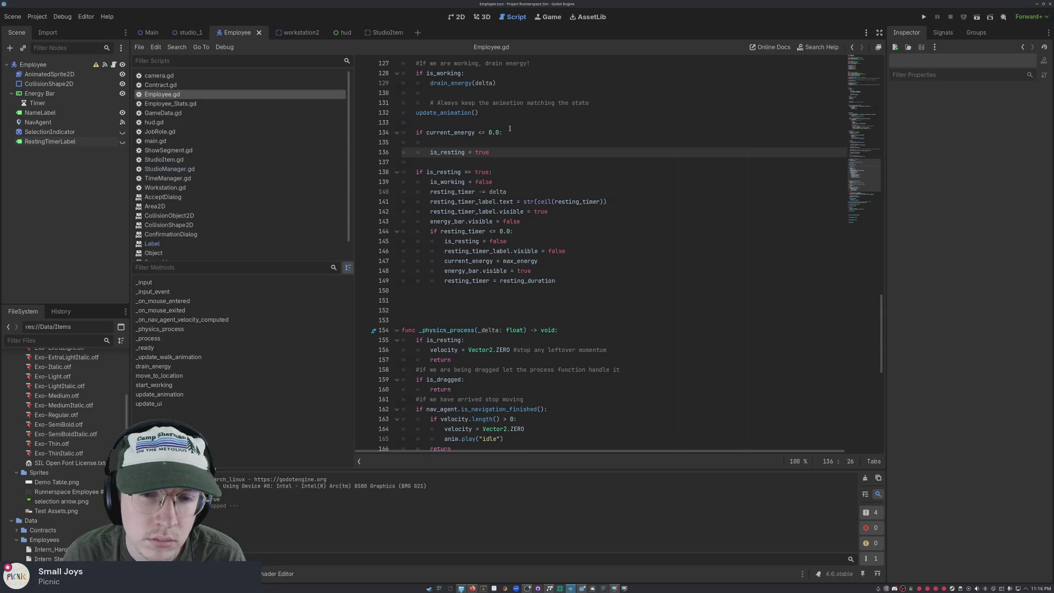
left_click(441, 144)
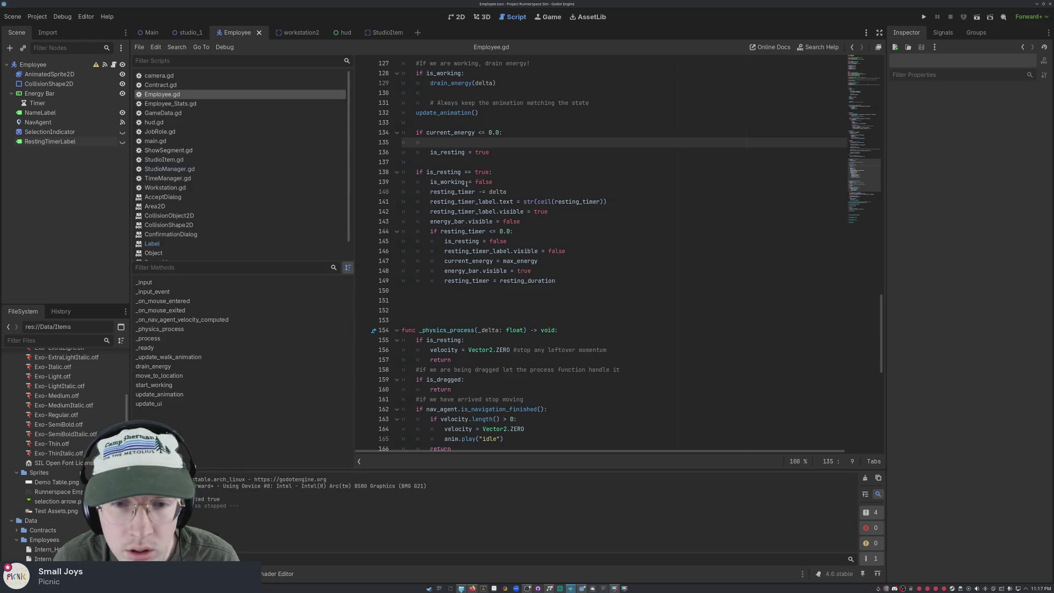
- Move the resting_timer reset into the energy-zero block and add 'and not is_resting' to its condition
left_click_drag(556, 280, 443, 281)
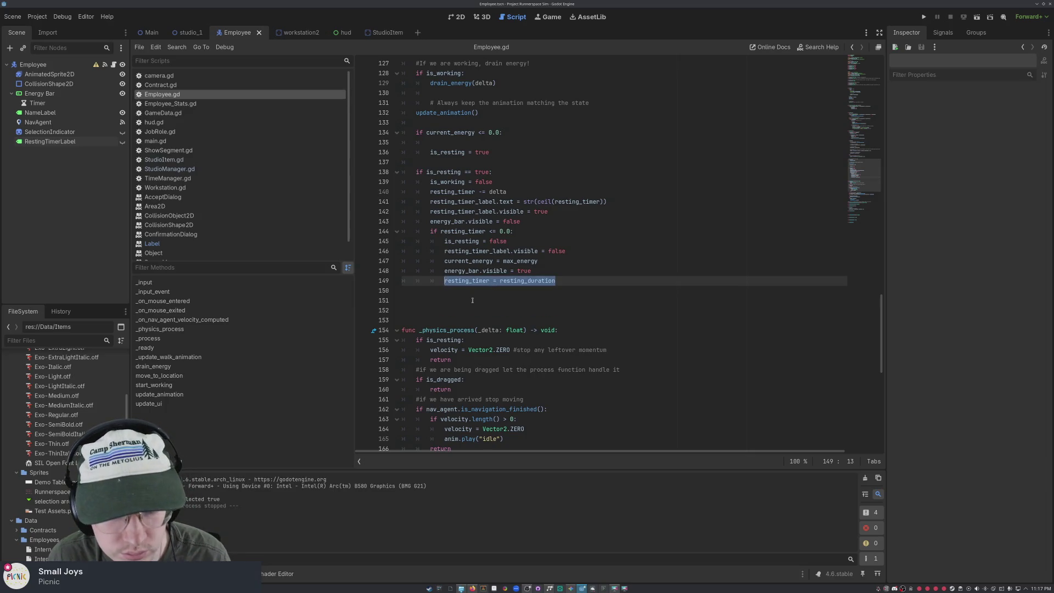
key("BackSpace")
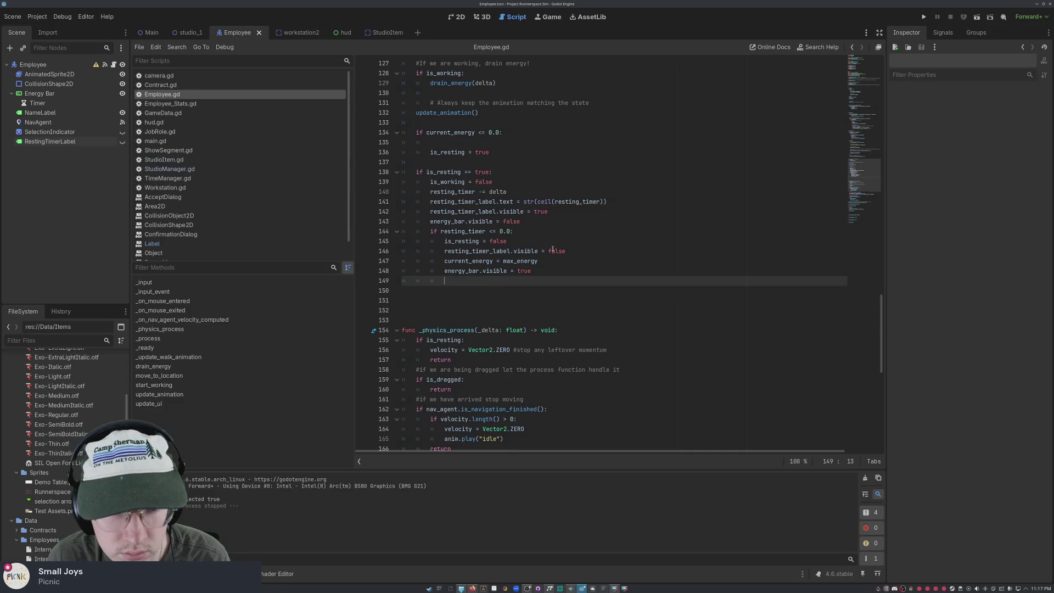
key("BackSpace")
key("BackSpace")
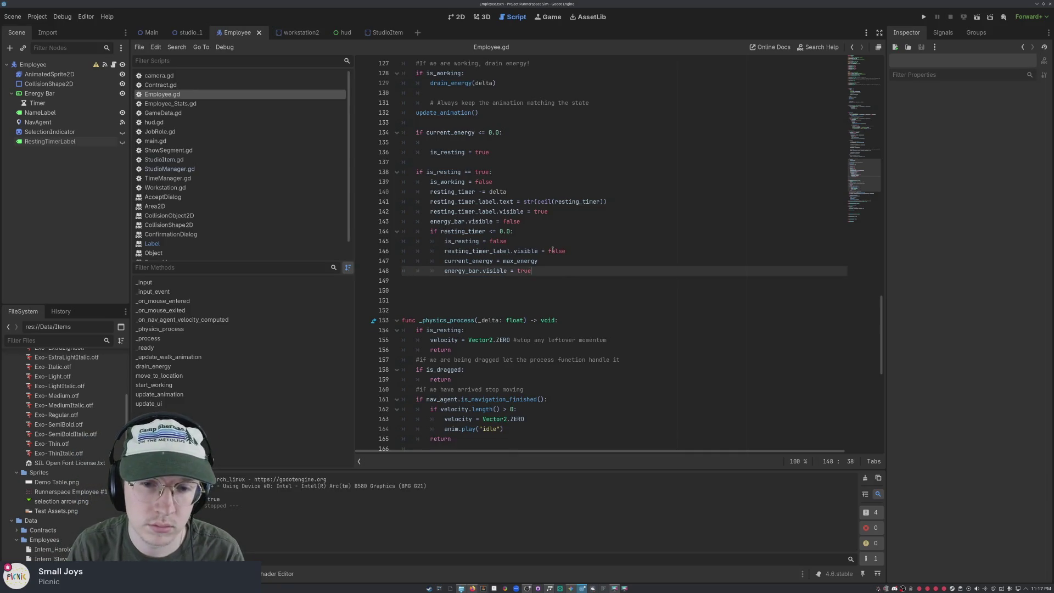
left_click(453, 142)
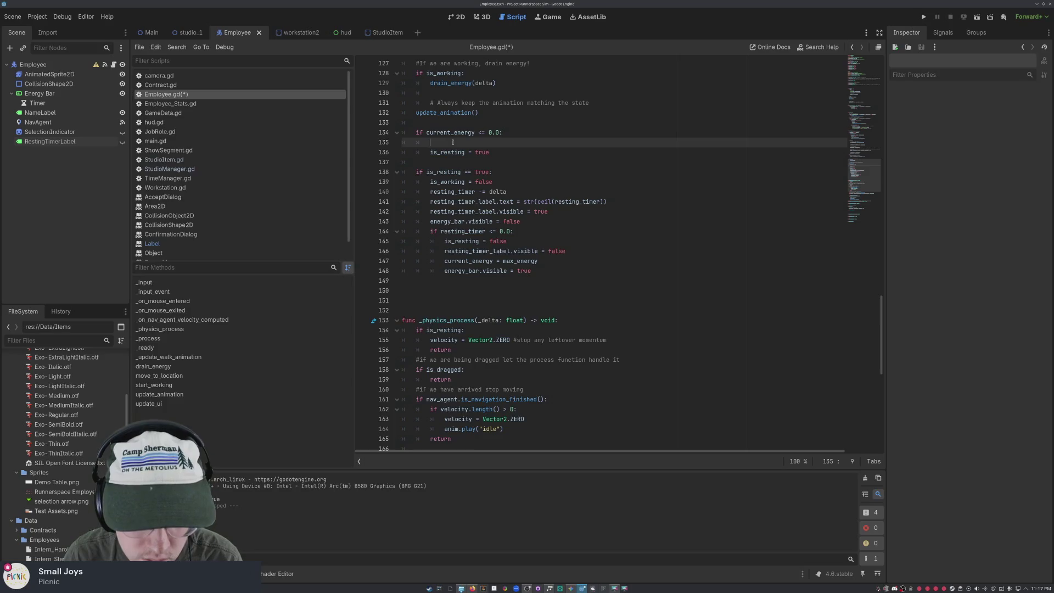
key("ctrl+v")
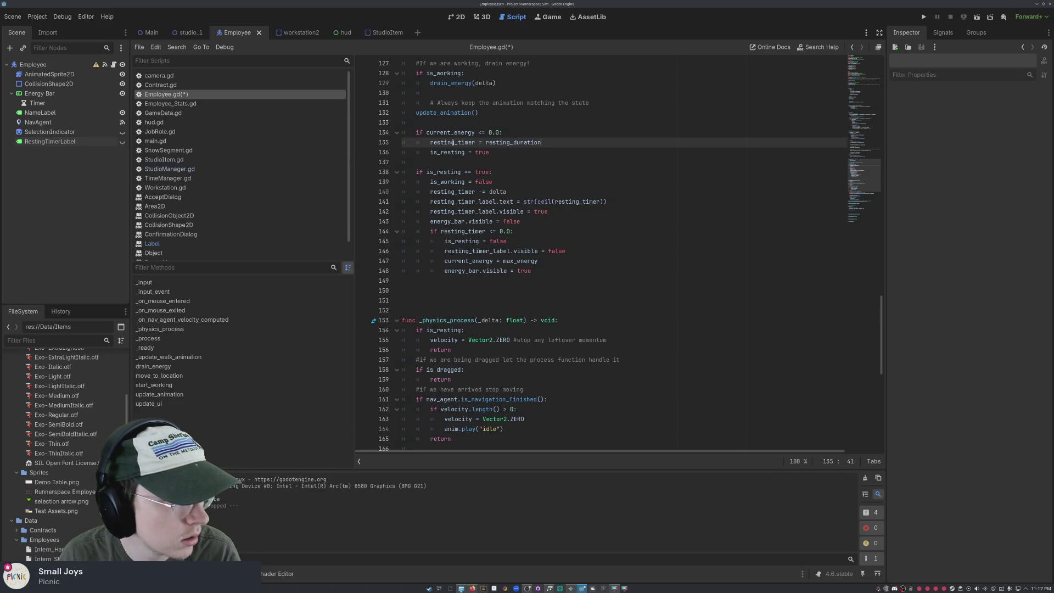
left_click(511, 130)
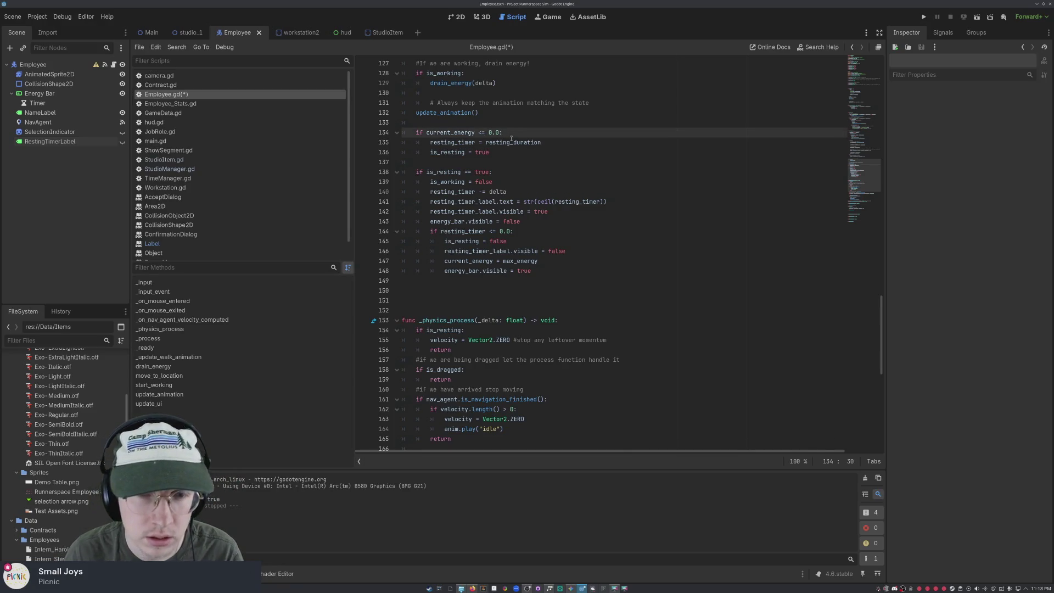
type("and not is")
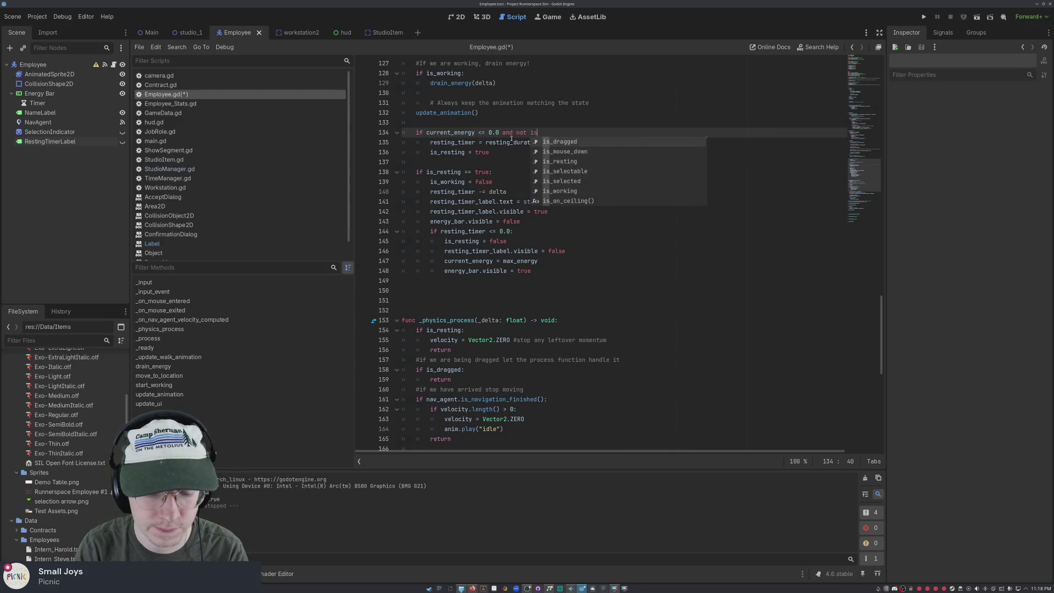
type("_resting:")
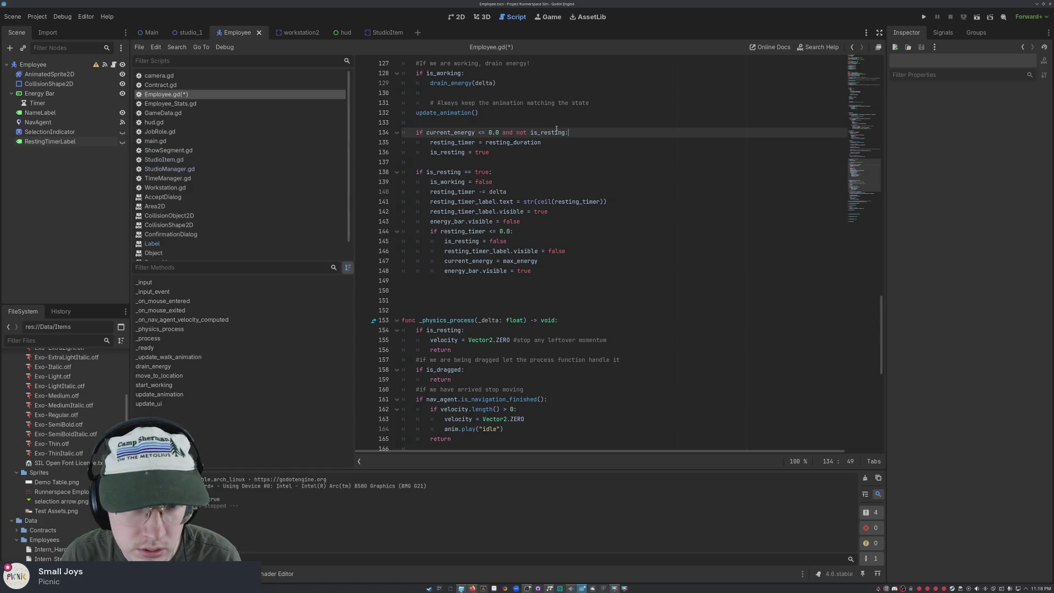
left_click(542, 143)
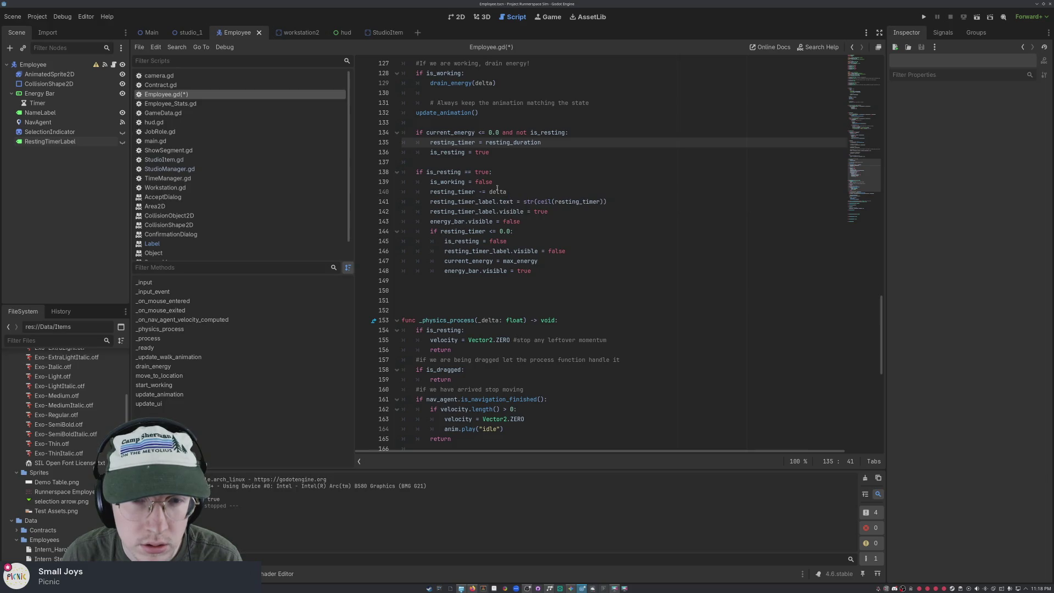
- Move is_working = false into the energy-zero block, keeping the resting_timer reset as its last line
left_click_drag(490, 184, 431, 185)
key("ctrl+c")
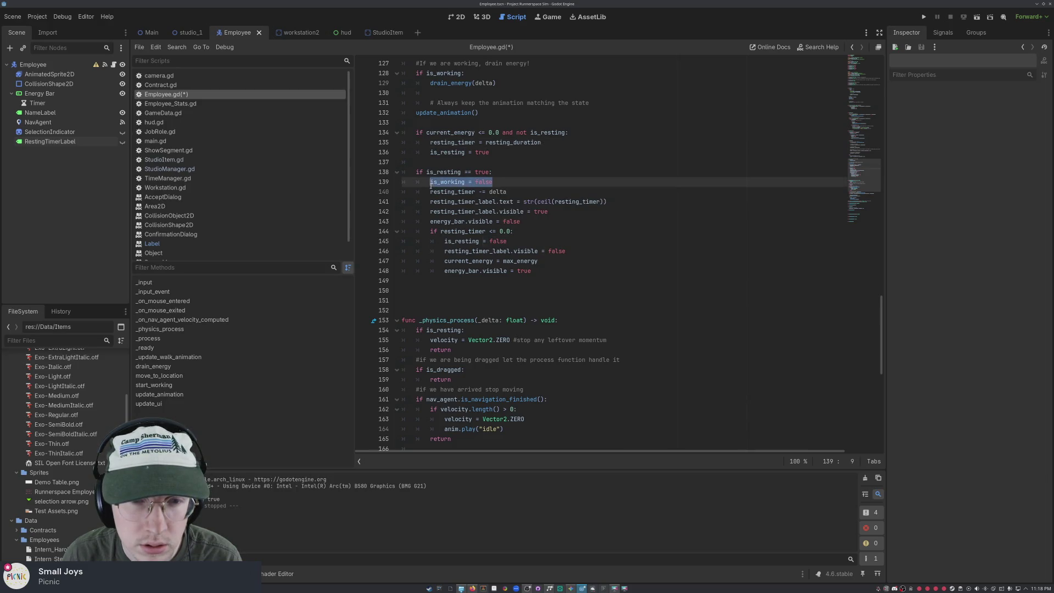
key("BackSpace")
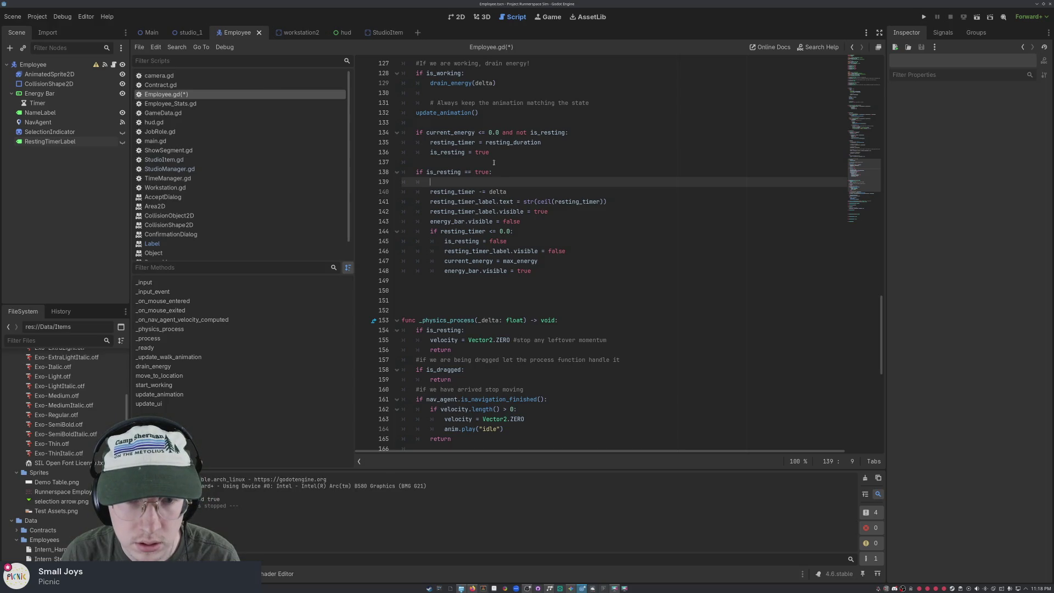
left_click(460, 159)
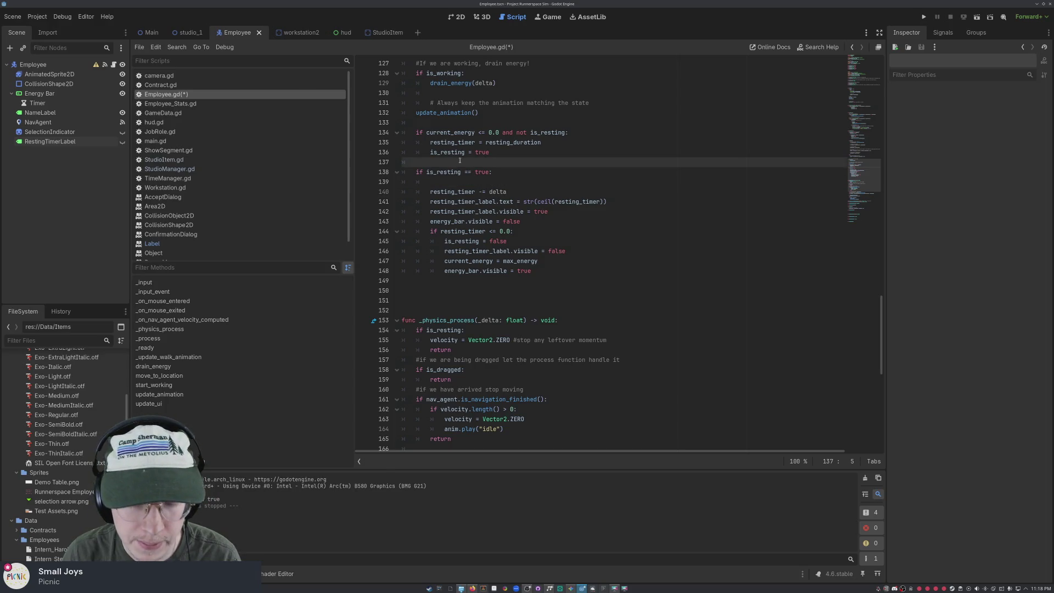
key("Return")
key("Up")
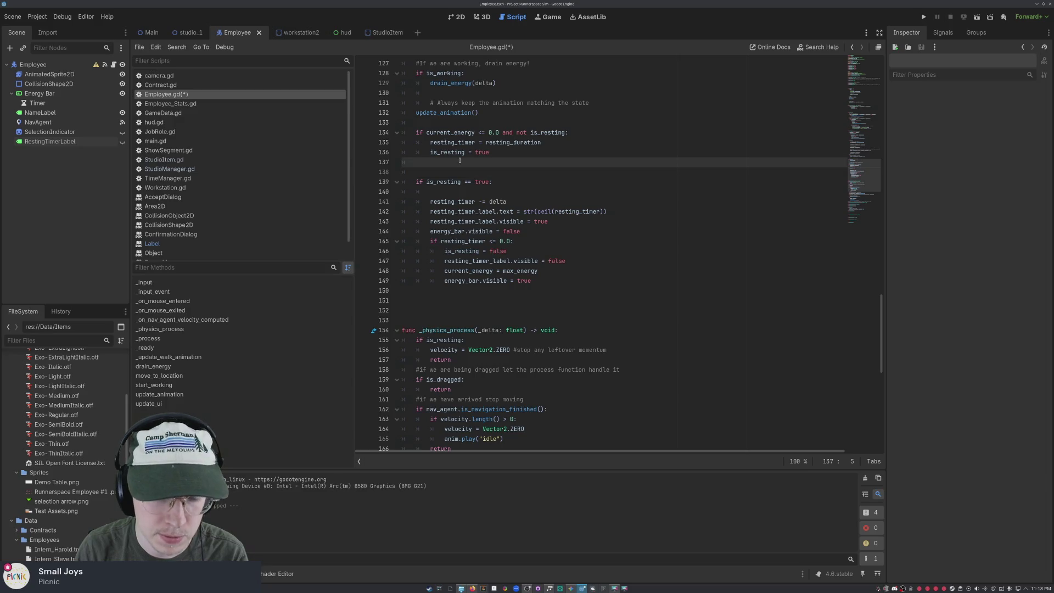
key("ctrl+v")
key("Up")
key("Up")
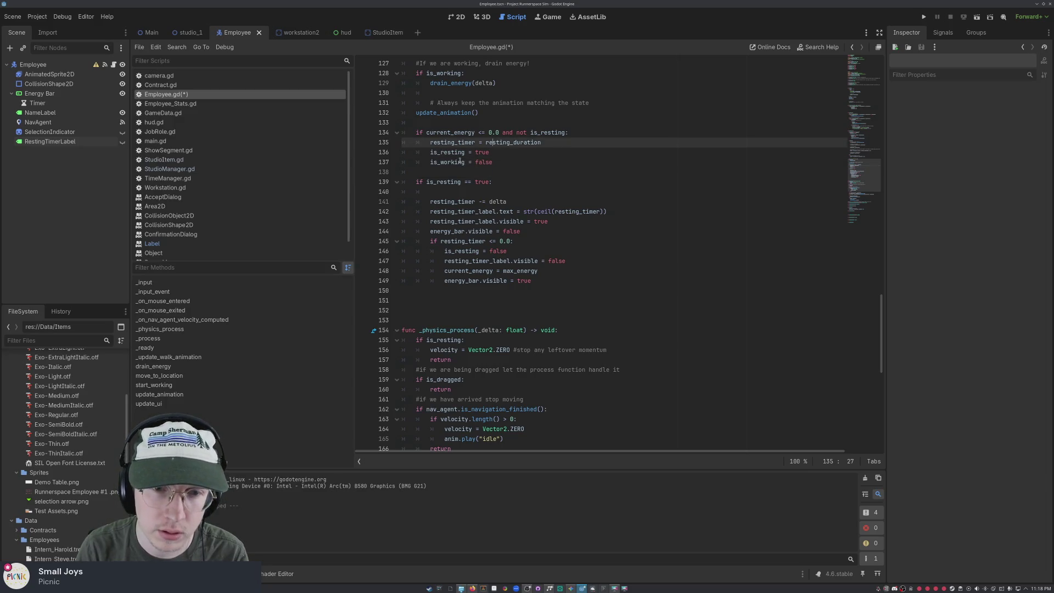
left_click_drag(548, 145, 429, 142)
key("ctrl+c")
key("BackSpace")
key("BackSpace")
key("Down")
key("Down")
key("Down")
key("ctrl+v")
- Remove the blank line at the resting block's start, save Employee.gd, and run the game
left_click(614, 205)
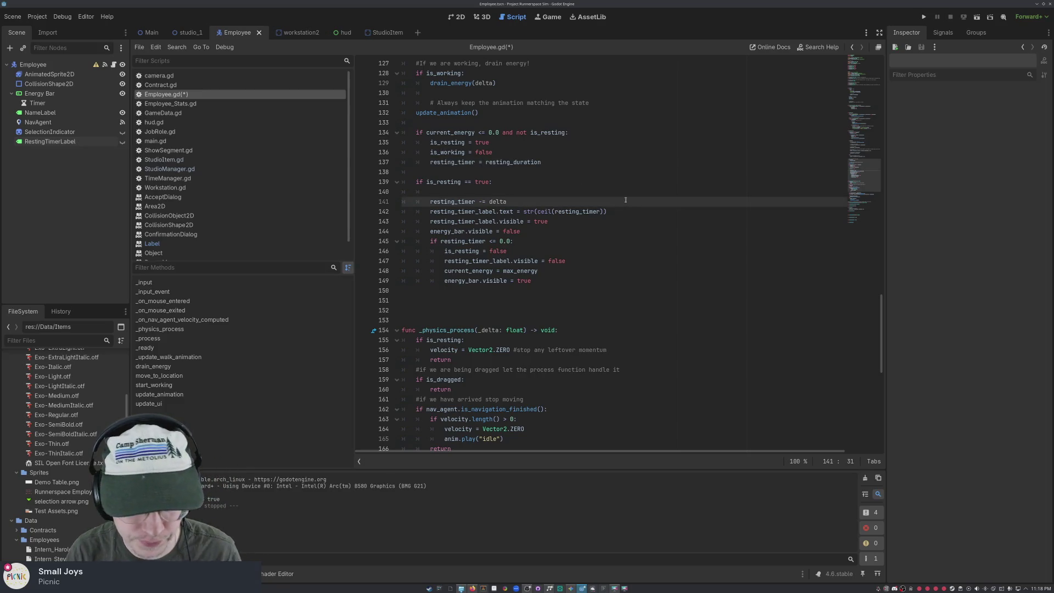
left_click(432, 190)
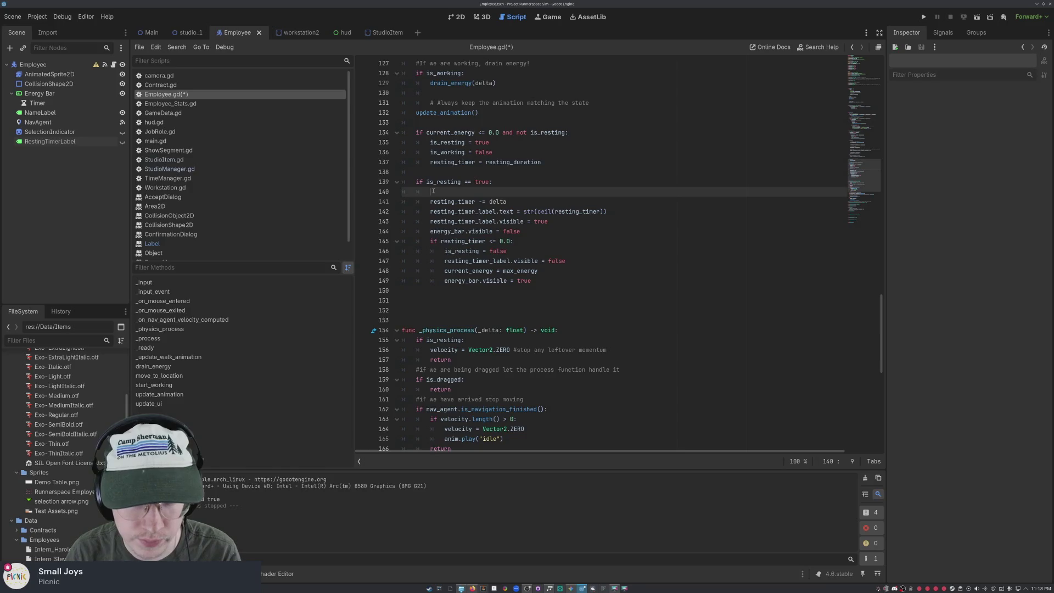
key("BackSpace")
key("ctrl+s")
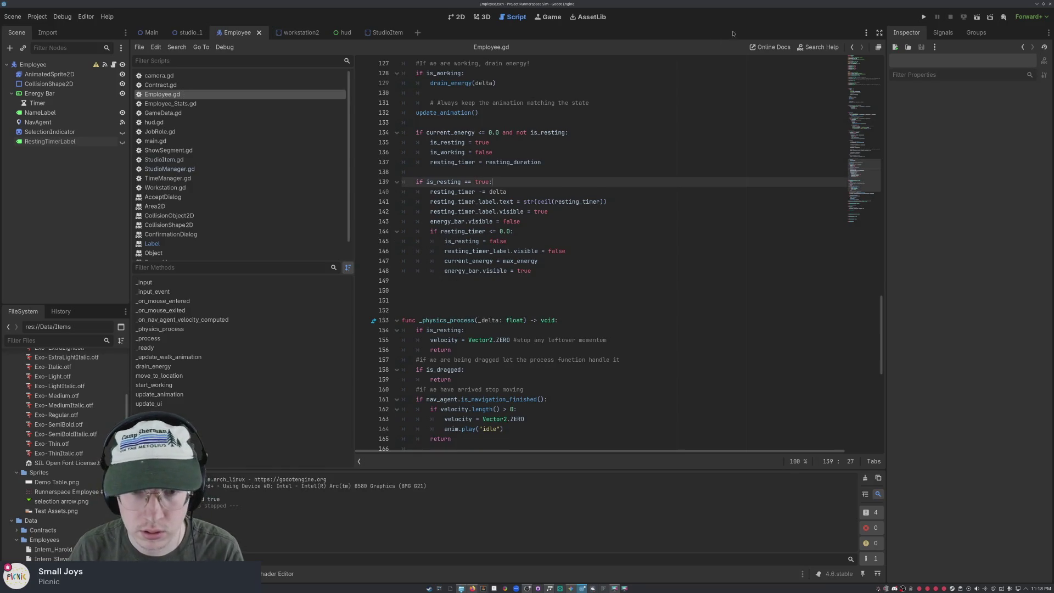
left_click(923, 16)
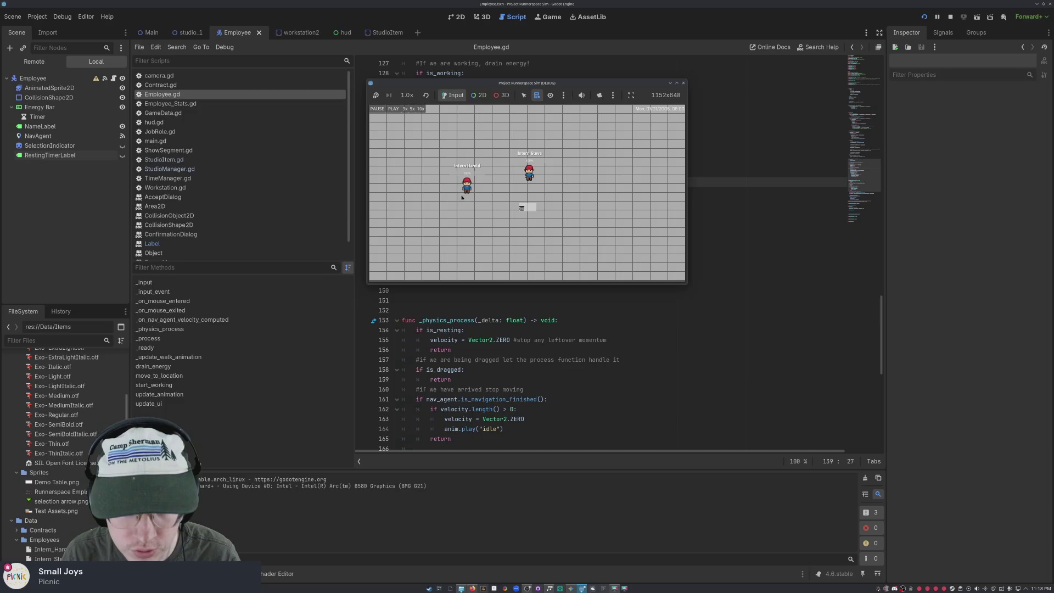
- Send the left intern to the workstation, cancel the repeated Job Confirmation prompts, and close the game
left_click(467, 184)
left_click(495, 226)
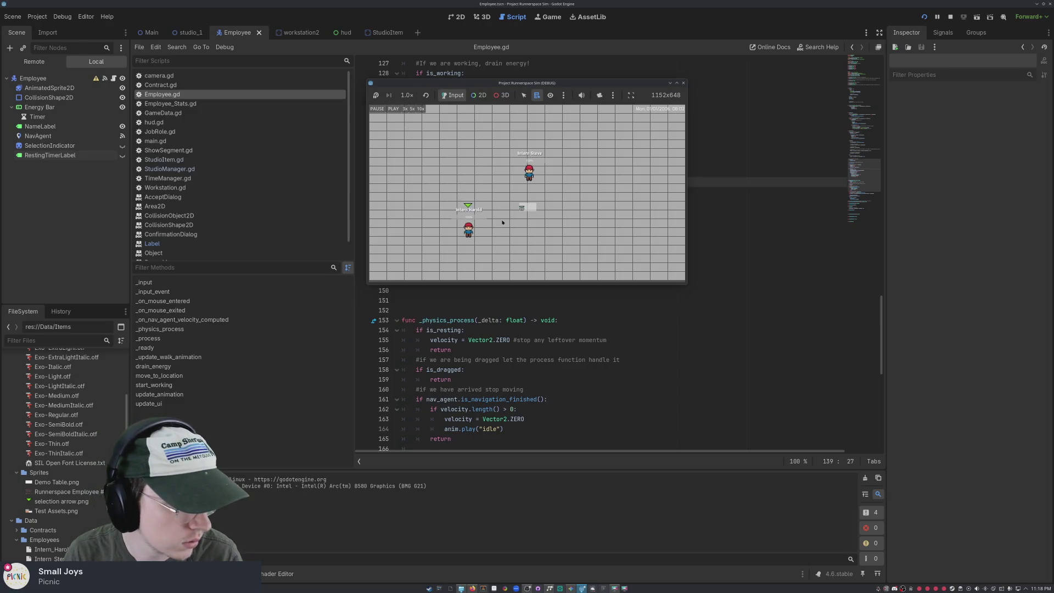
left_click(518, 230)
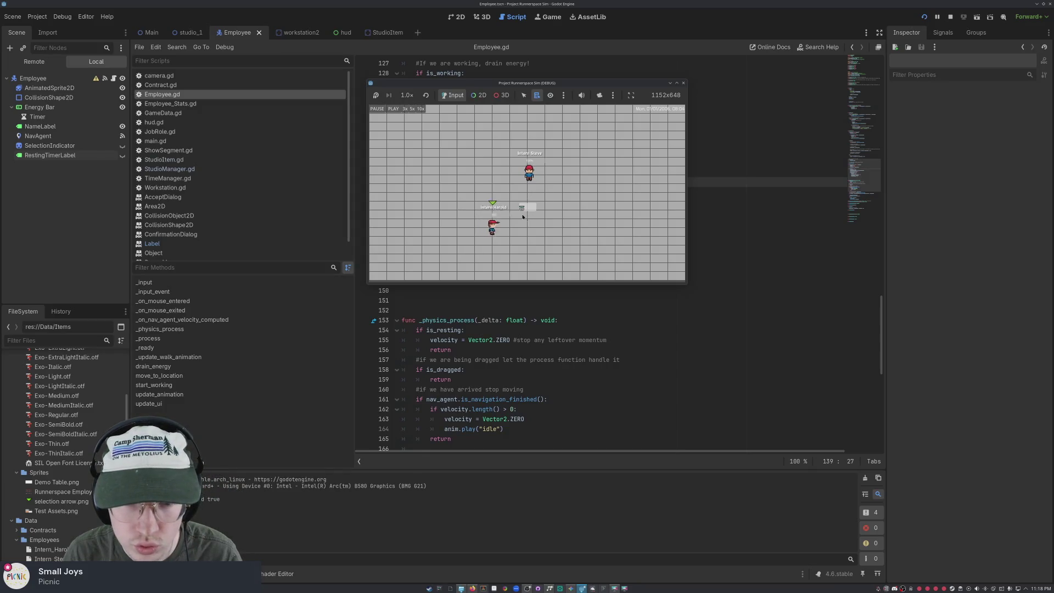
left_click(521, 206)
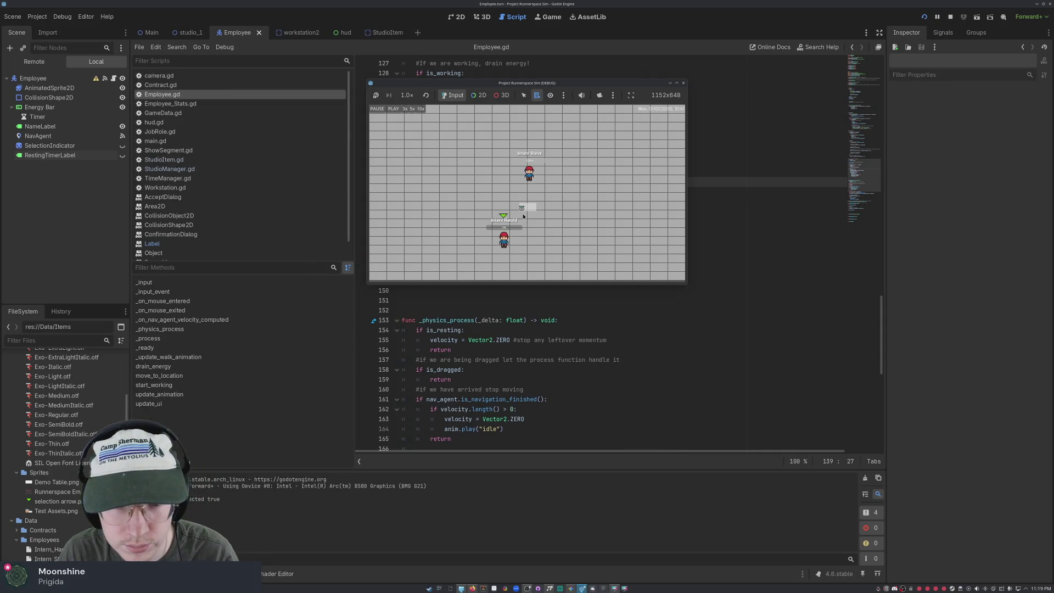
left_click(522, 205)
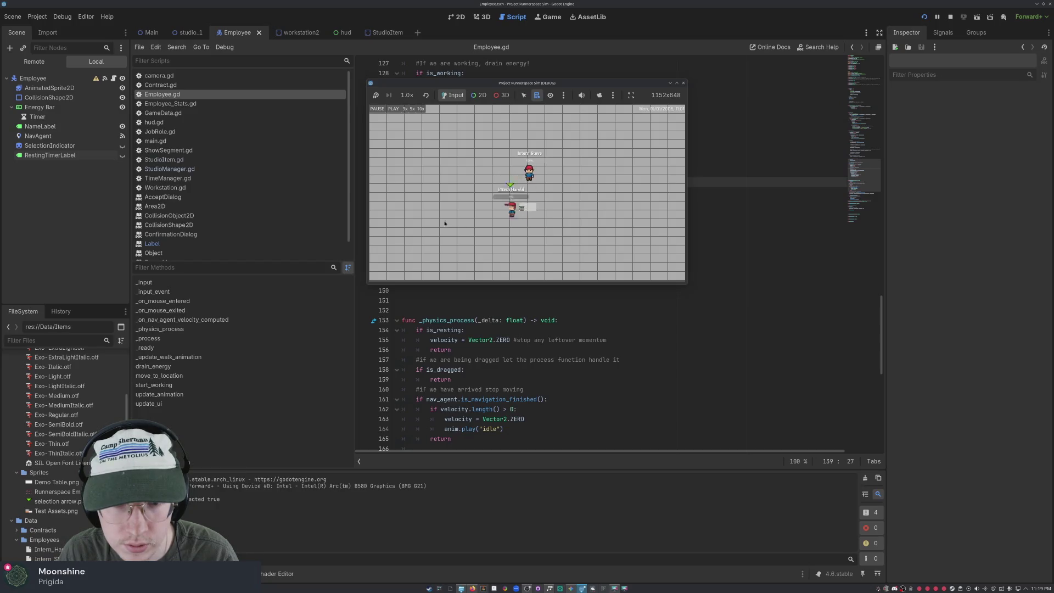
left_click(521, 210)
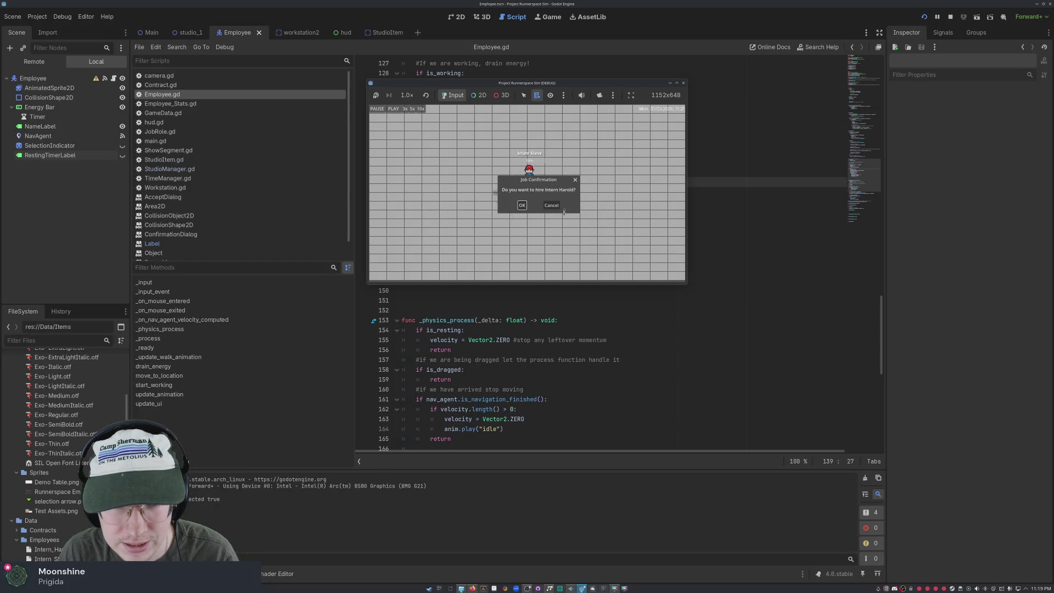
left_click(551, 205)
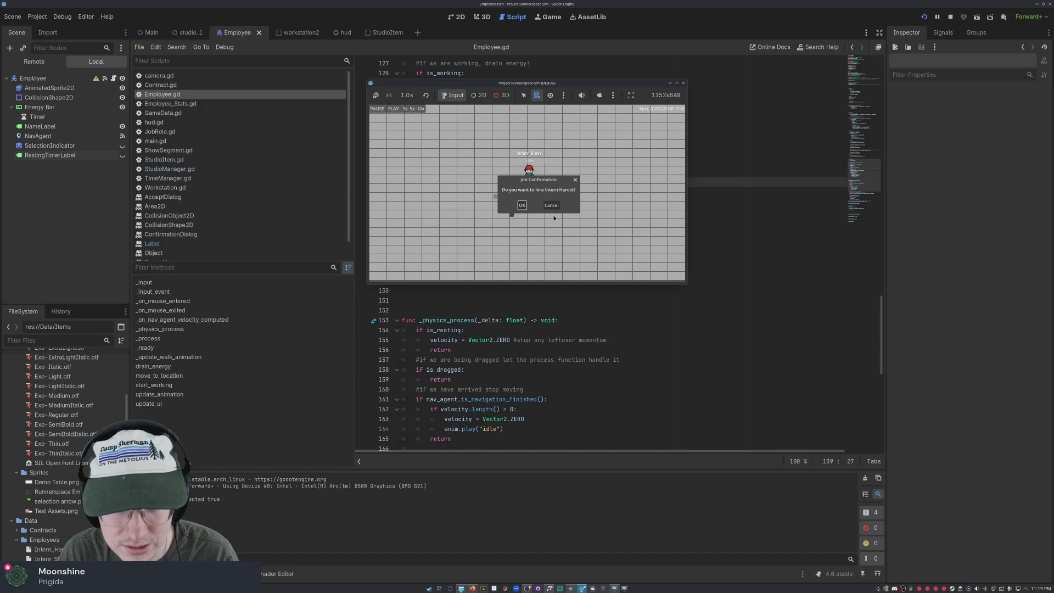
left_click(551, 205)
left_click(549, 206)
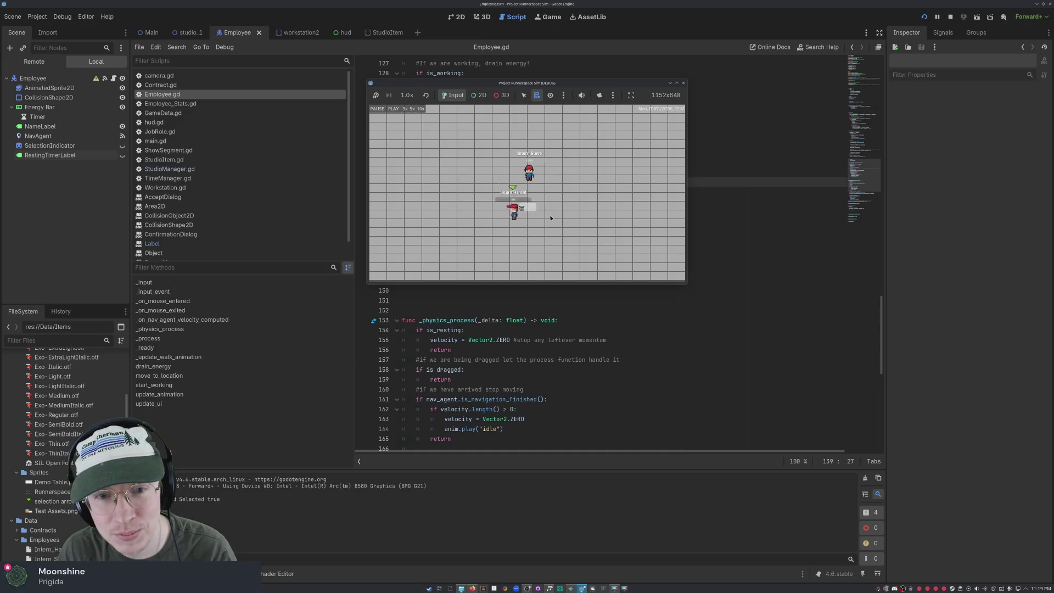
left_click(683, 84)
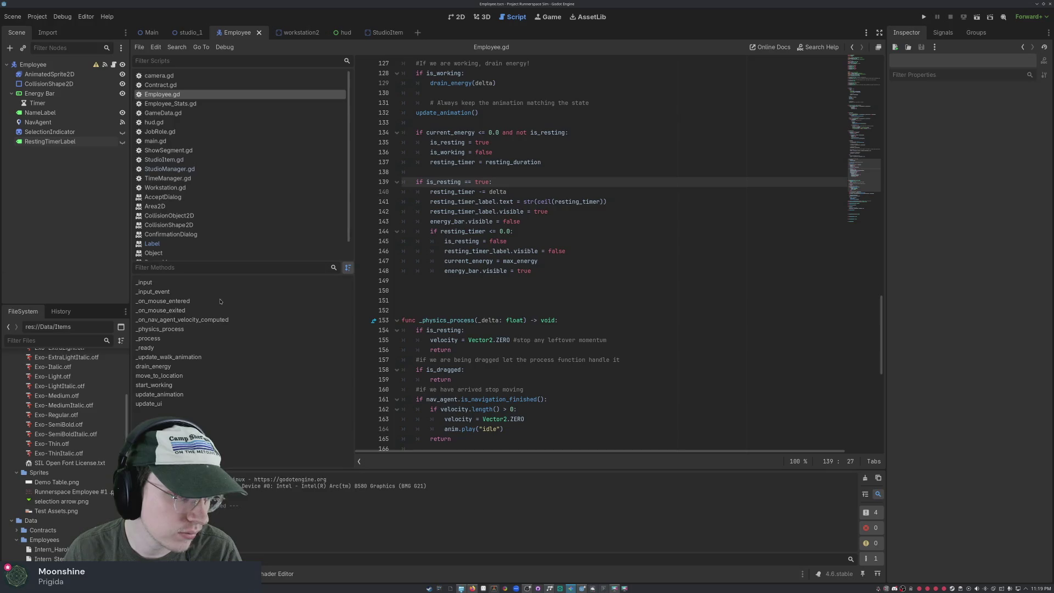
- Switch to the hud scene and deselect JobOfferDialog after inspecting it
scroll(549, 252, "up", 8)
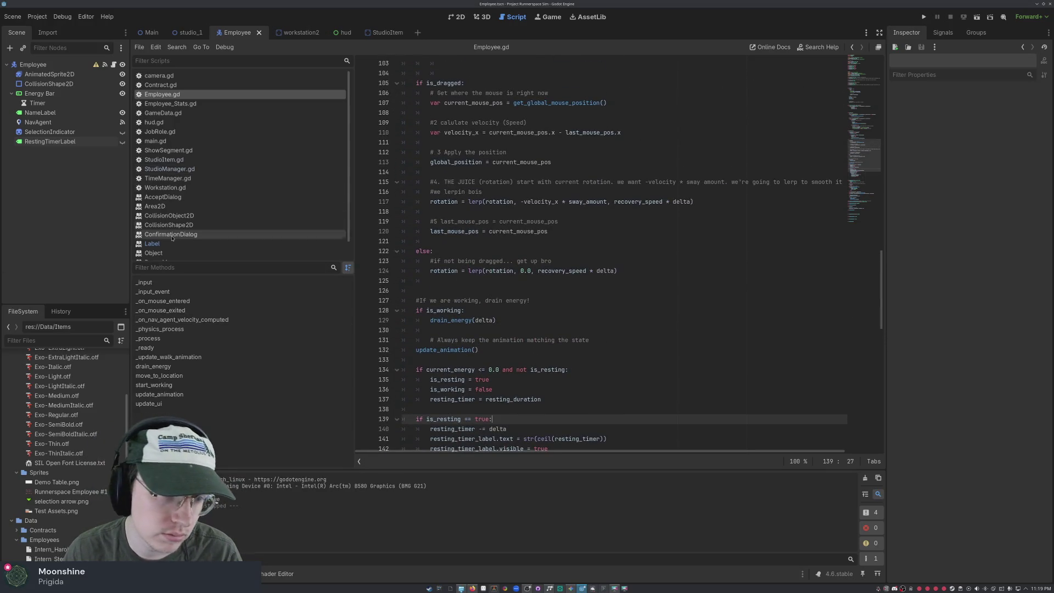
scroll(172, 237, "down", 1)
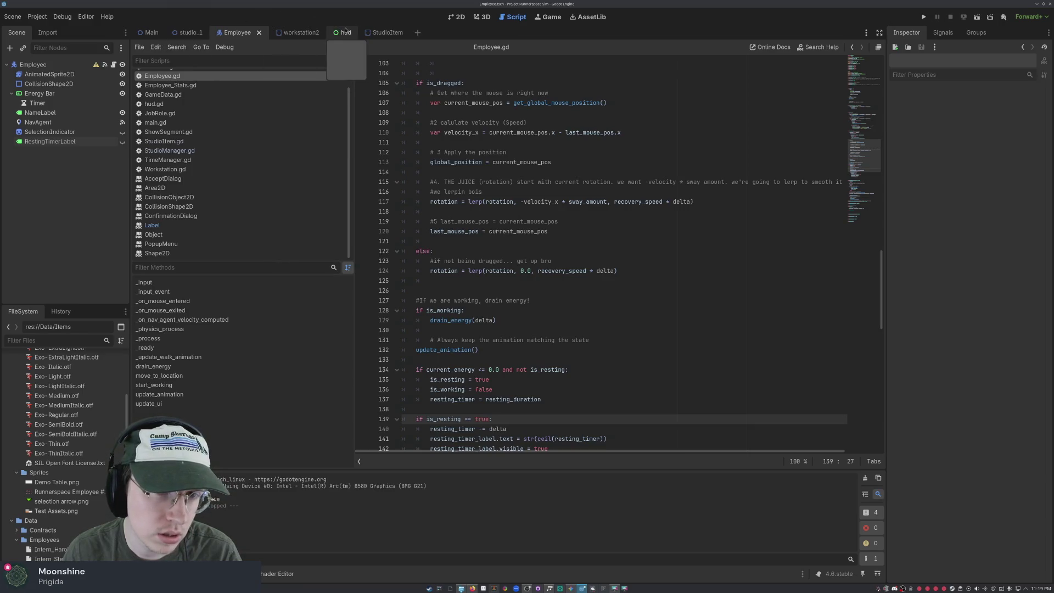
left_click(345, 33)
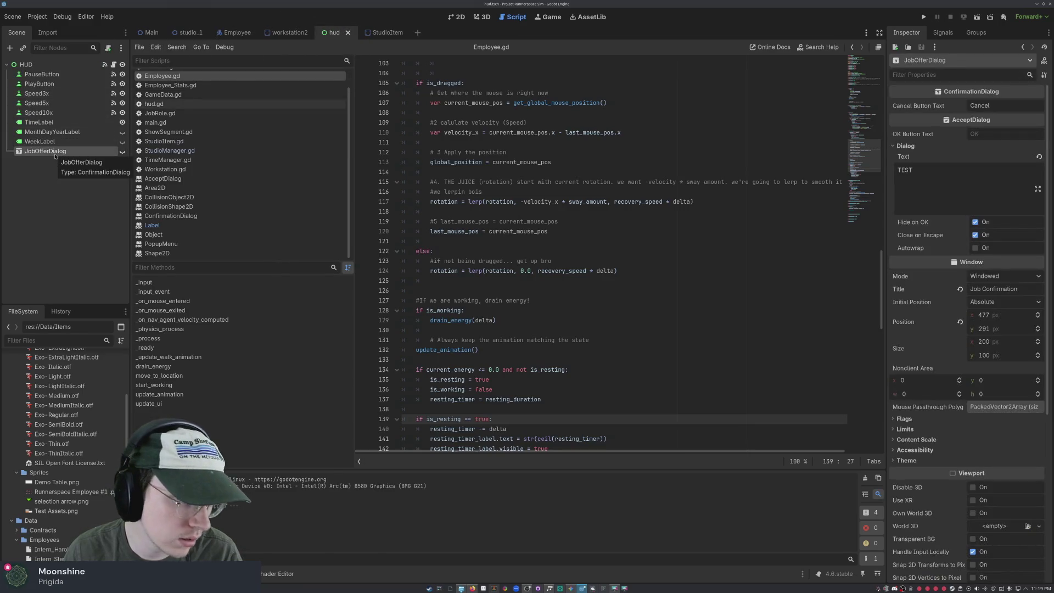
left_click(81, 221)
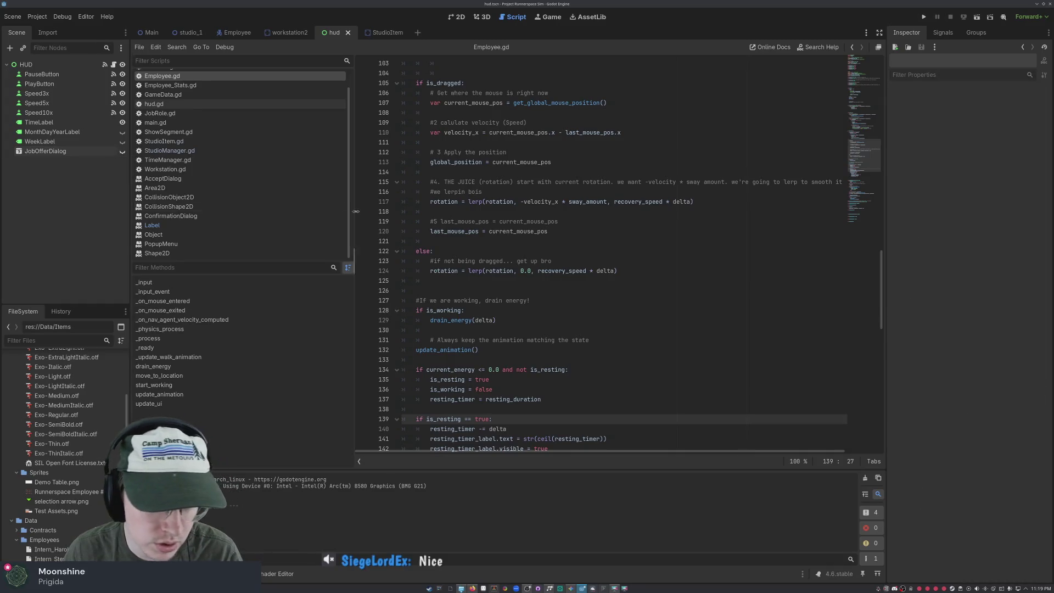
- Scroll Employee.gd up to the variable declarations around line 30
scroll(553, 256, "down", 10)
scroll(553, 257, "up", 20)
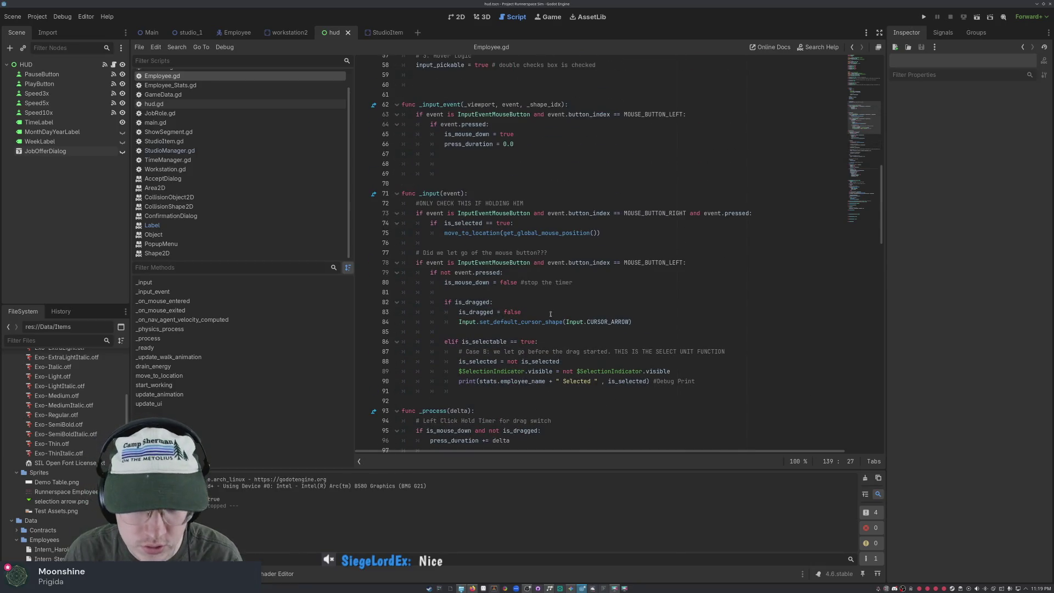
scroll(471, 269, "up", 8)
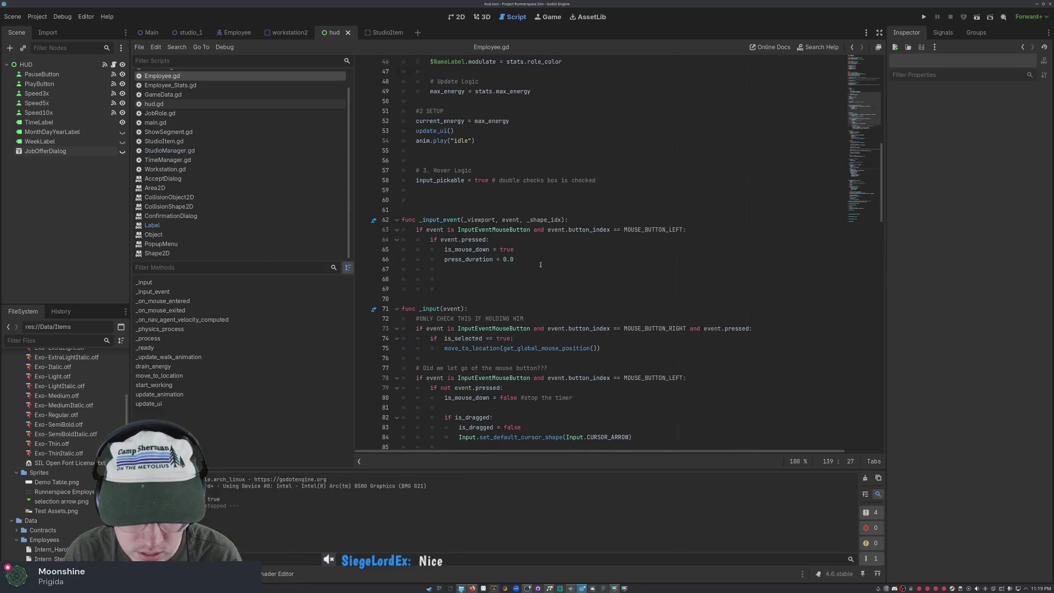
scroll(550, 257, "up", 6)
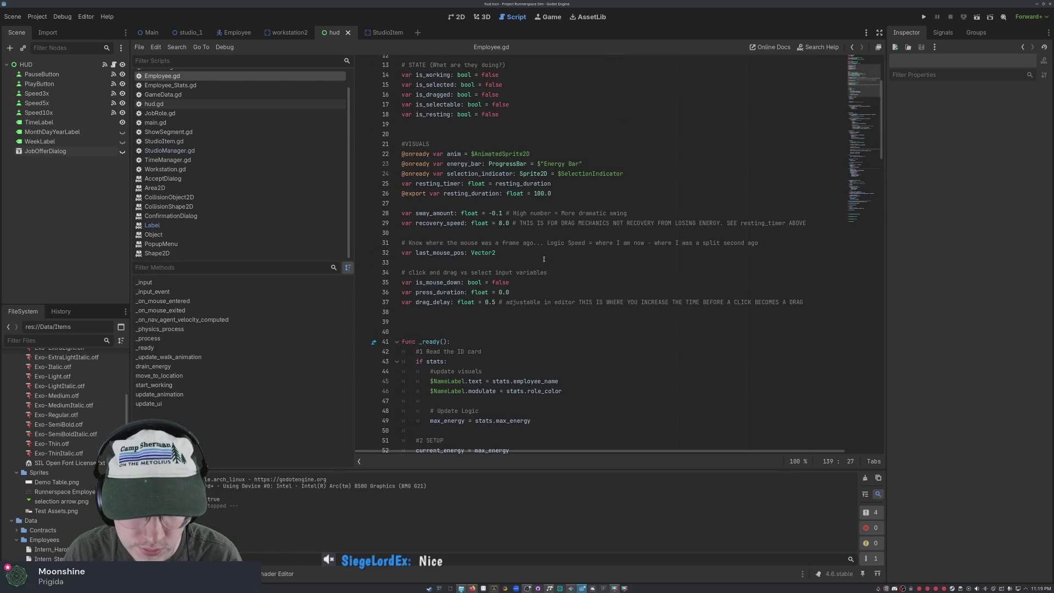
scroll(475, 185, "up", 3)
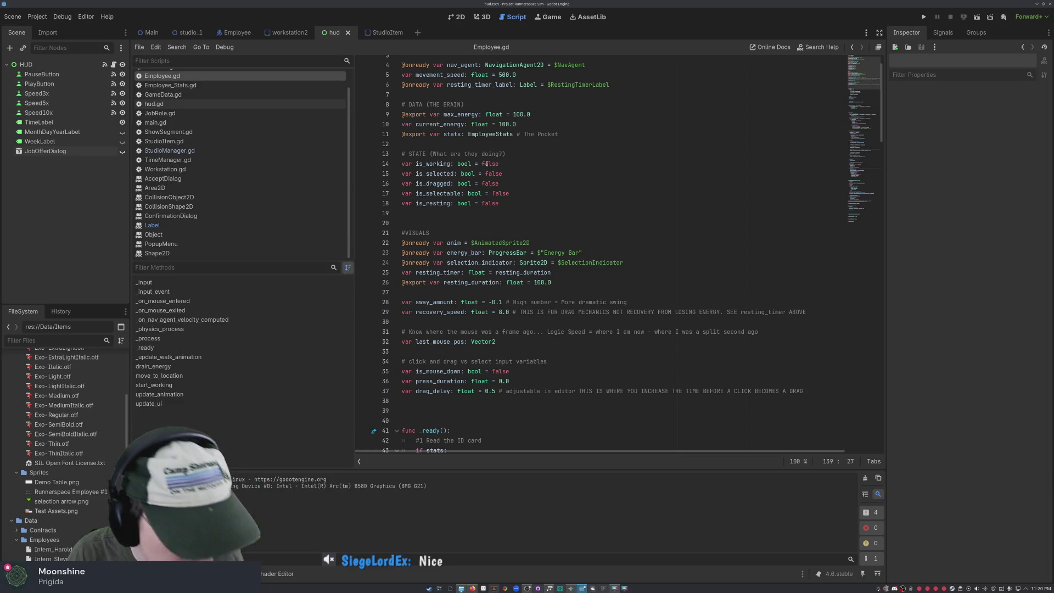
left_click(711, 325)
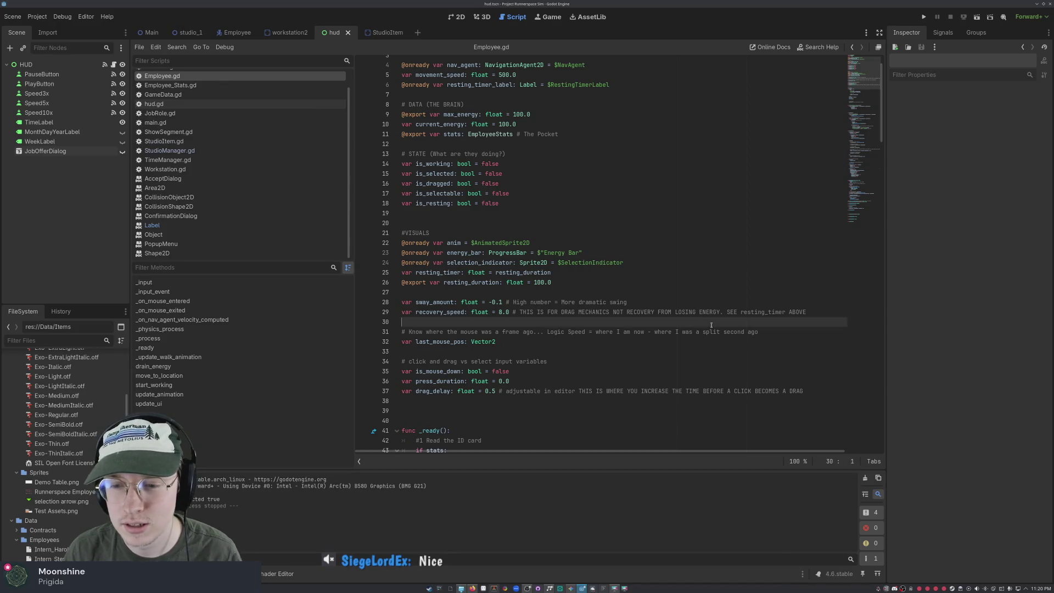
- Move down through Employee.gd and unfold func start_working() near line 251
left_click(560, 344)
key("Down")
key("Down")
key("Down")
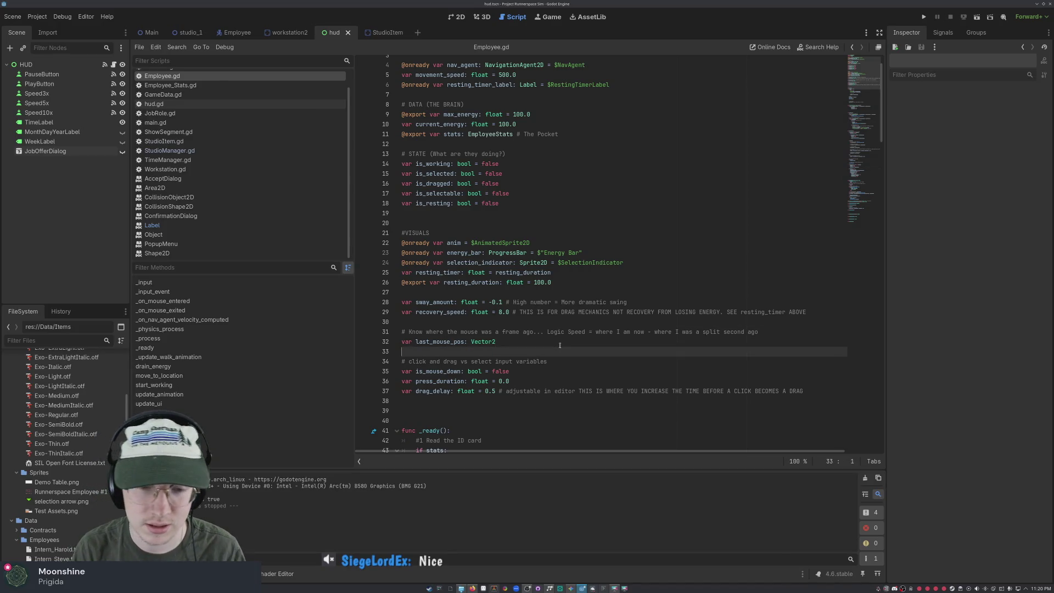
key("Down")
key("Down")
key("Down")
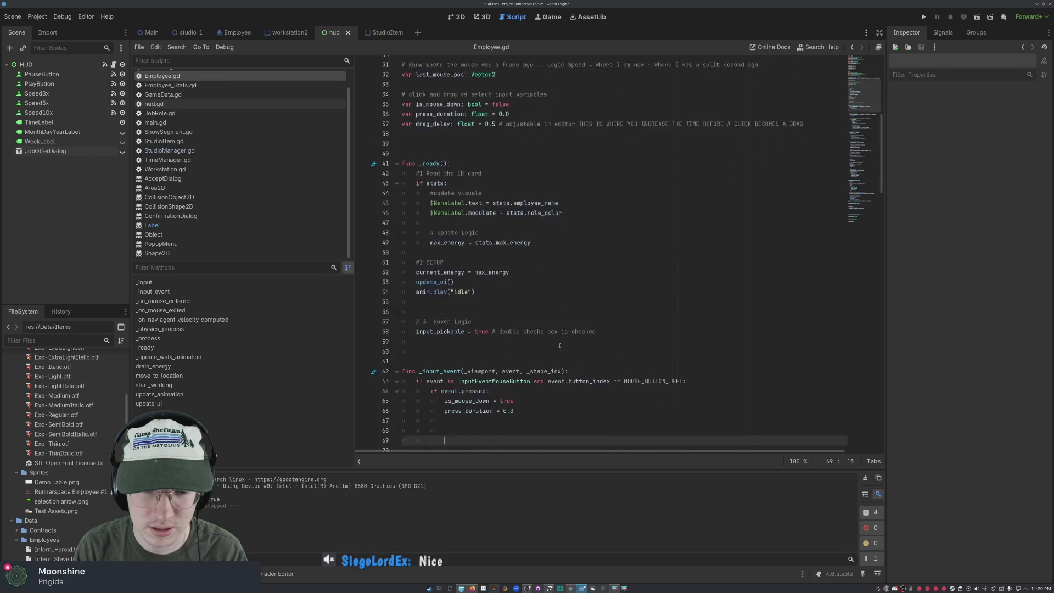
key("Down")
key("Down")
key("Down")
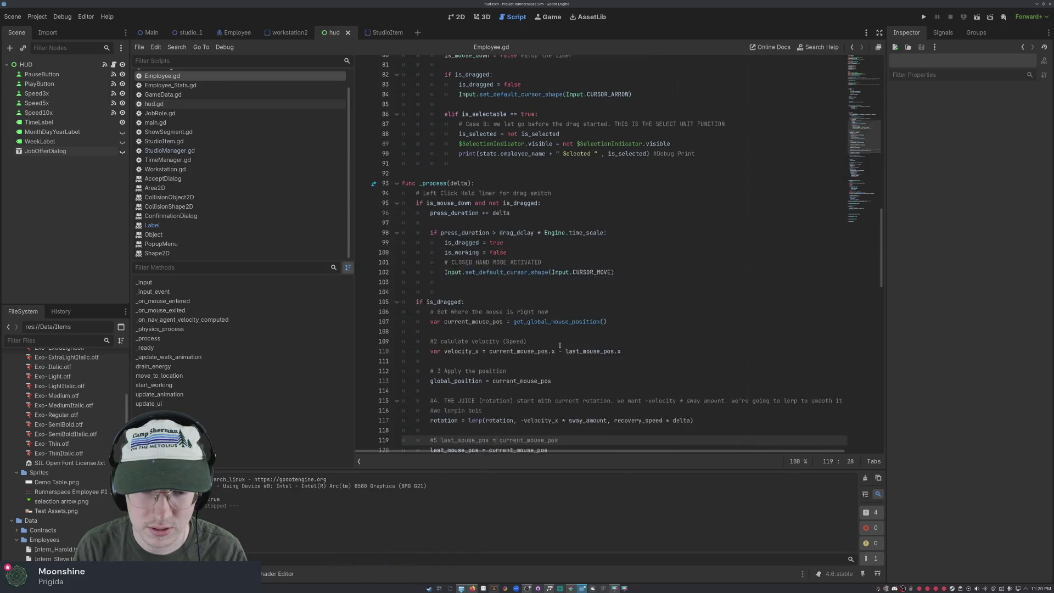
scroll(528, 352, "down", 15)
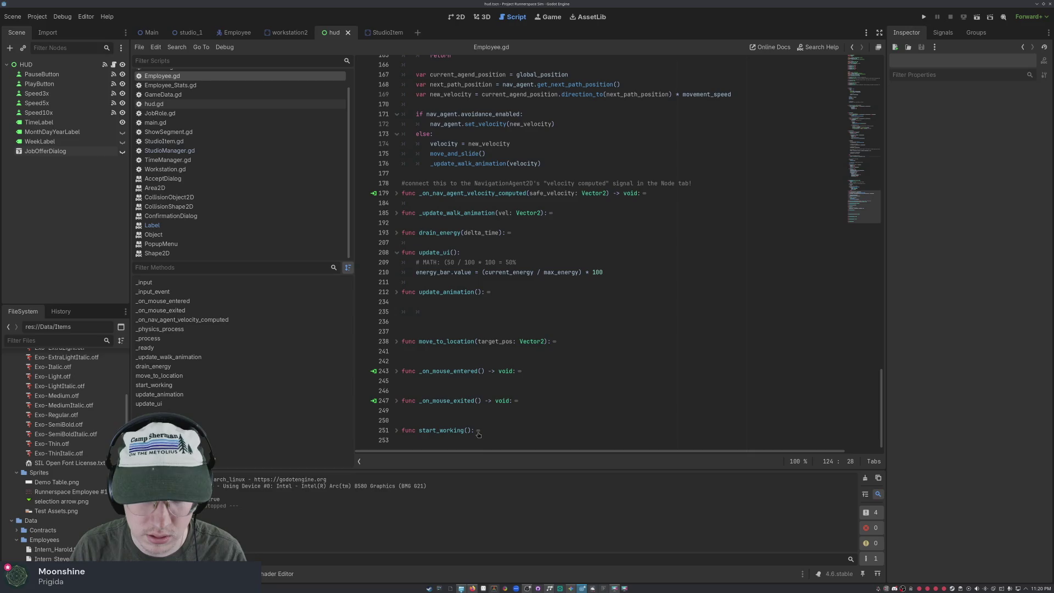
left_click(478, 432)
scroll(644, 398, "up", 20)
scroll(644, 398, "up", 20)
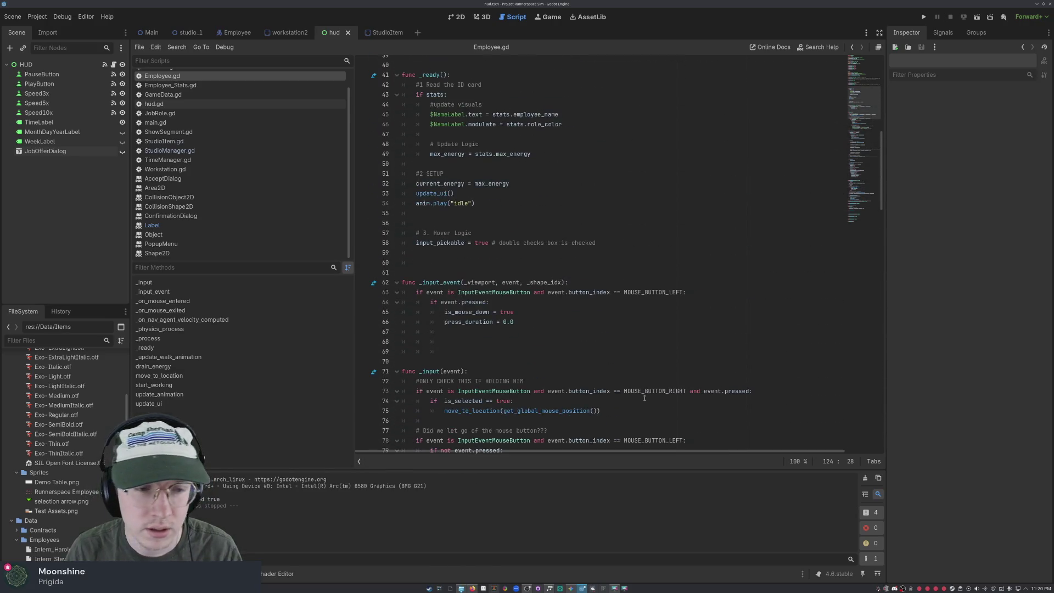
scroll(644, 382, "down", 20)
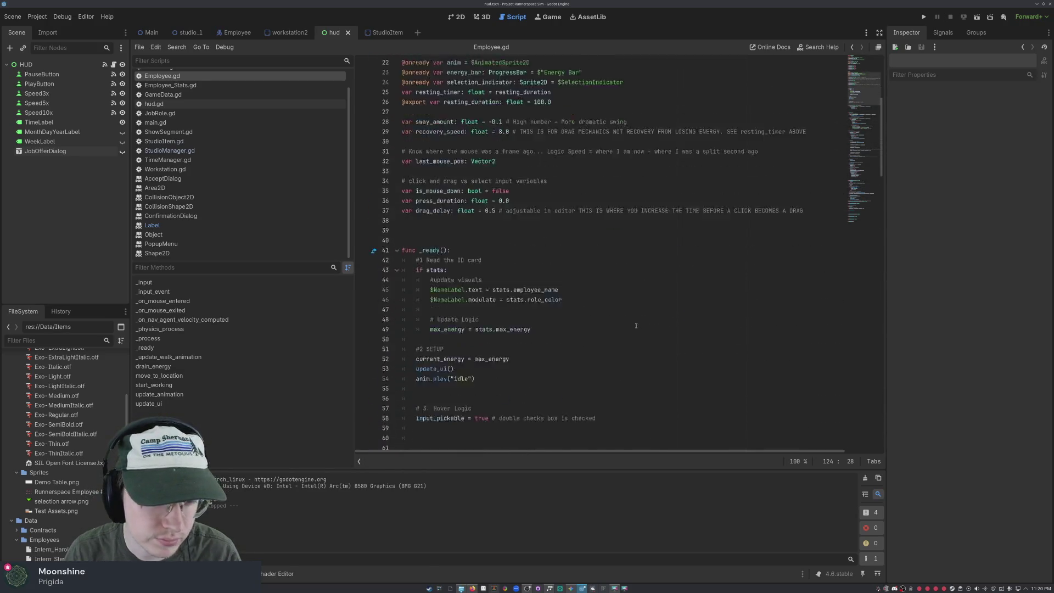
scroll(608, 311, "down", 13)
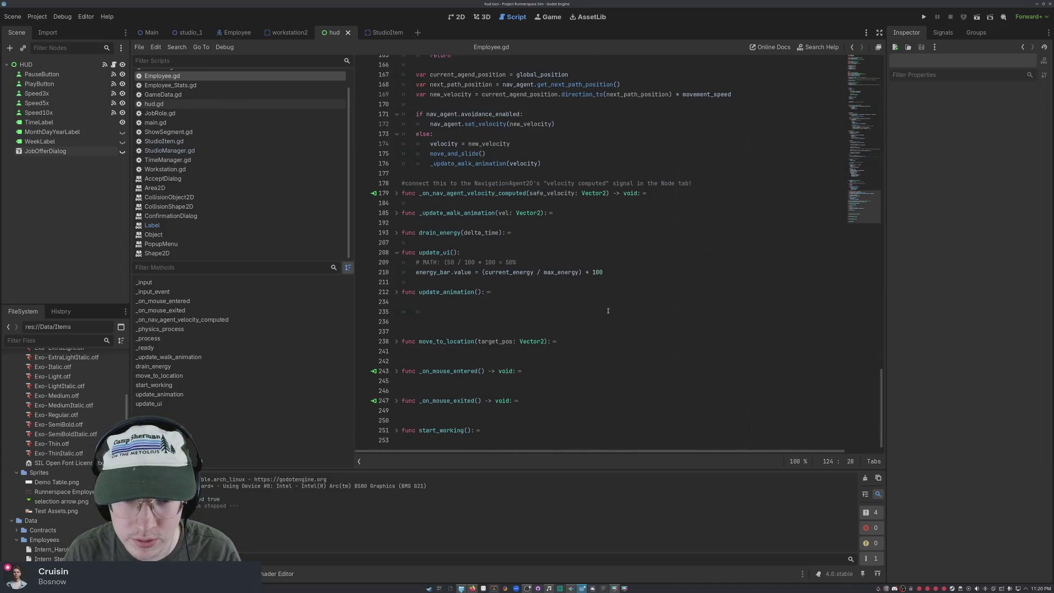
left_click(479, 431)
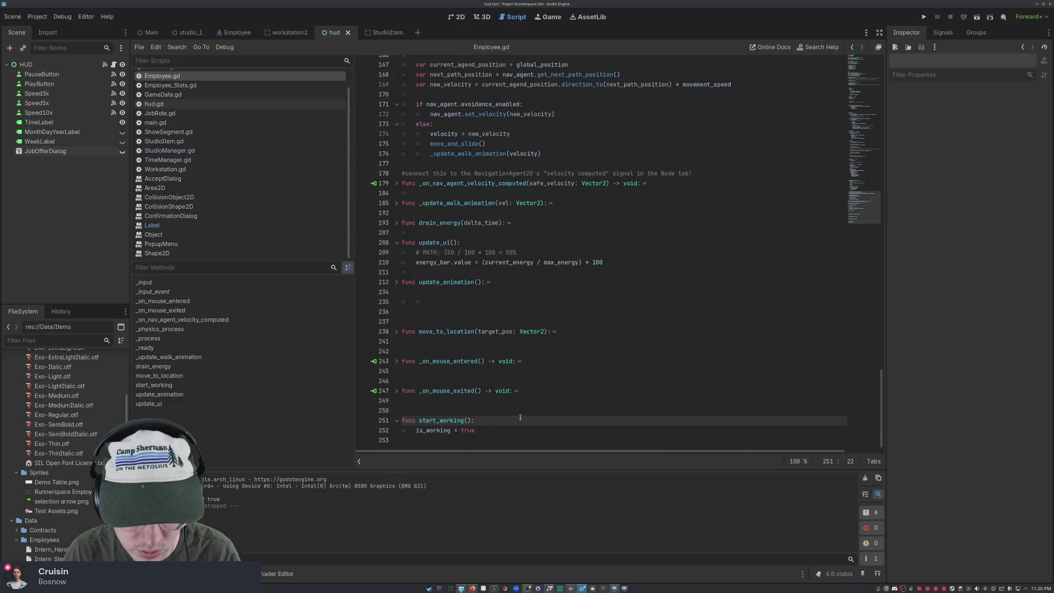
- Review the _process energy drain and zero-energy resting reset logic
scroll(592, 381, "up", 20)
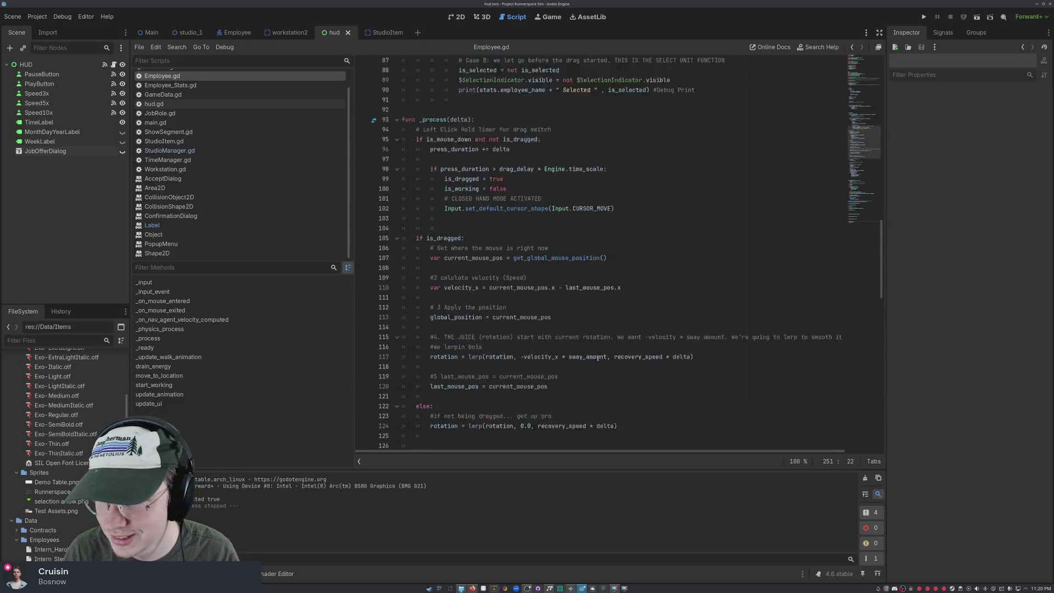
scroll(582, 338, "up", 15)
scroll(584, 339, "down", 1)
scroll(530, 236, "up", 1)
scroll(532, 219, "down", 18)
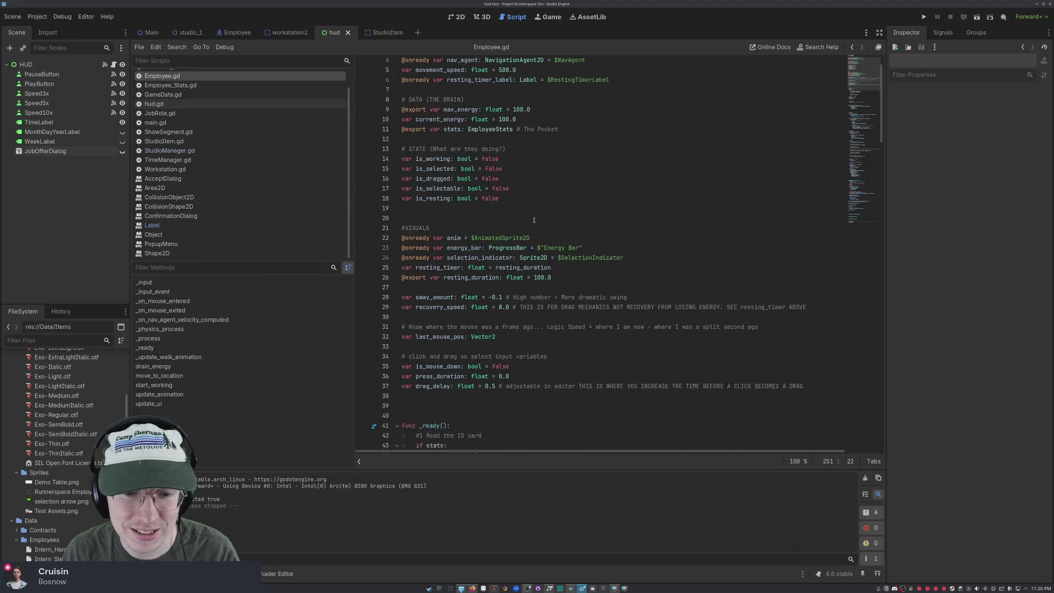
scroll(535, 218, "down", 9)
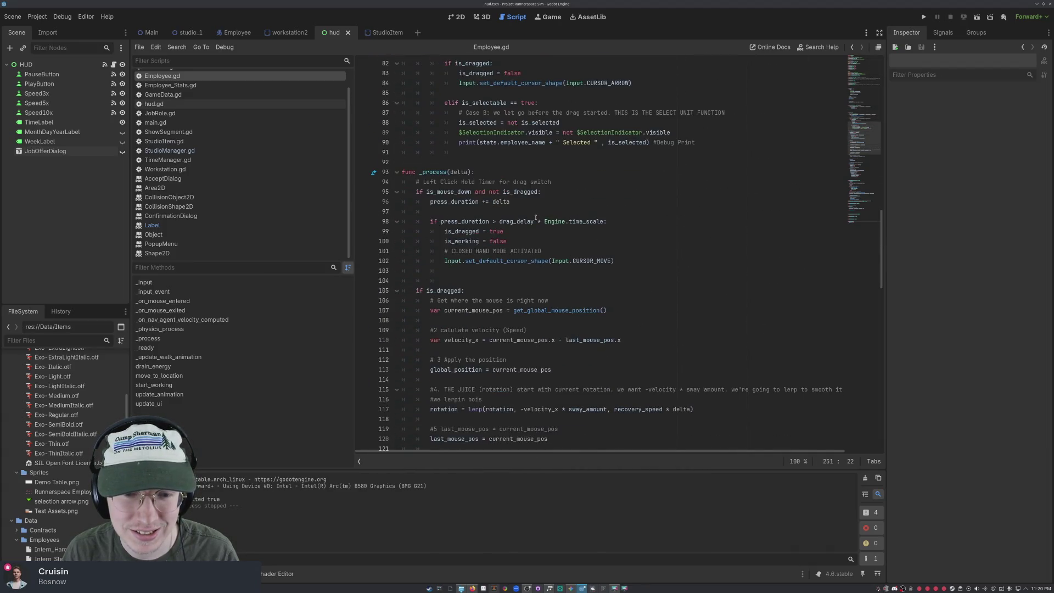
scroll(624, 245, "down", 8)
scroll(612, 277, "down", 7)
scroll(612, 277, "down", 8)
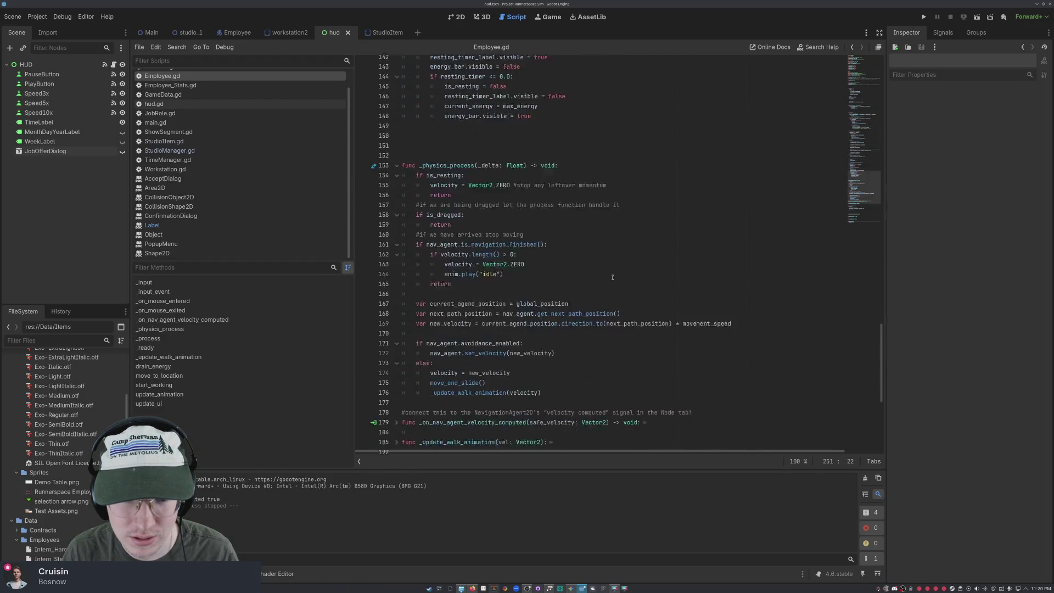
scroll(598, 276, "up", 13)
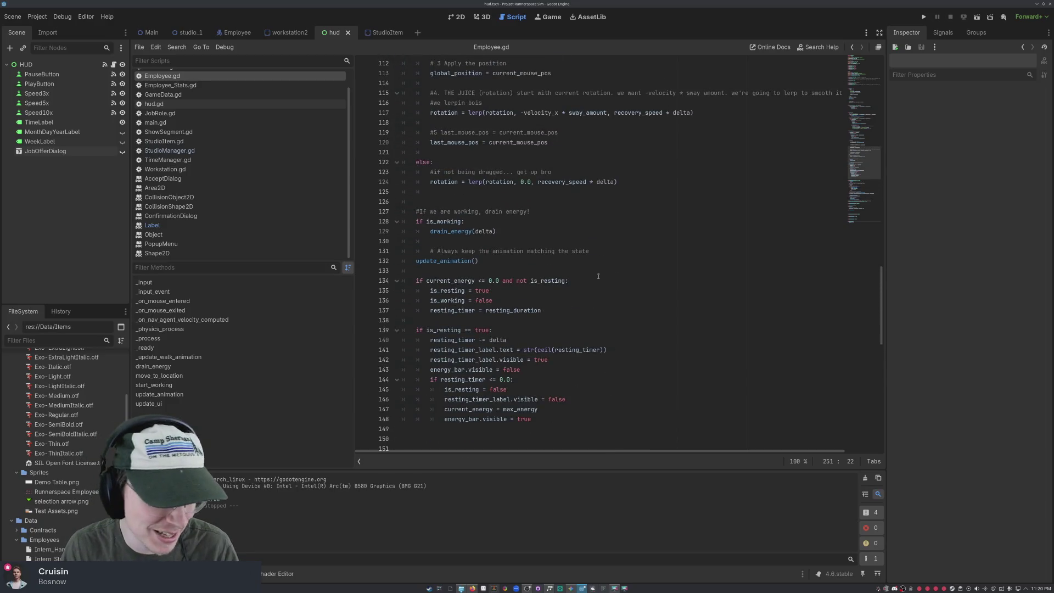
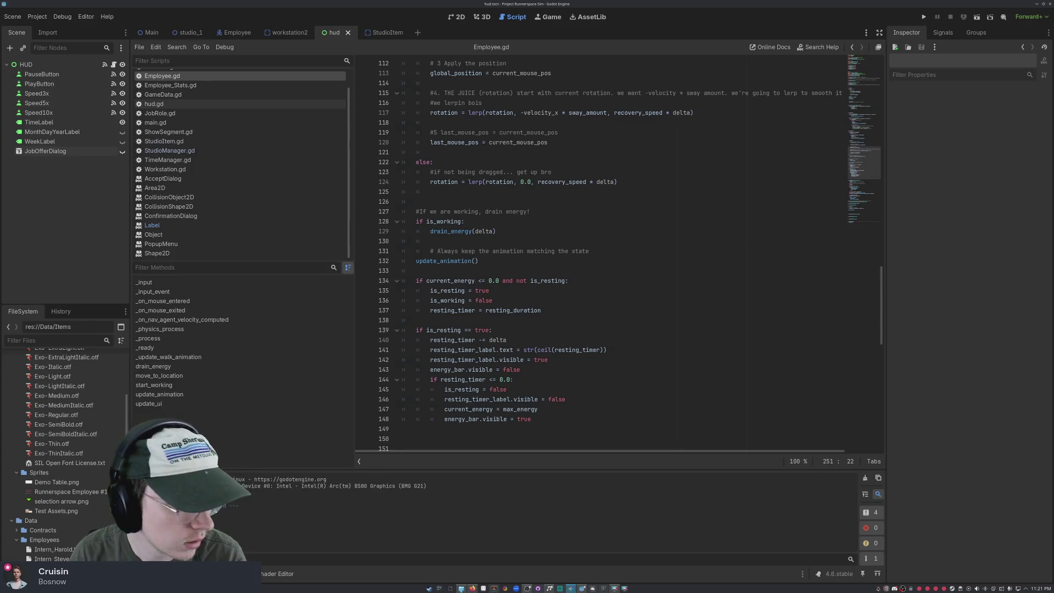
- Switch from hud.gd to StudioManager.gd and put the caret at the end of line 17
left_click(439, 271)
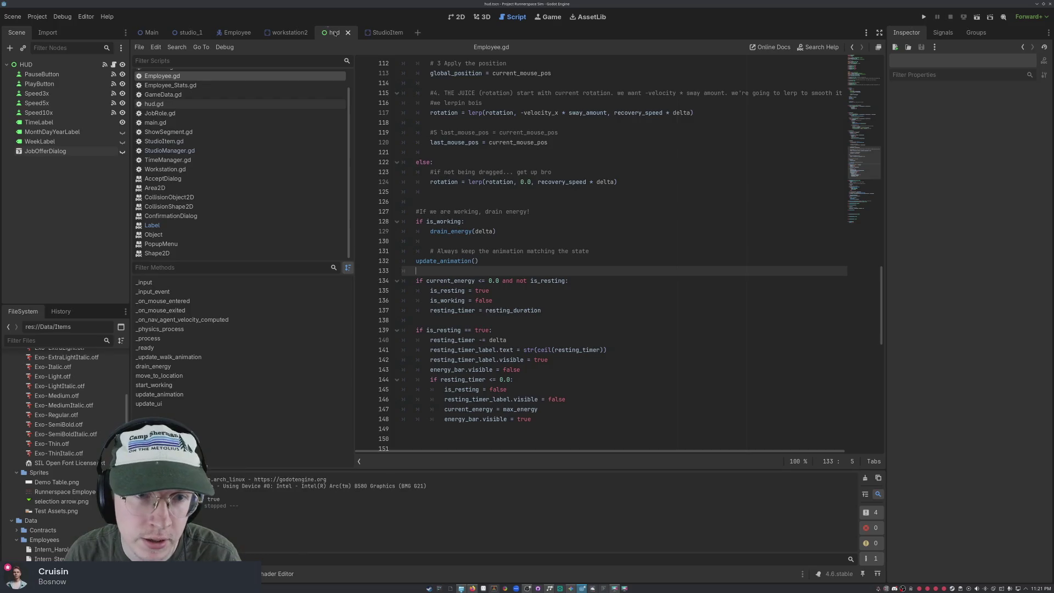
left_click(154, 104)
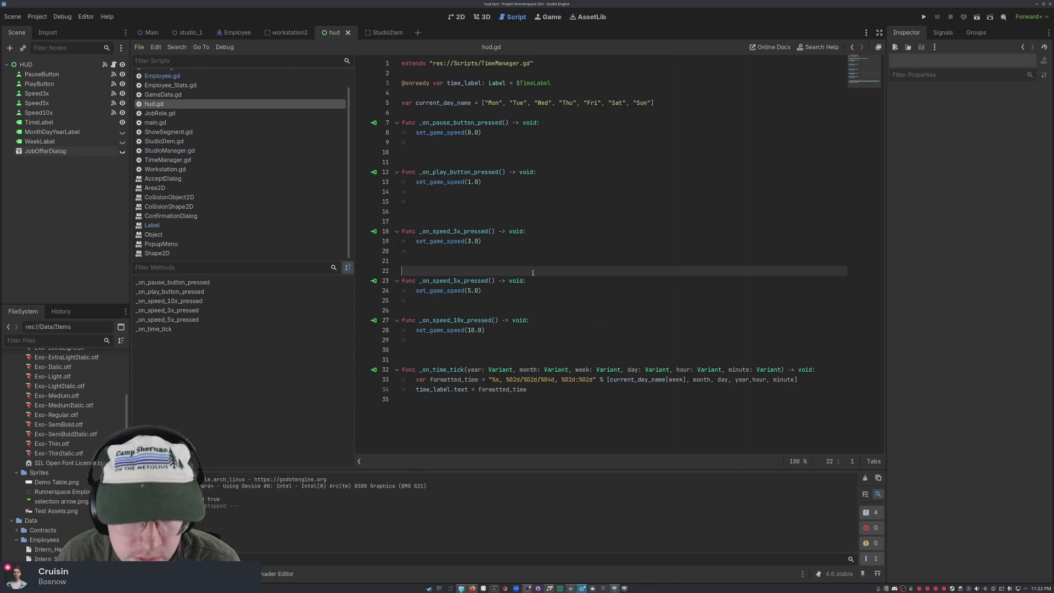
scroll(211, 98, "up", 1)
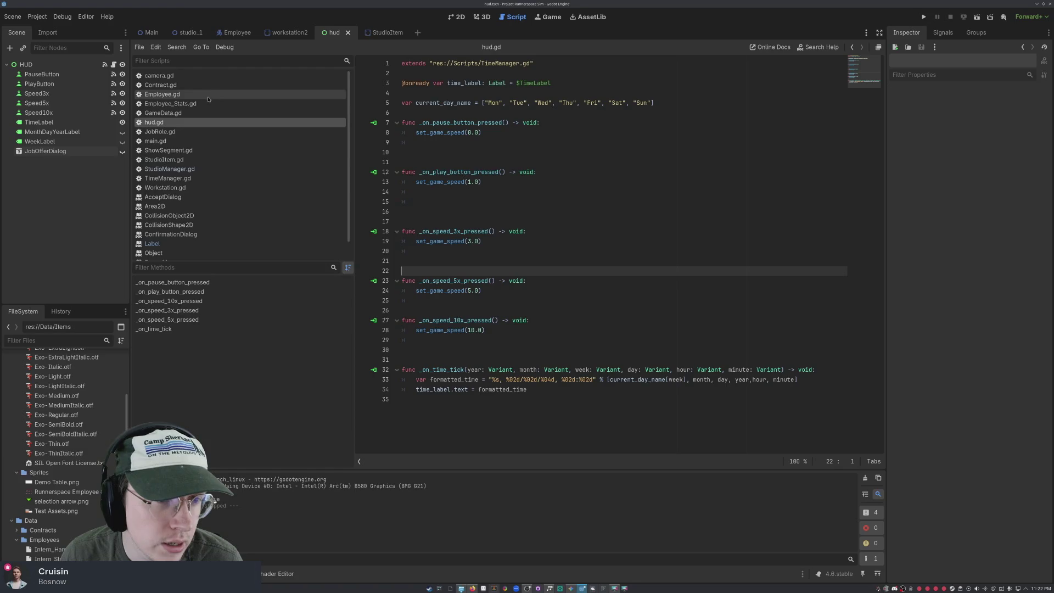
left_click(170, 169)
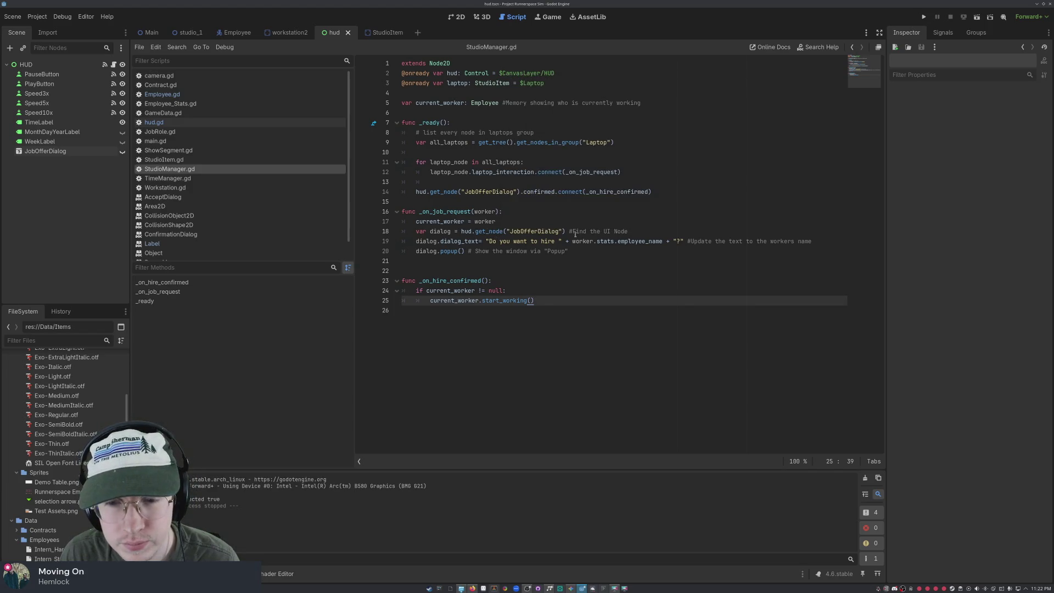
left_click(530, 220)
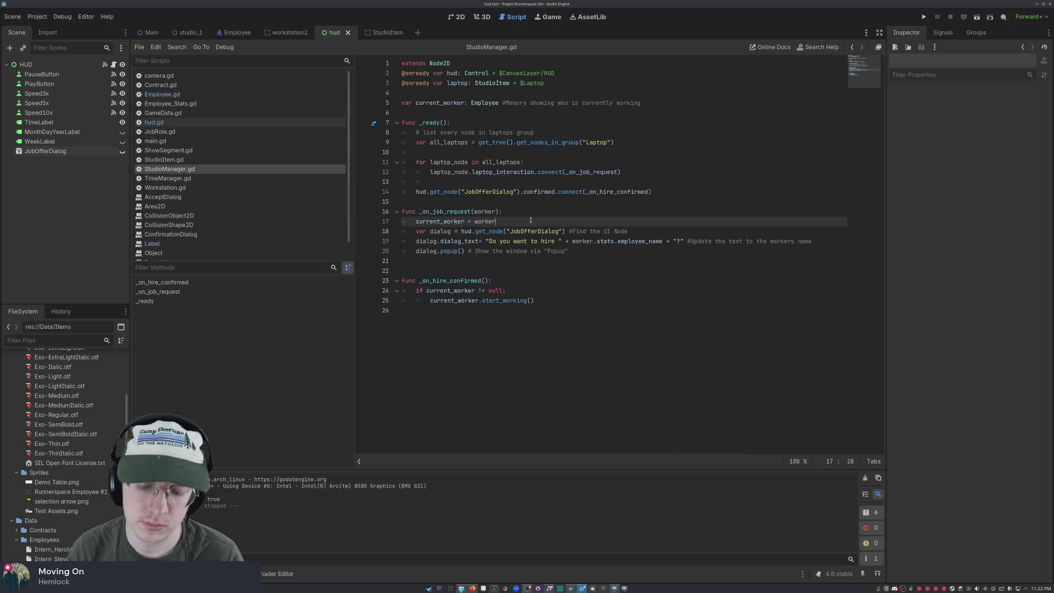
- Type Engine.time_scale = 0.0 on a new line 18, then delete it again
key("Return")
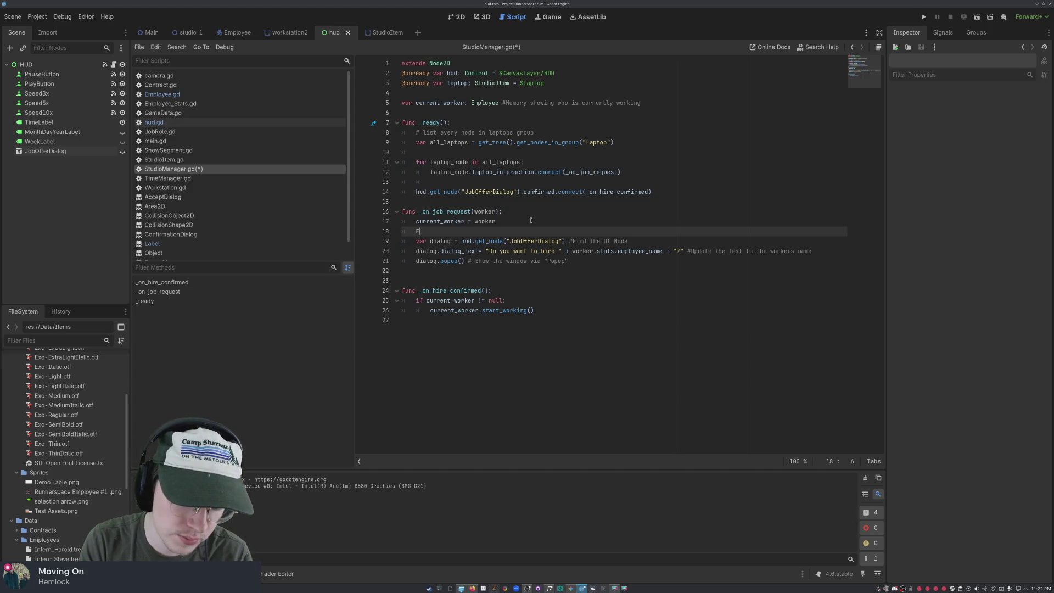
type("Engine.time_")
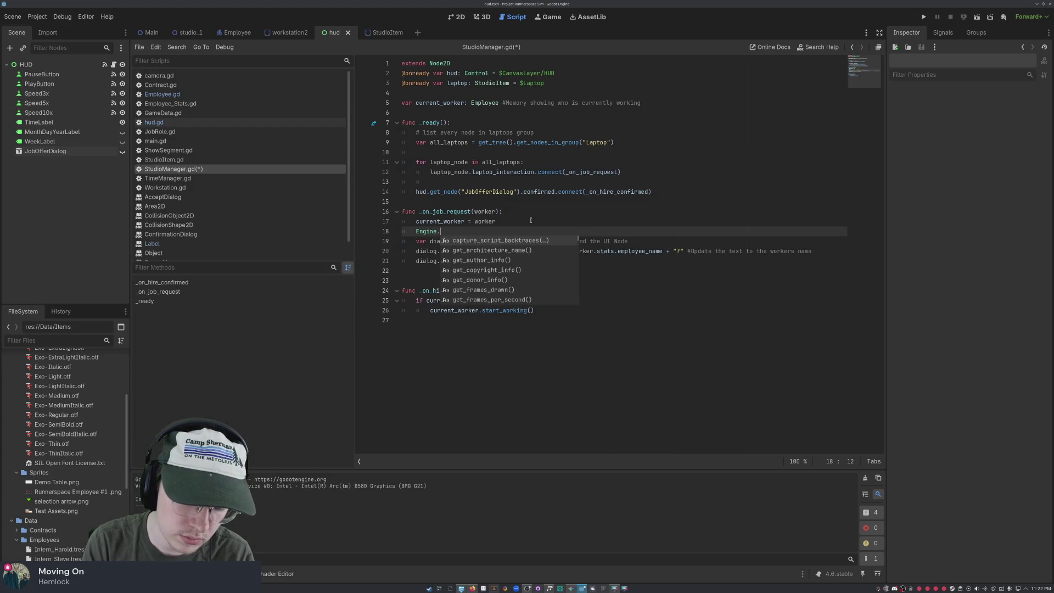
type("label")
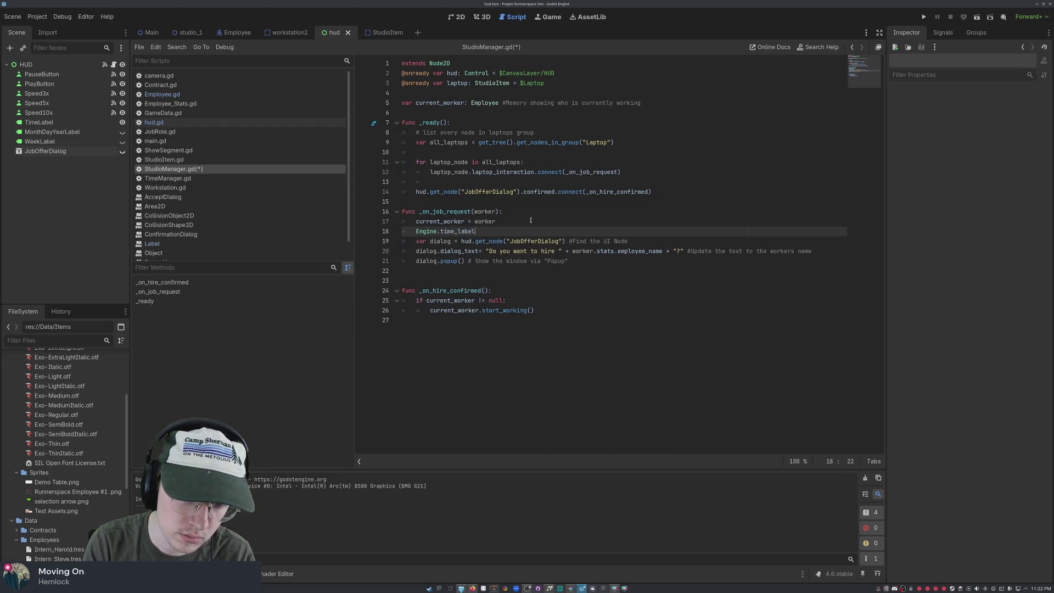
type(" = 0.0")
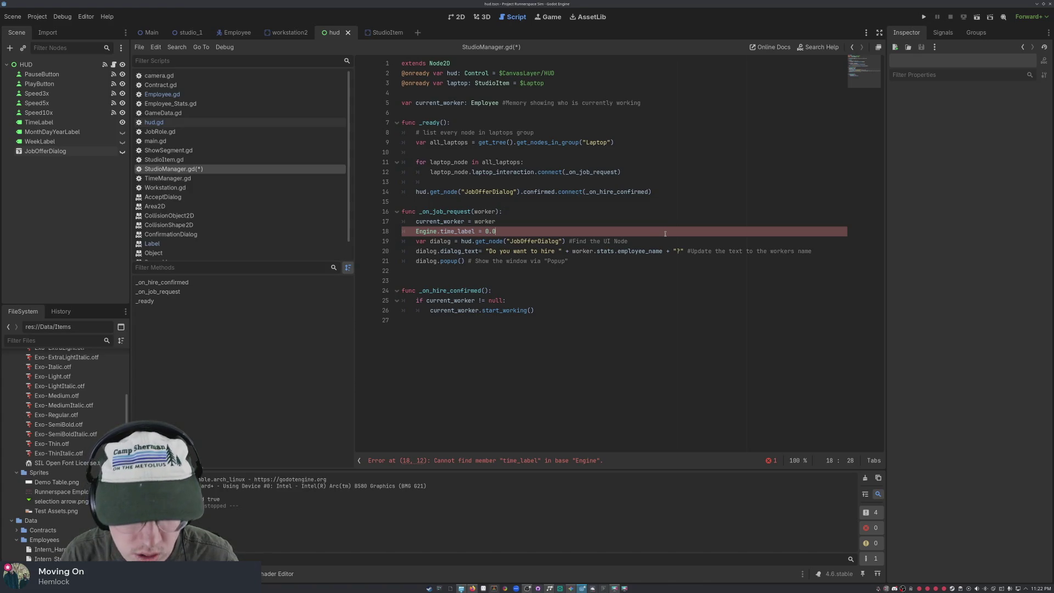
key("BackSpace")
key("BackSpace")
key("BackSpace")
type("sca")
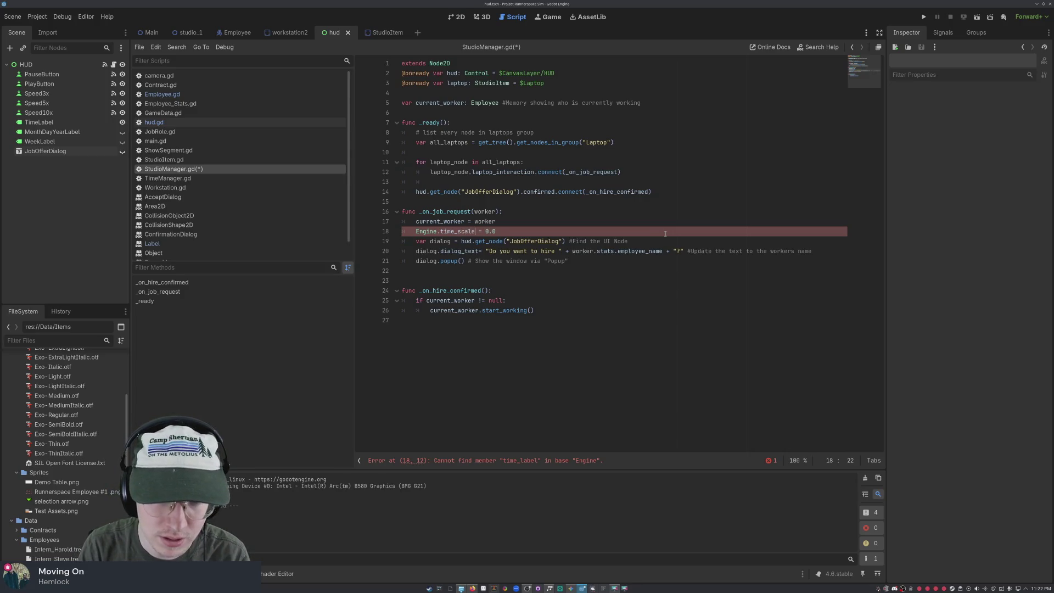
key("Right")
key("Right")
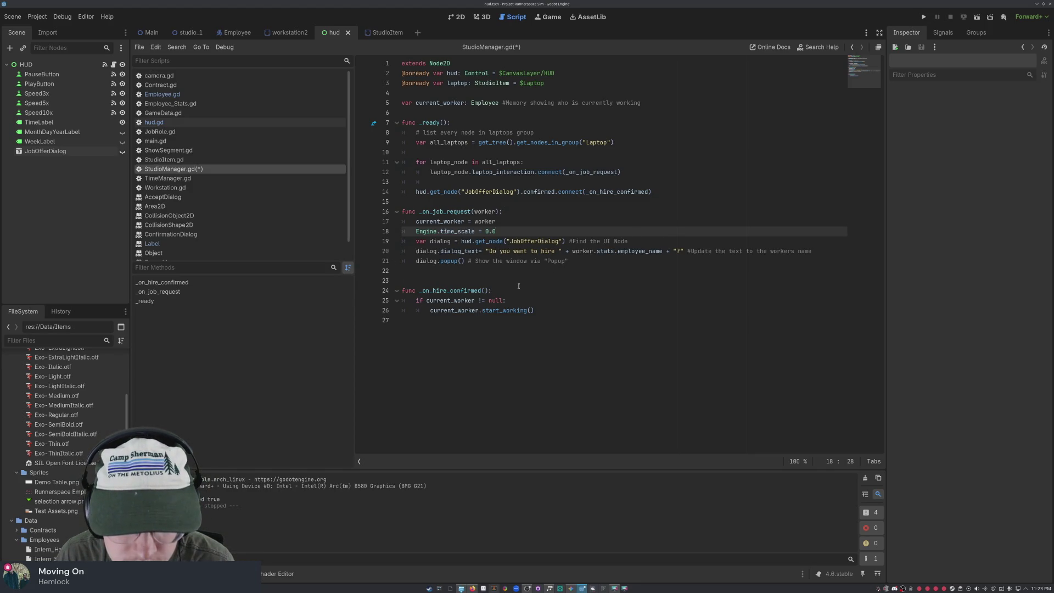
left_click_drag(505, 230, 416, 232)
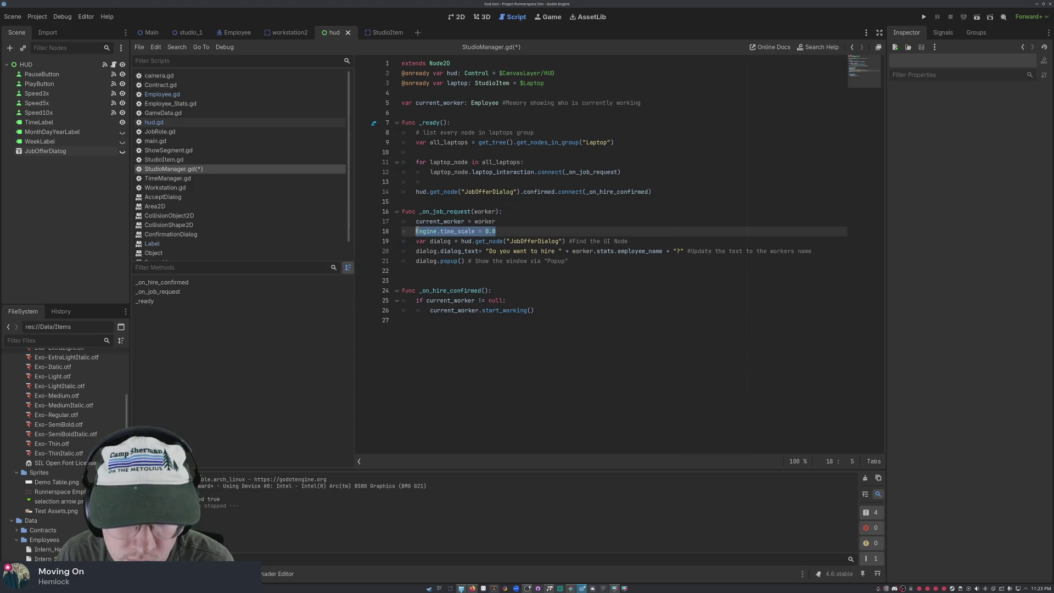
key("BackSpace")
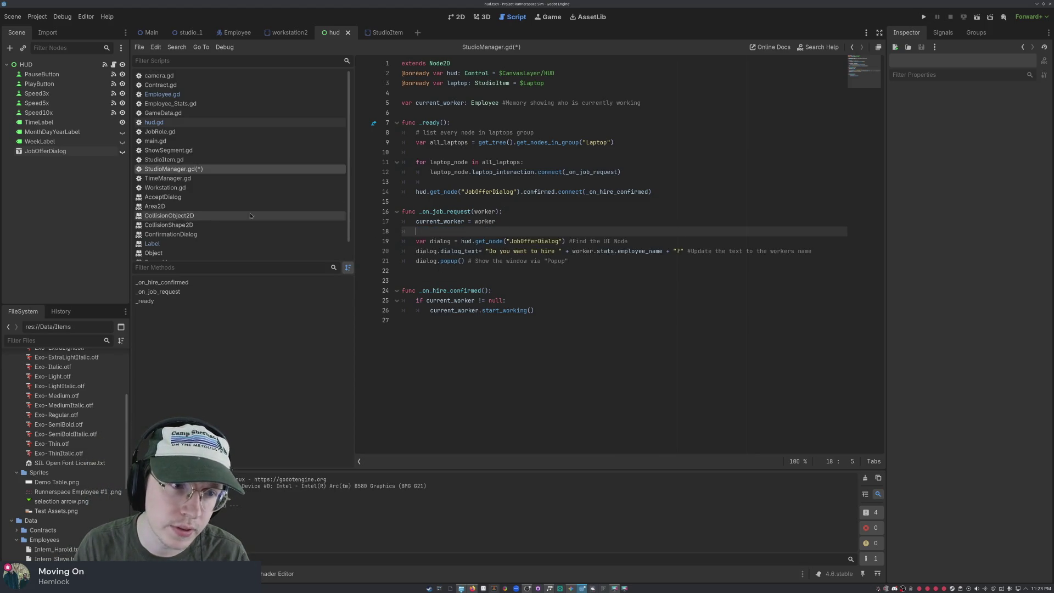
- Inspect TimeManager.gd's _process, where is_paused sets Engine.time_scale to 0.0
left_click(169, 179)
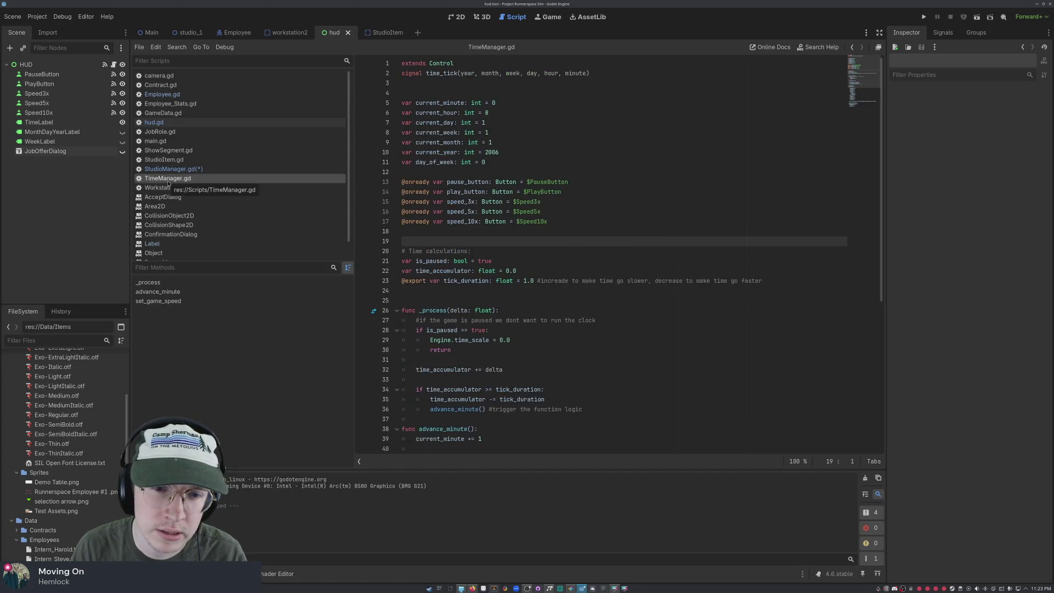
scroll(470, 237, "down", 5)
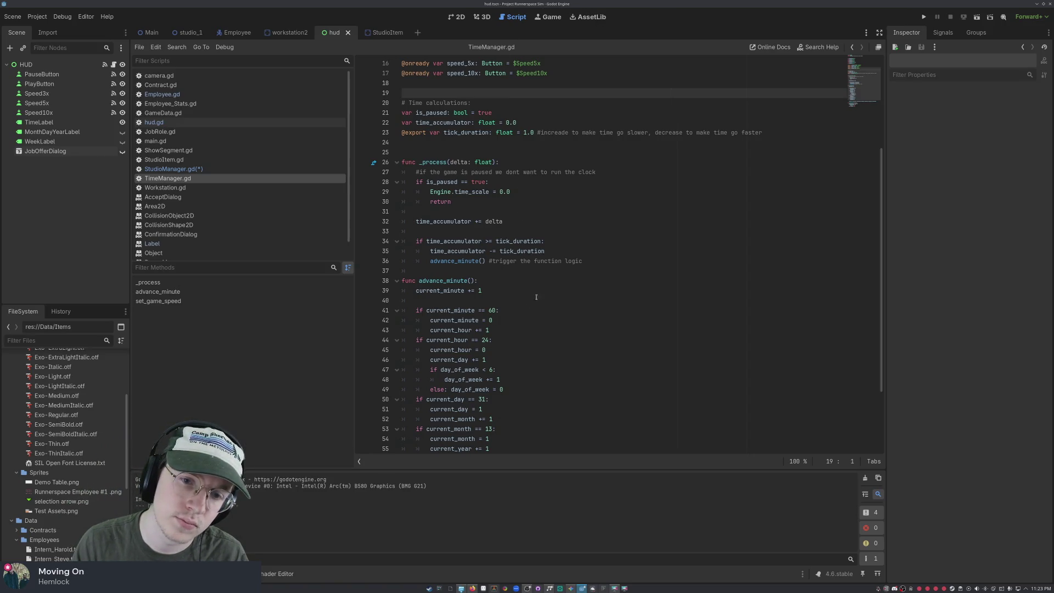
left_click(468, 202)
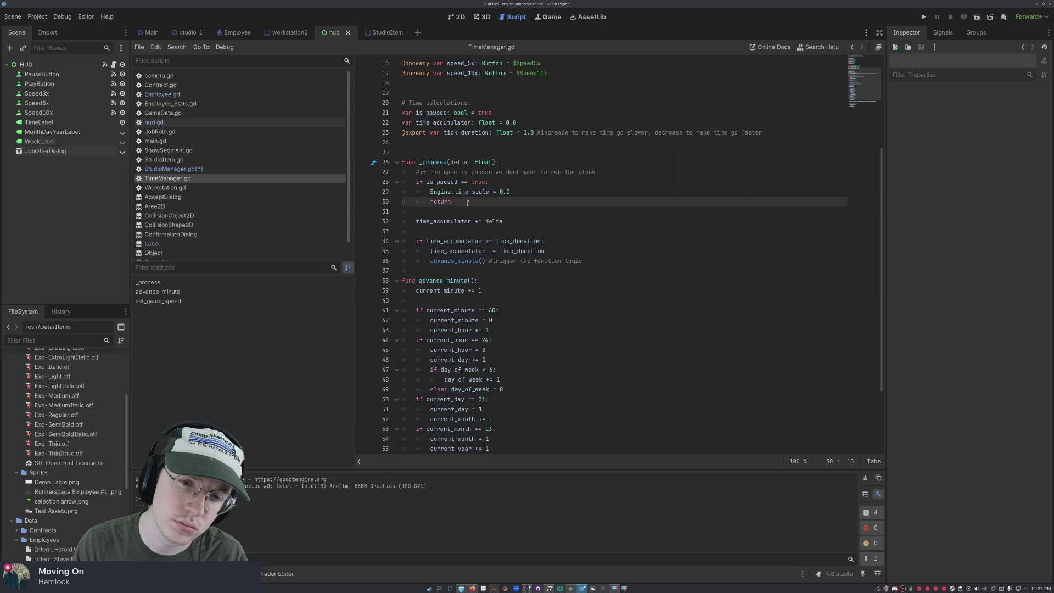
left_click(514, 188)
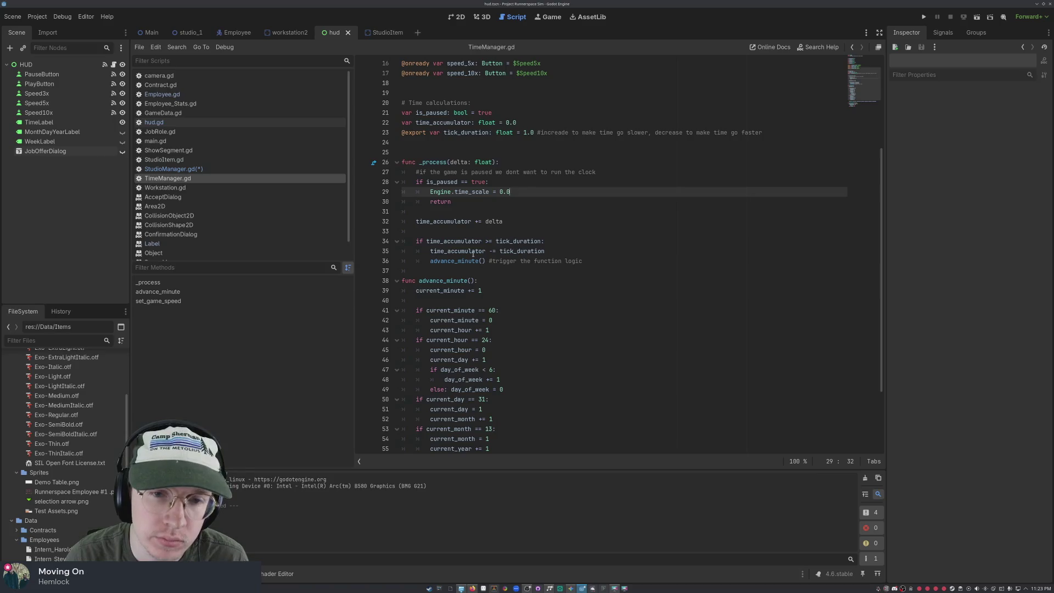
scroll(476, 216, "up", 5)
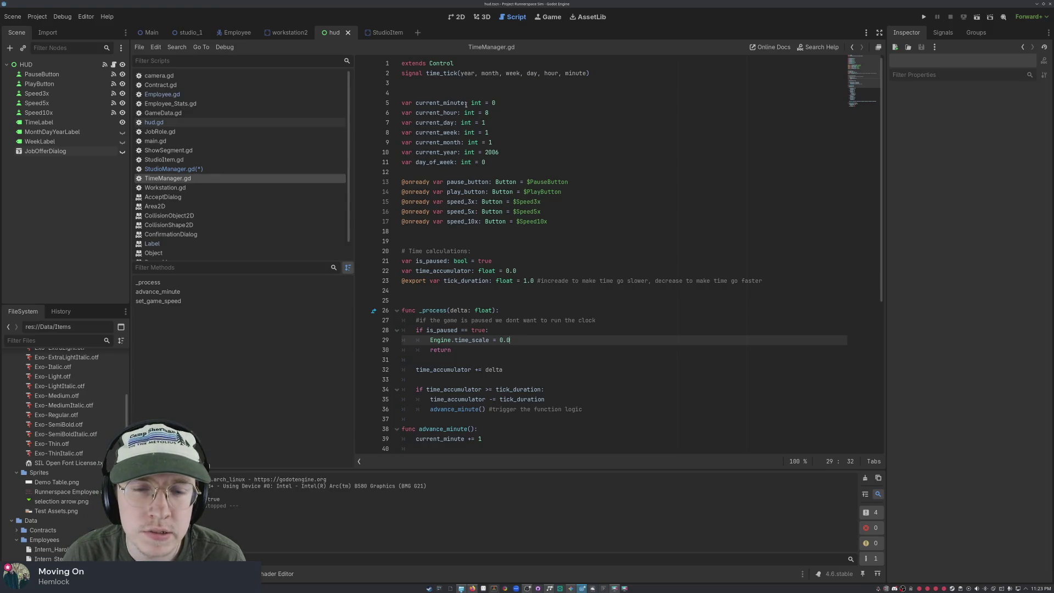
- Cycle through the open scripts and come back to StudioManager.gd
left_click(160, 85)
left_click(163, 94)
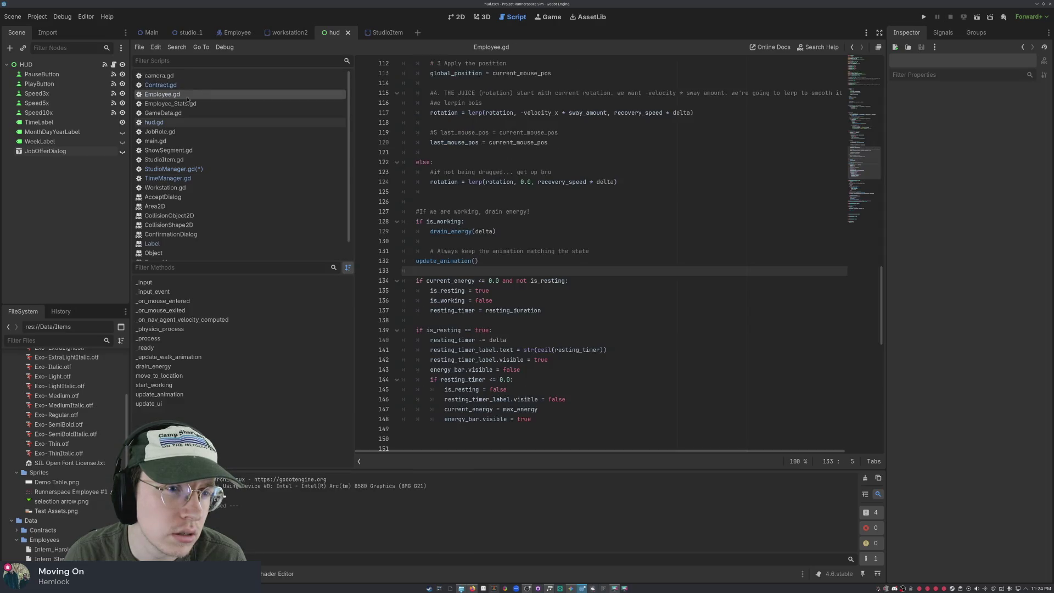
left_click(186, 125)
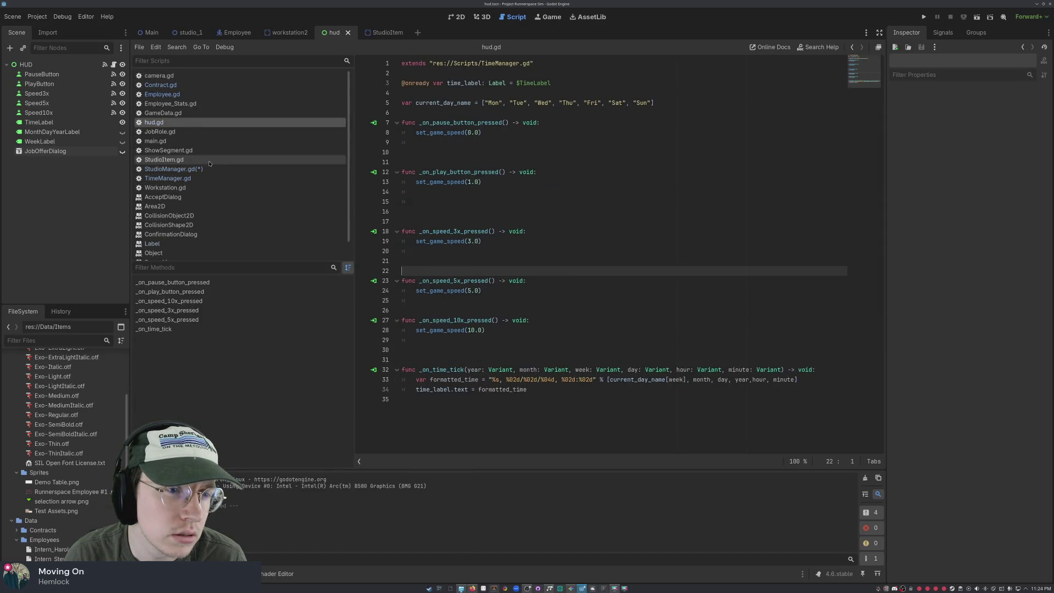
left_click(181, 169)
left_click(164, 187)
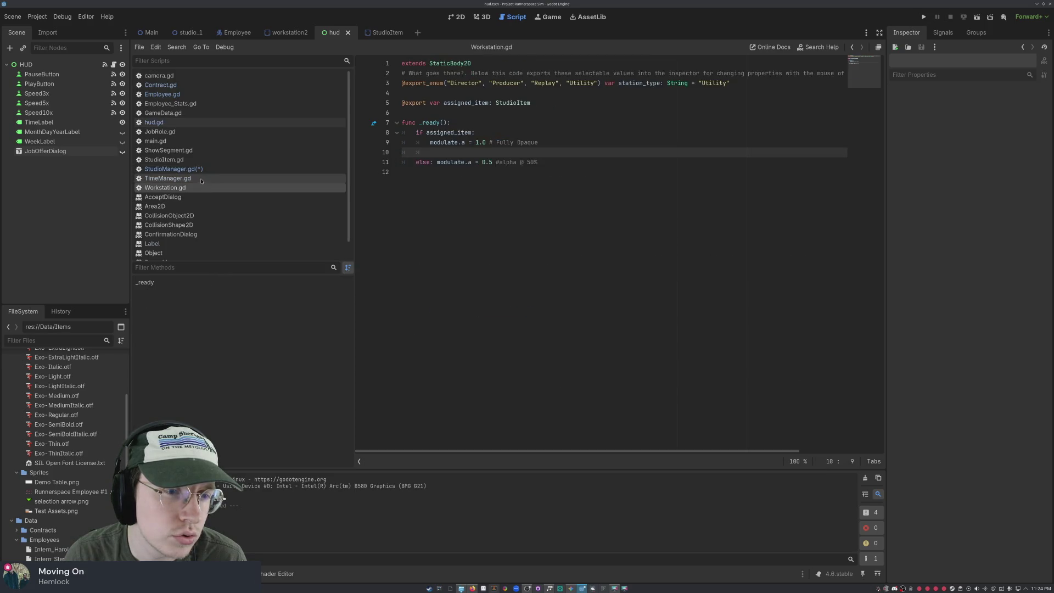
left_click(186, 178)
left_click(189, 169)
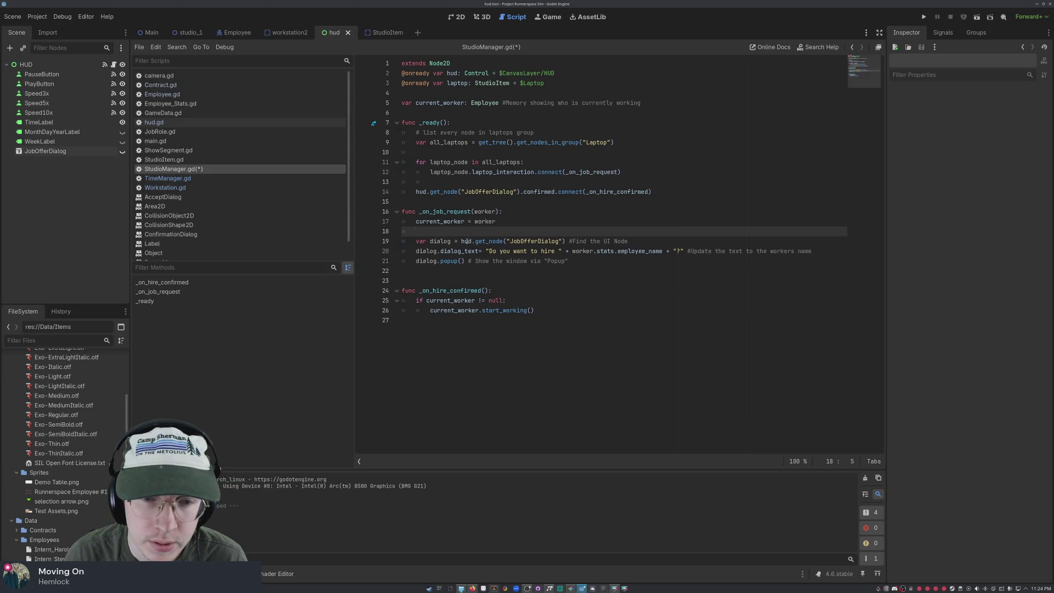
- Write is_paused = true on line 18 of _on_job_request, fixing the typos
type("eng")
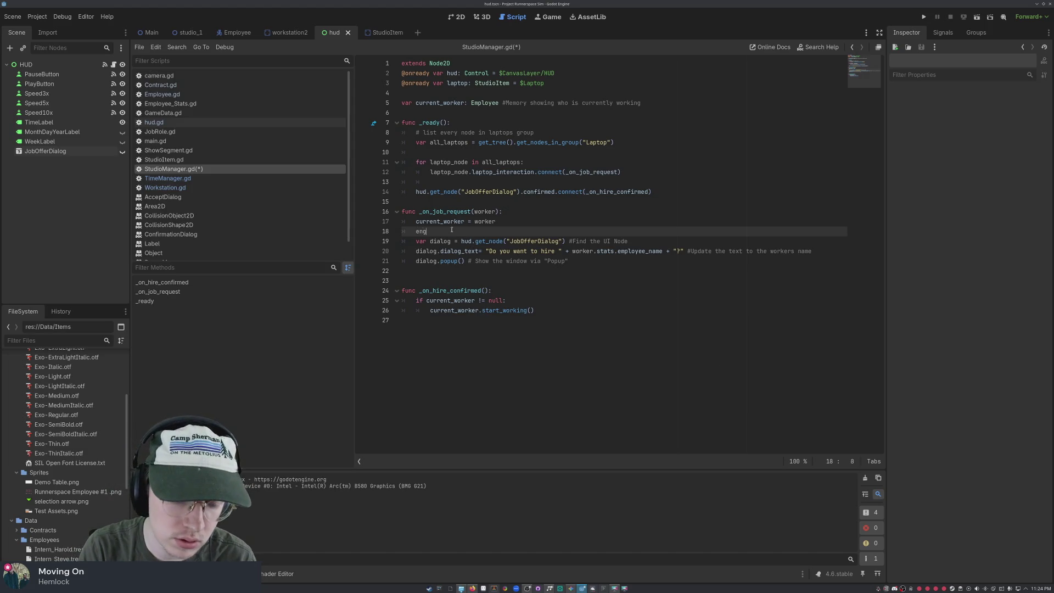
key("BackSpace")
key("BackSpace")
key("BackSpace")
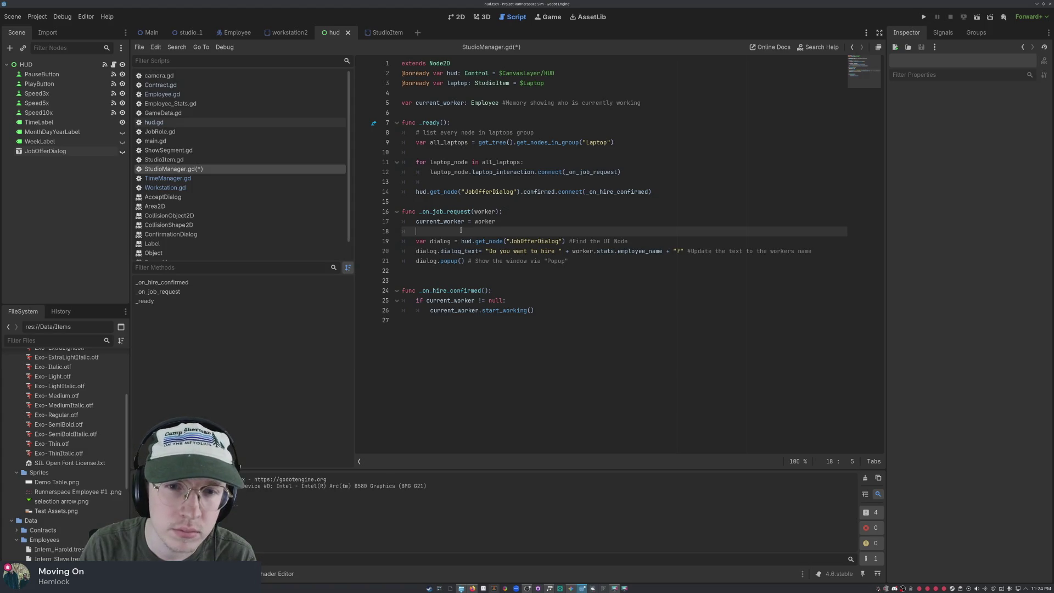
type("E")
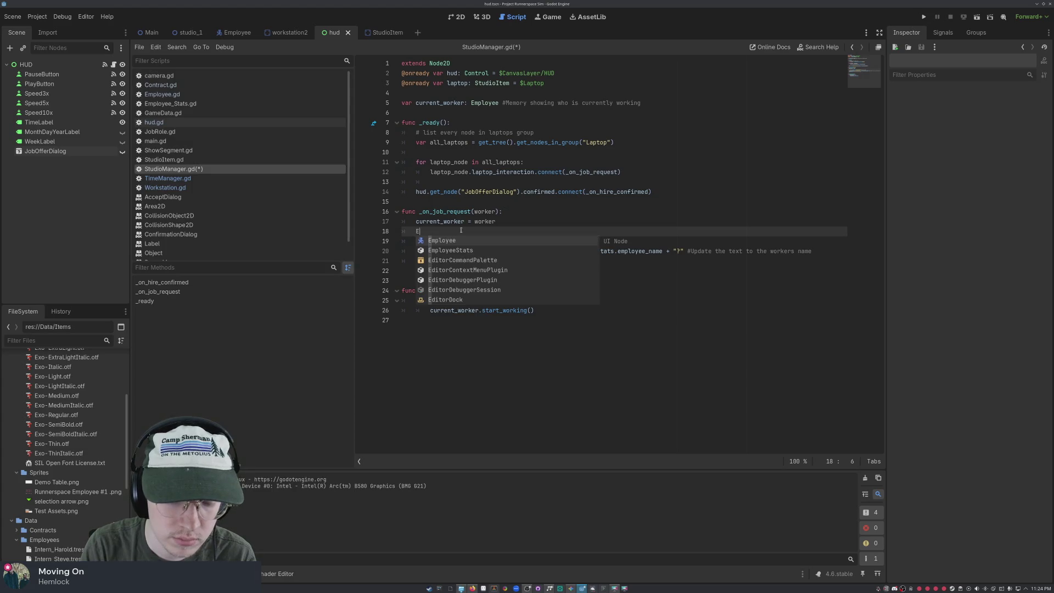
key("BackSpace")
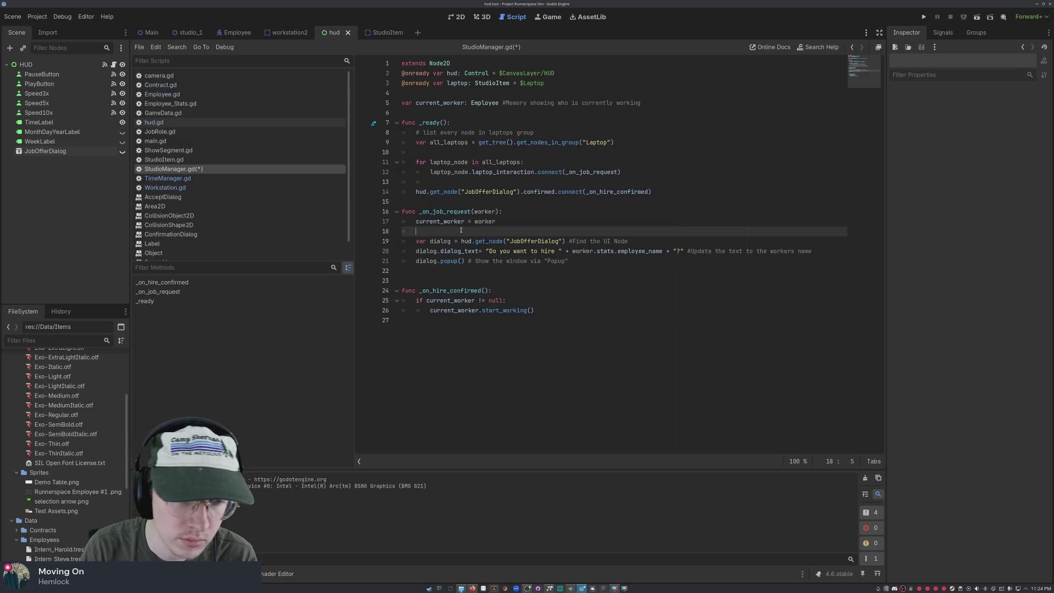
type("is_pasued")
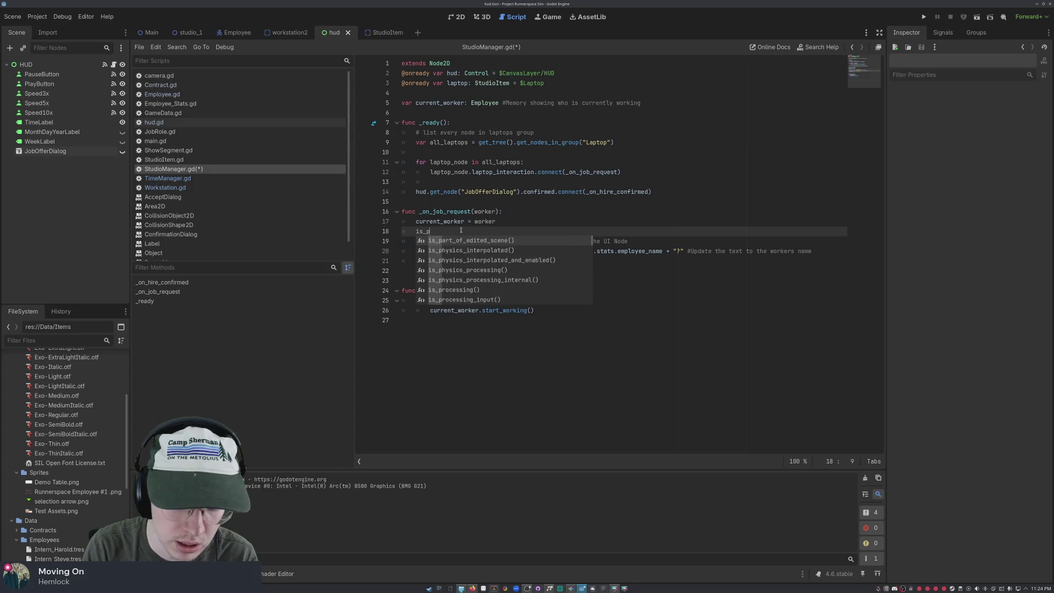
key("BackSpace")
key("BackSpace")
key("BackSpace")
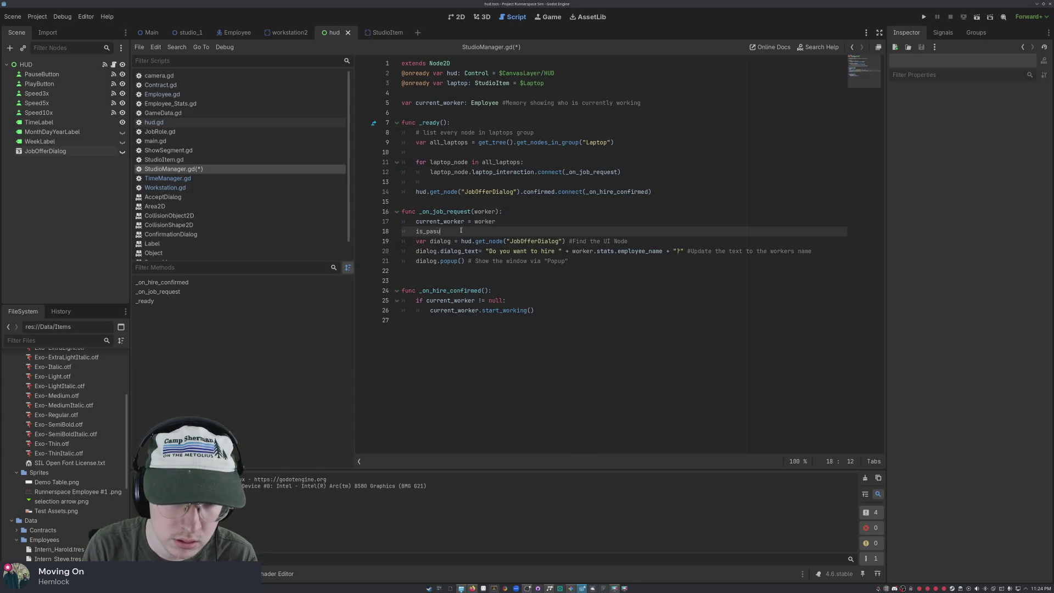
type("used = true")
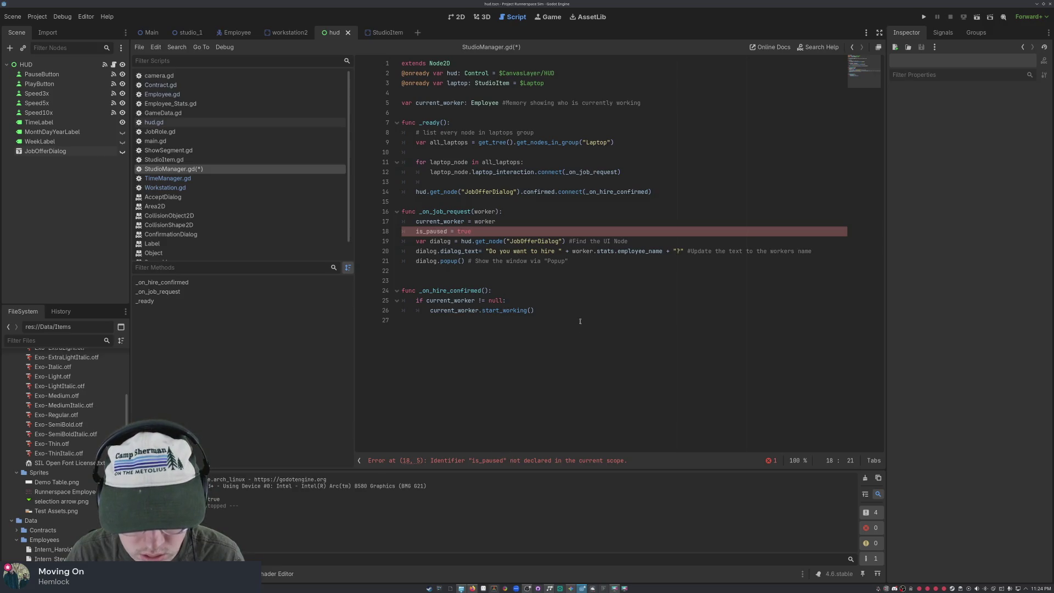
left_click(446, 91)
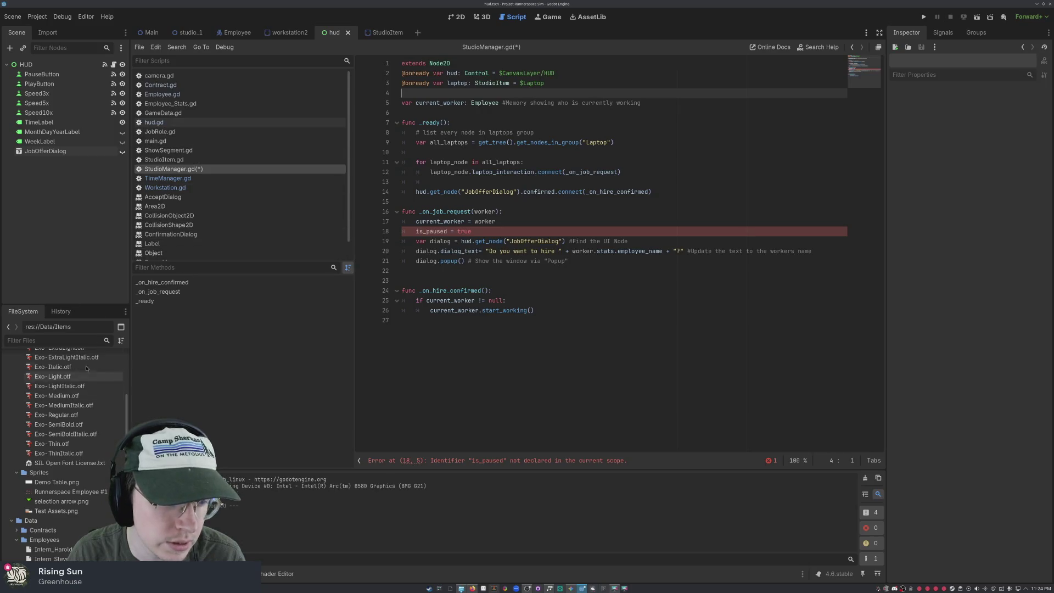
- Copy the TimeManager.gd and StudioManager.gd script paths, pasting one on line 4 and undoing it
left_click(183, 179)
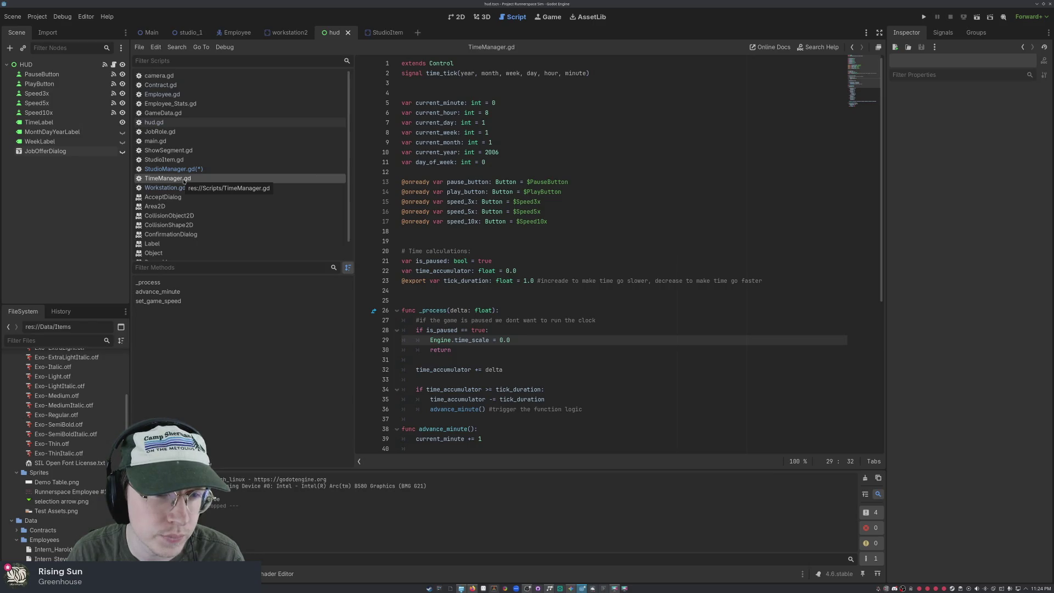
right_click(184, 180)
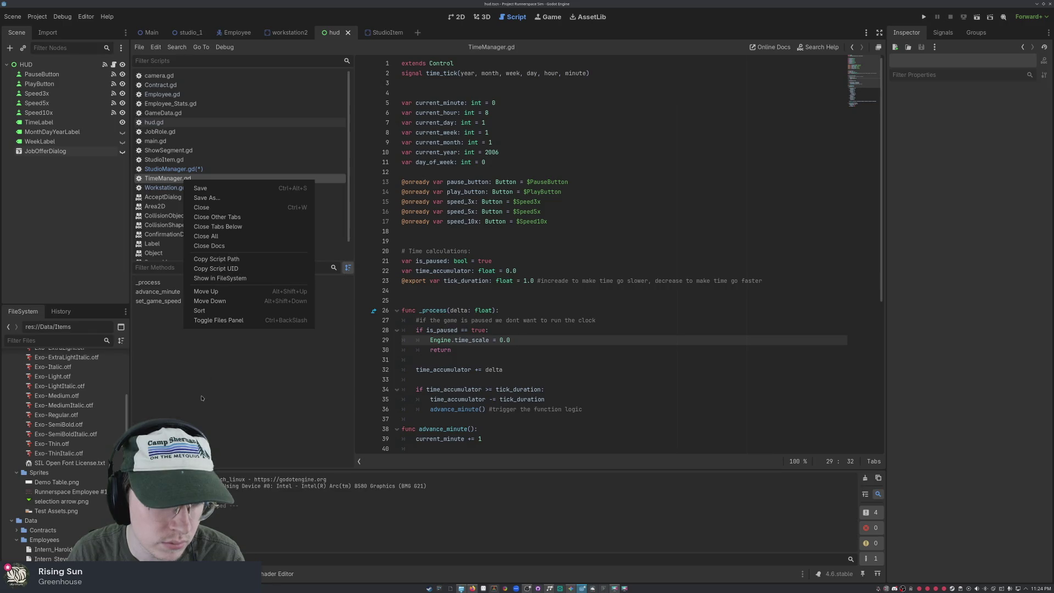
left_click(220, 259)
left_click(189, 170)
mouse_move(197, 179)
left_mouse_down()
mouse_move(378, 137)
mouse_move(175, 181)
left_mouse_up()
left_click(170, 169)
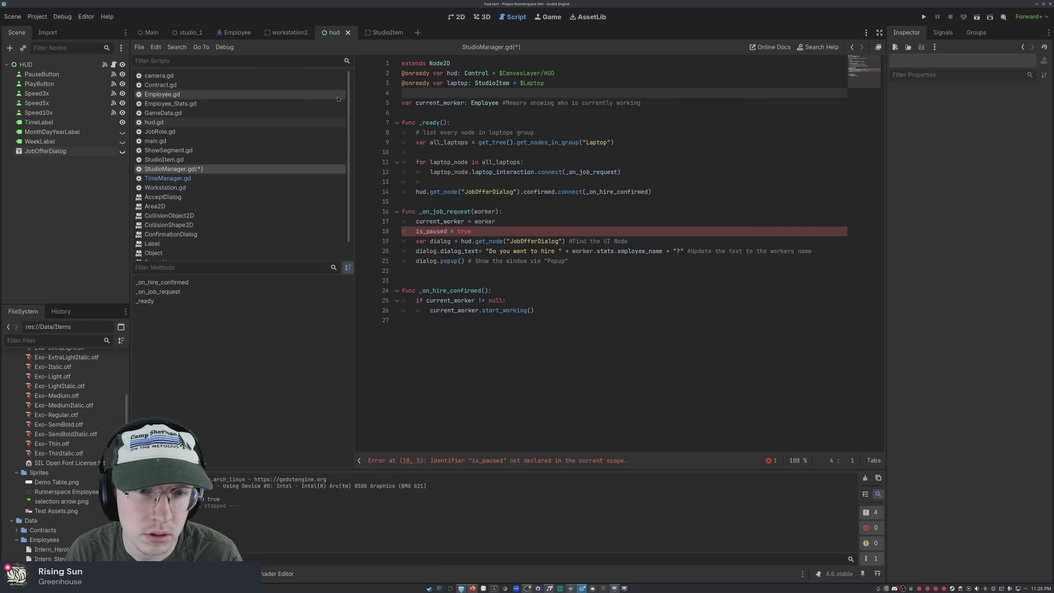
right_click(199, 171)
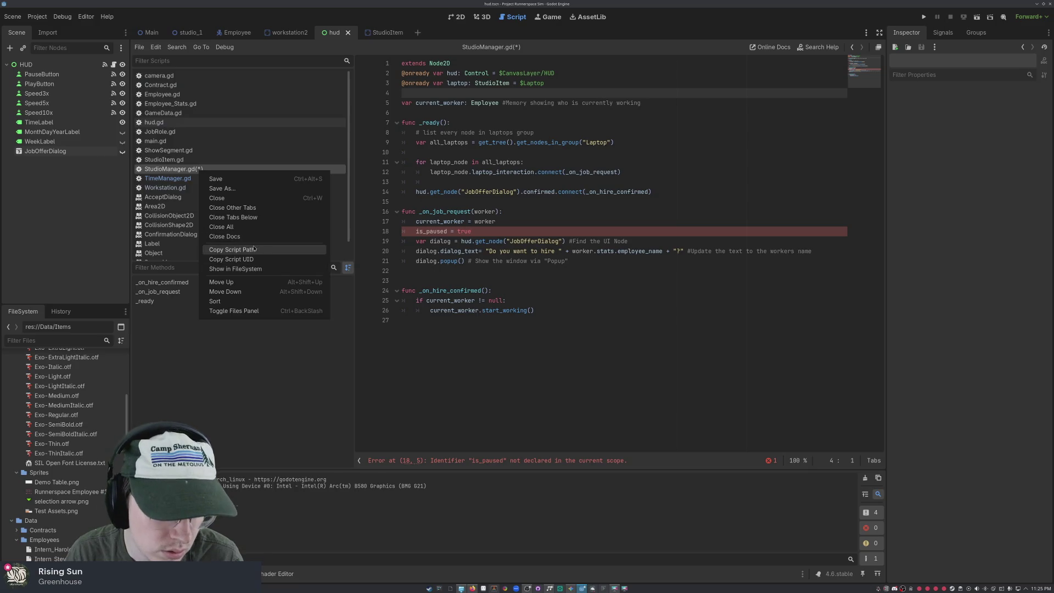
left_click(232, 250)
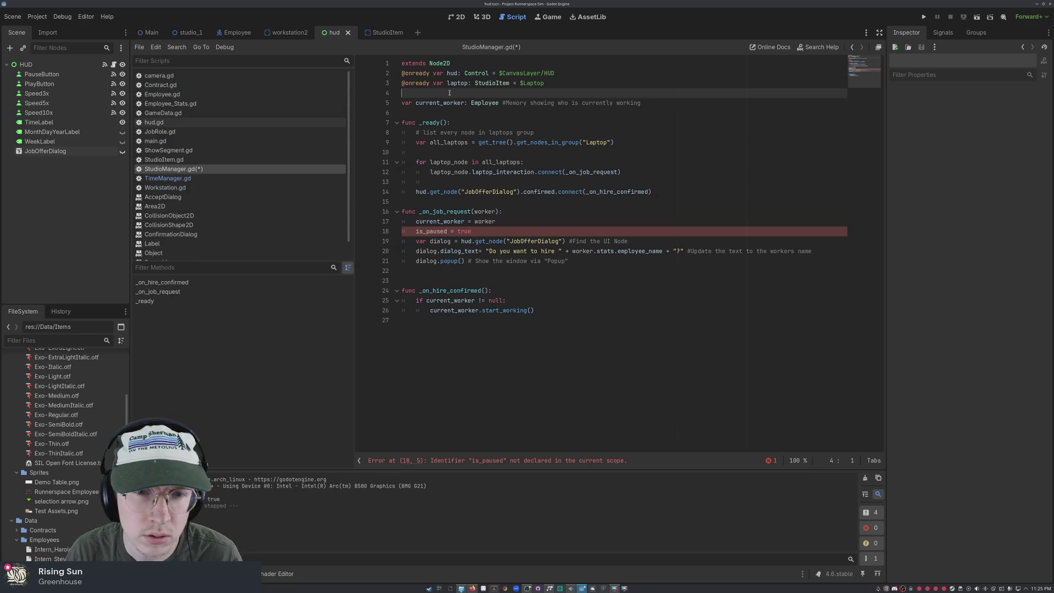
type("res://Data/RunOfShow/StudioManager.gd")
key("ctrl+z")
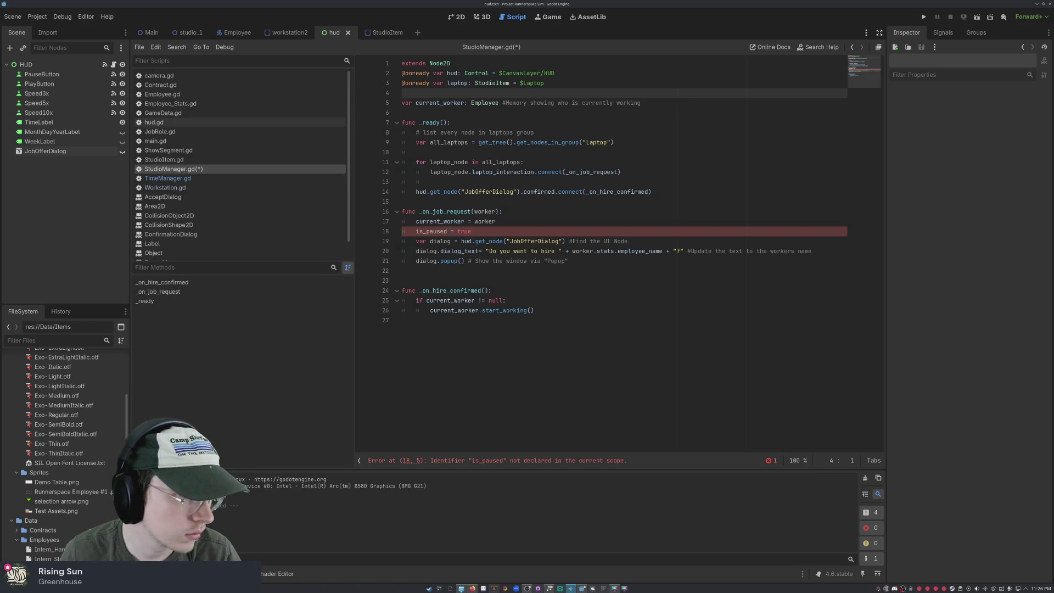
- Return to TimeManager.gd to check how is_paused is declared
left_click(176, 179)
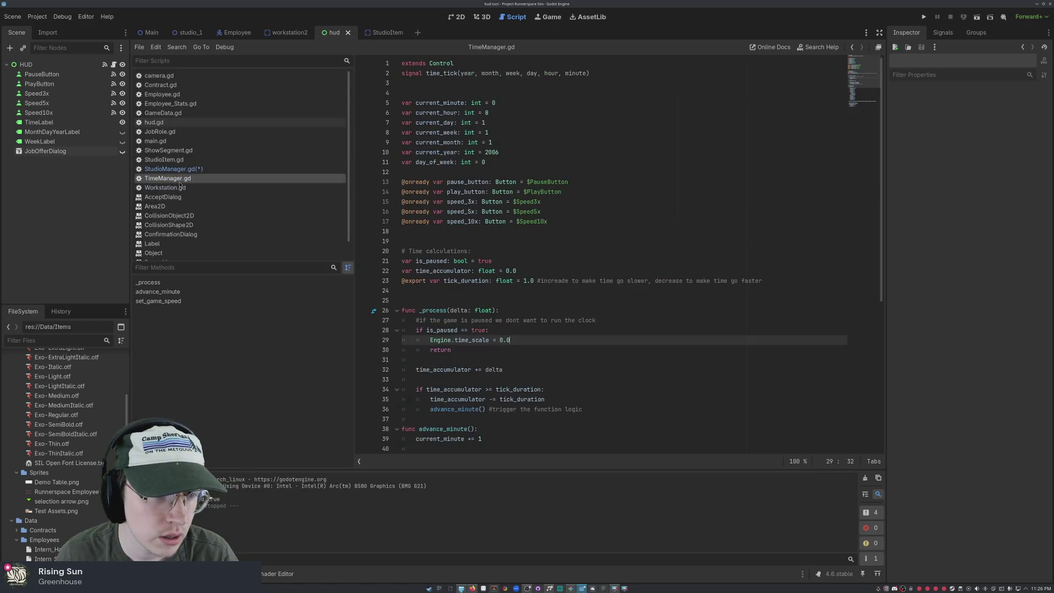
right_click(180, 182)
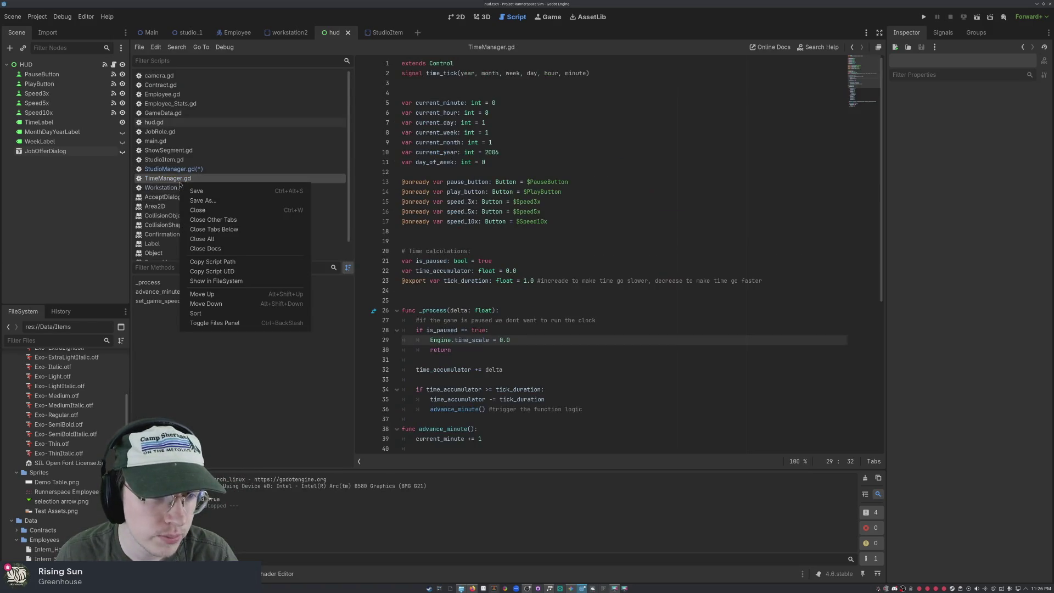
left_click(228, 361)
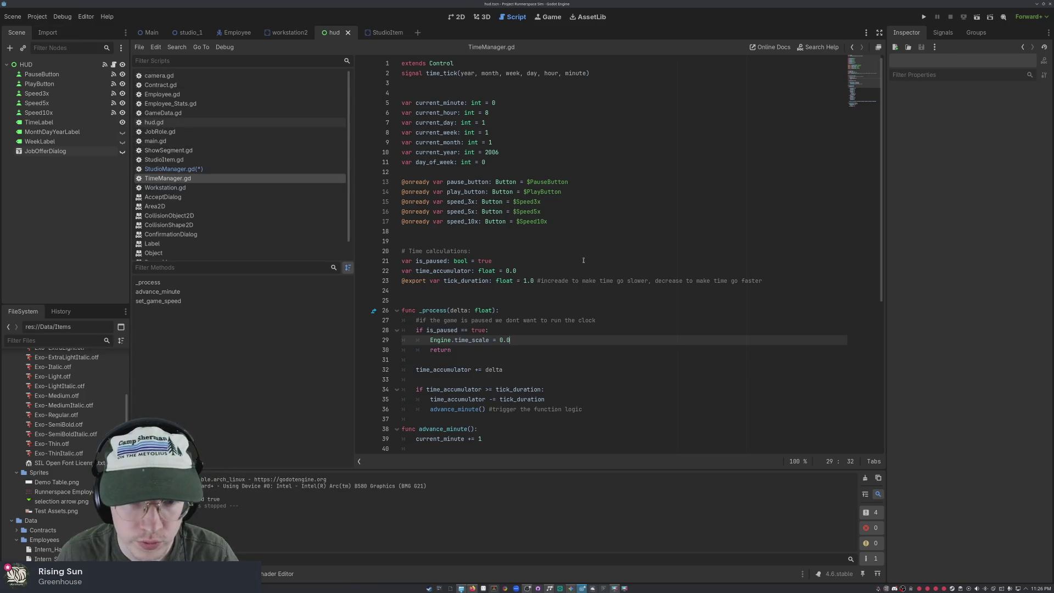
- Switch between the Main and studio_1 scenes and open Project Settings
left_click(147, 34)
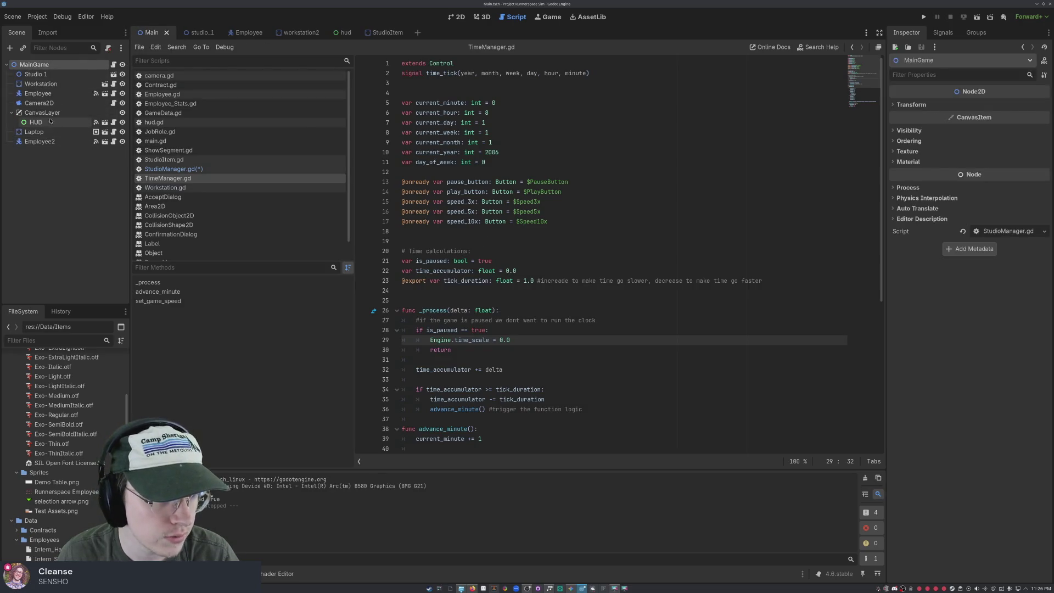
left_click(191, 33)
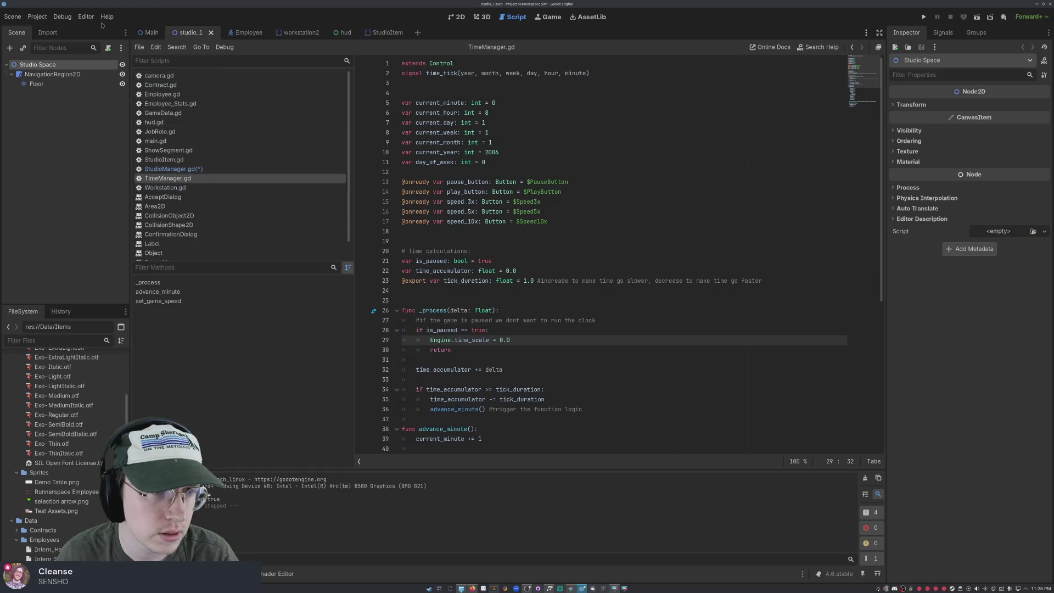
left_click(12, 16)
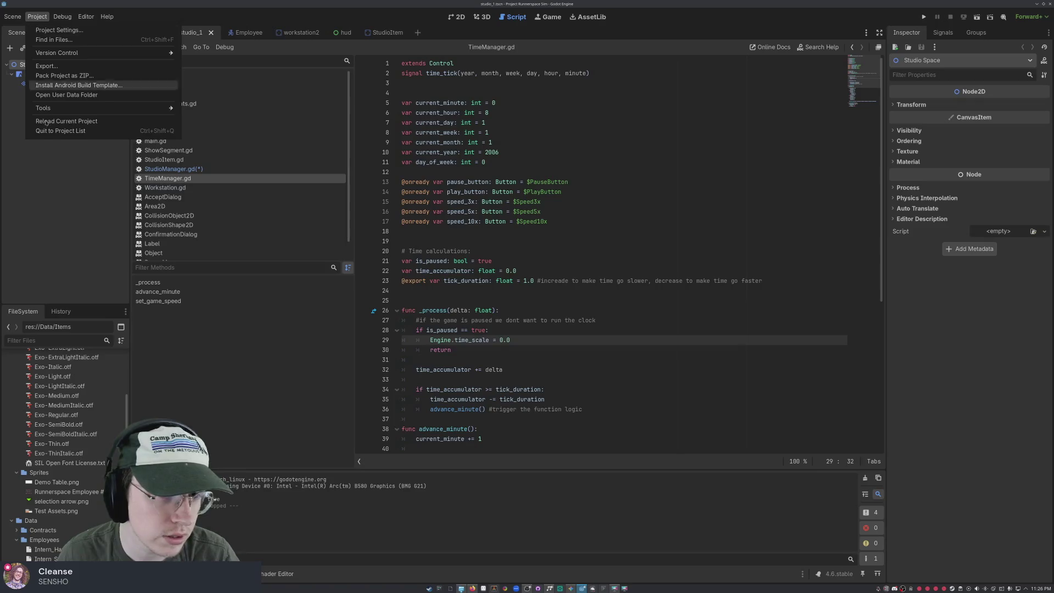
left_click(57, 230)
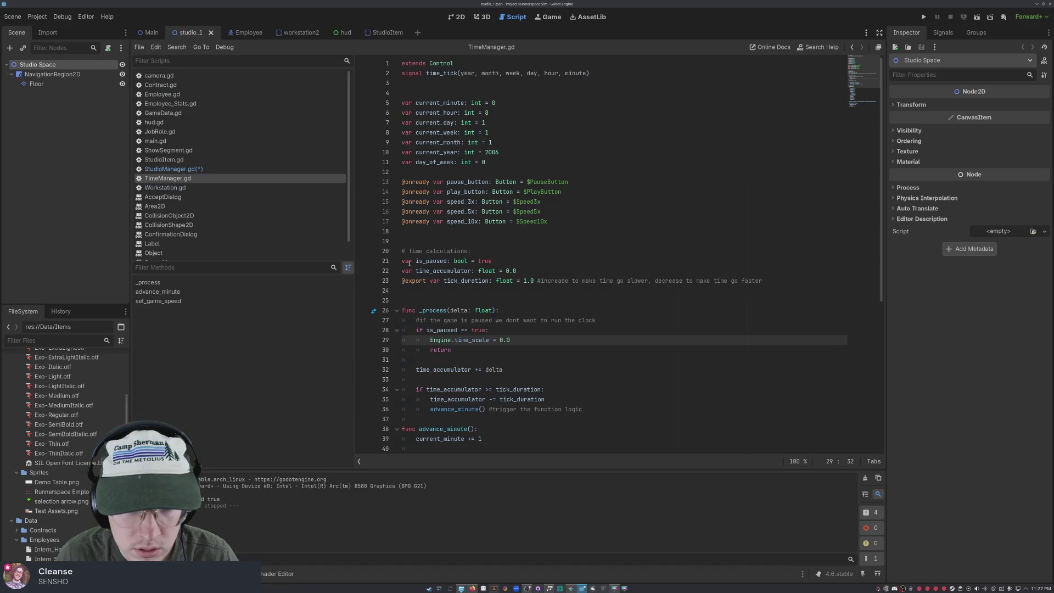
left_click(54, 17)
left_click(55, 30)
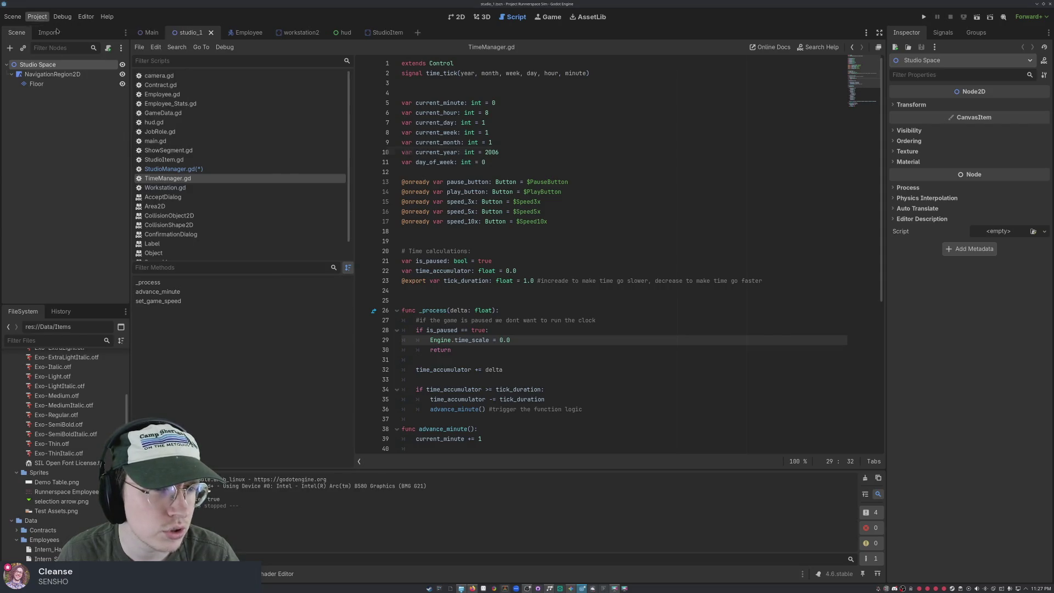
- Add res://Scripts/TimeManager.gd as a TimeManager autoload alongside GameData
scroll(327, 307, "down", 2)
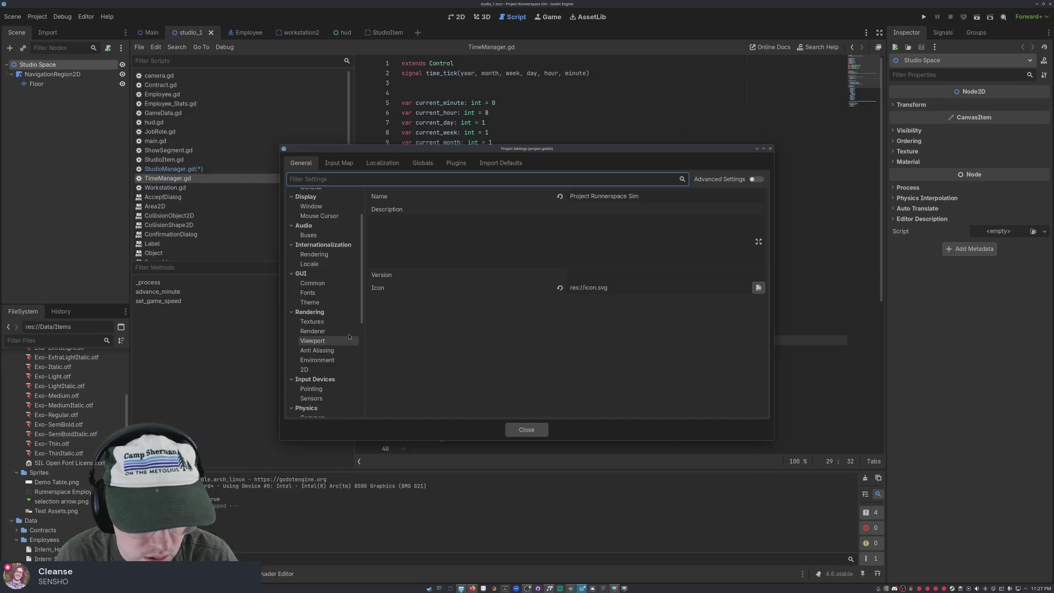
left_click(423, 163)
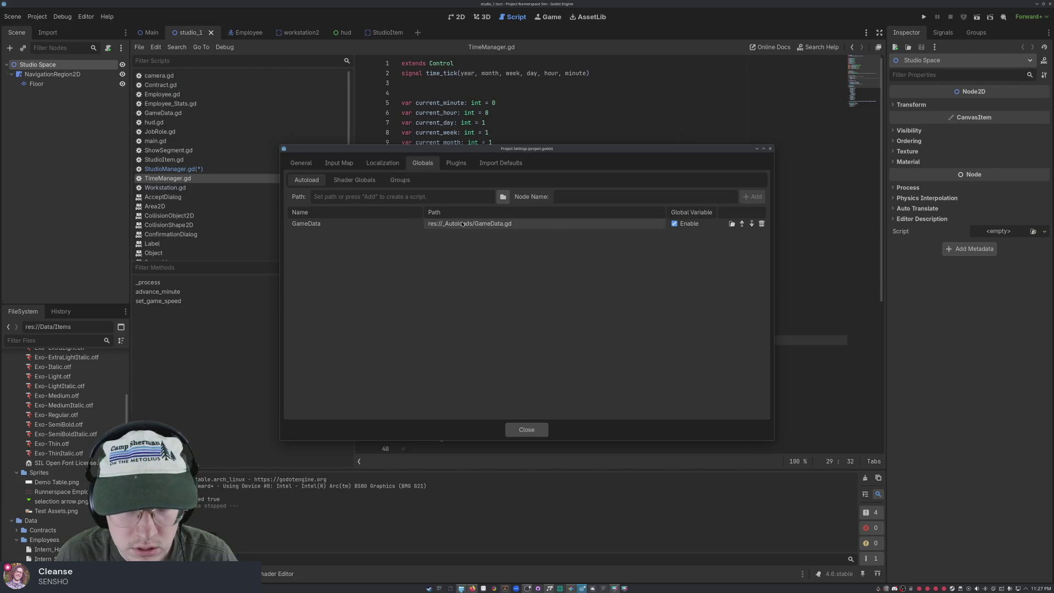
left_click(499, 229)
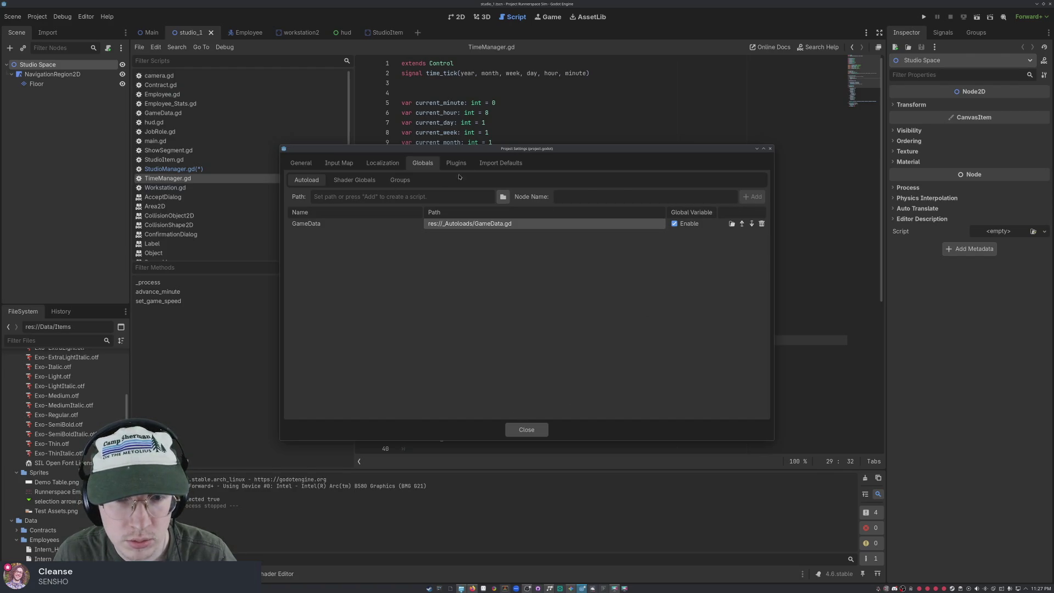
left_click(538, 201)
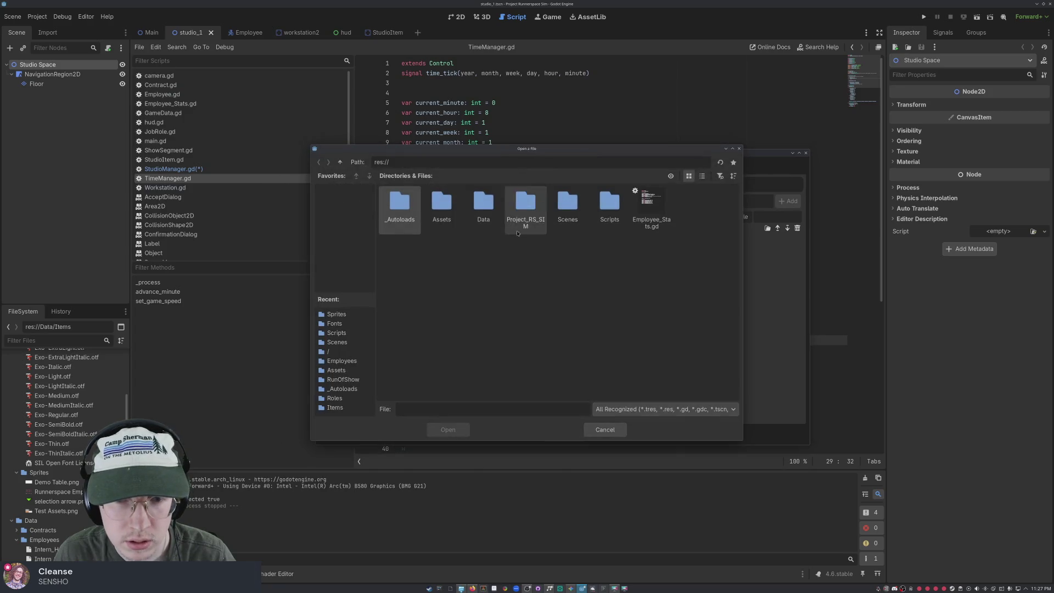
double_click(609, 206)
double_click(440, 206)
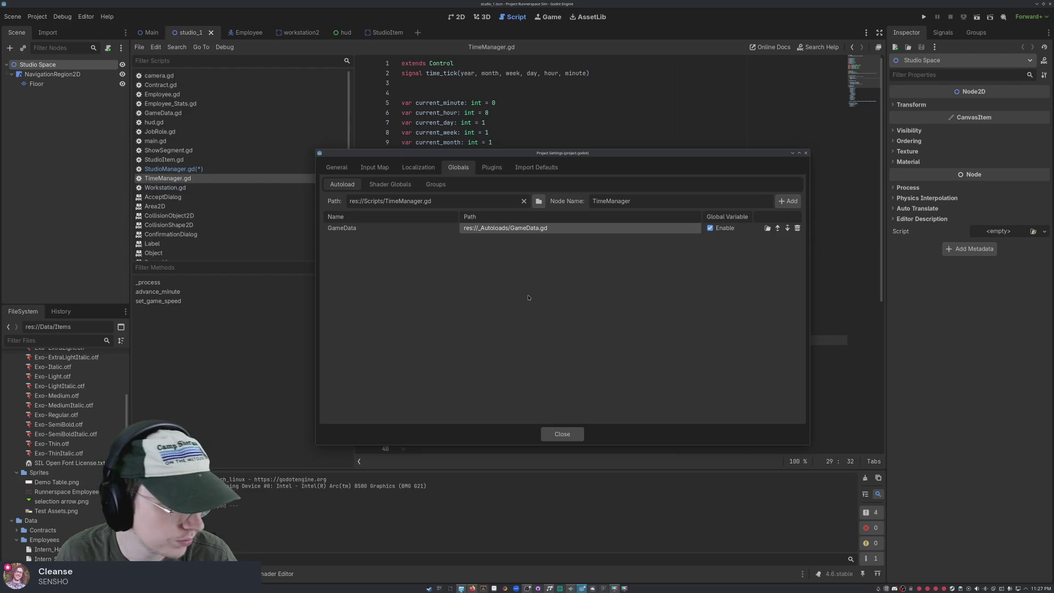
left_click(788, 201)
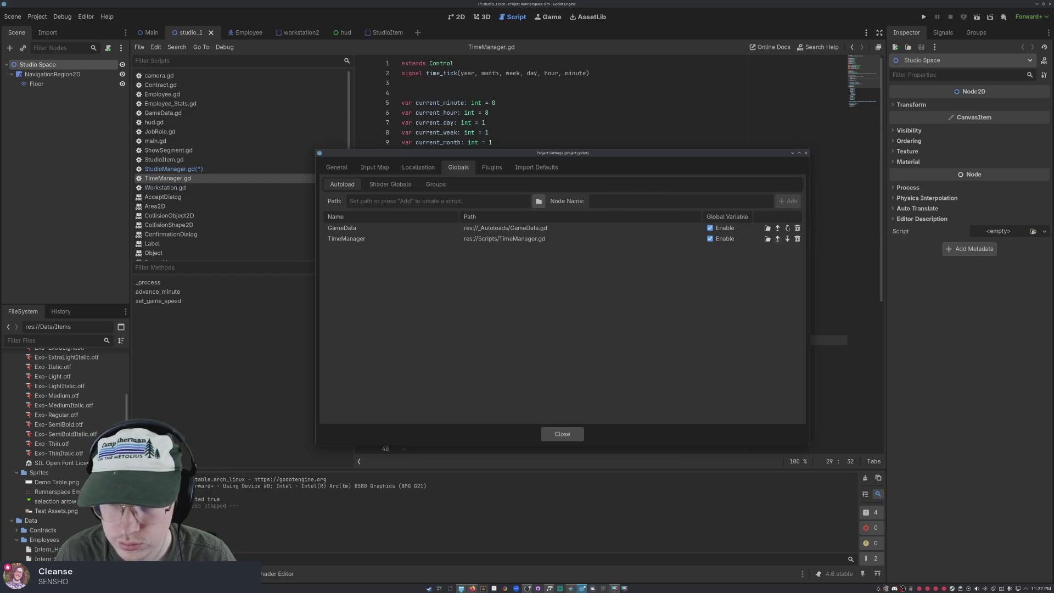
left_click(562, 434)
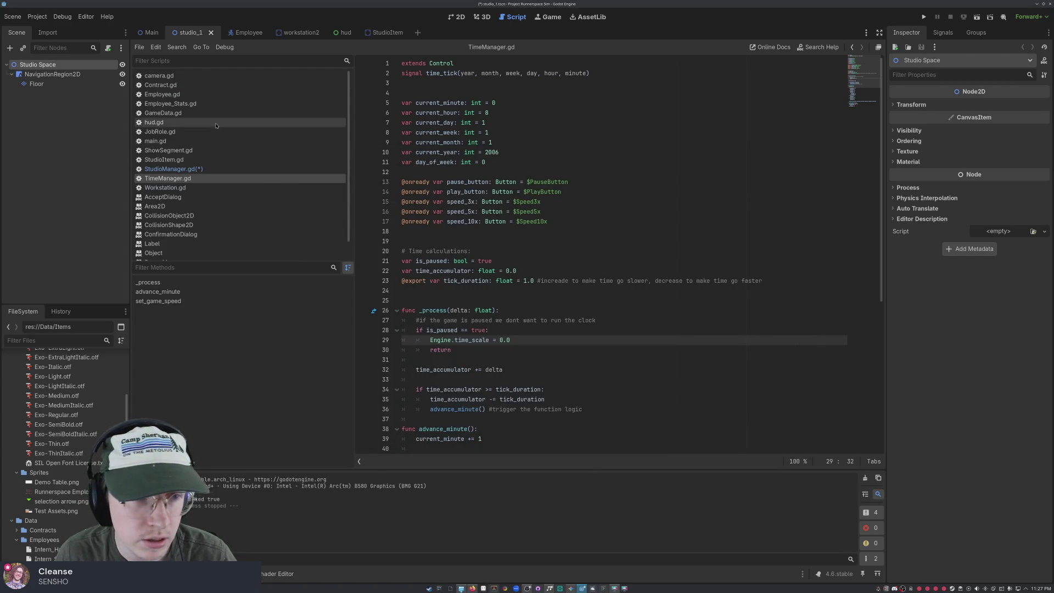
- Retype true on line 18 of StudioManager.gd and save the script
left_click(207, 169)
left_click(481, 233)
key("BackSpace")
key("BackSpace")
key("BackSpace")
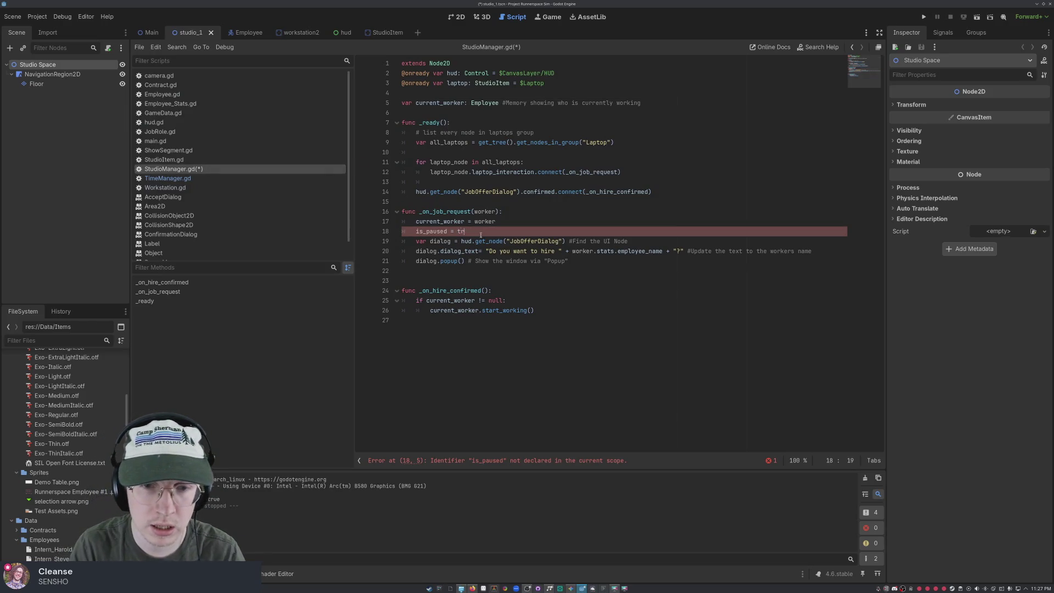
type("true")
left_click(560, 290)
key("ctrl+s")
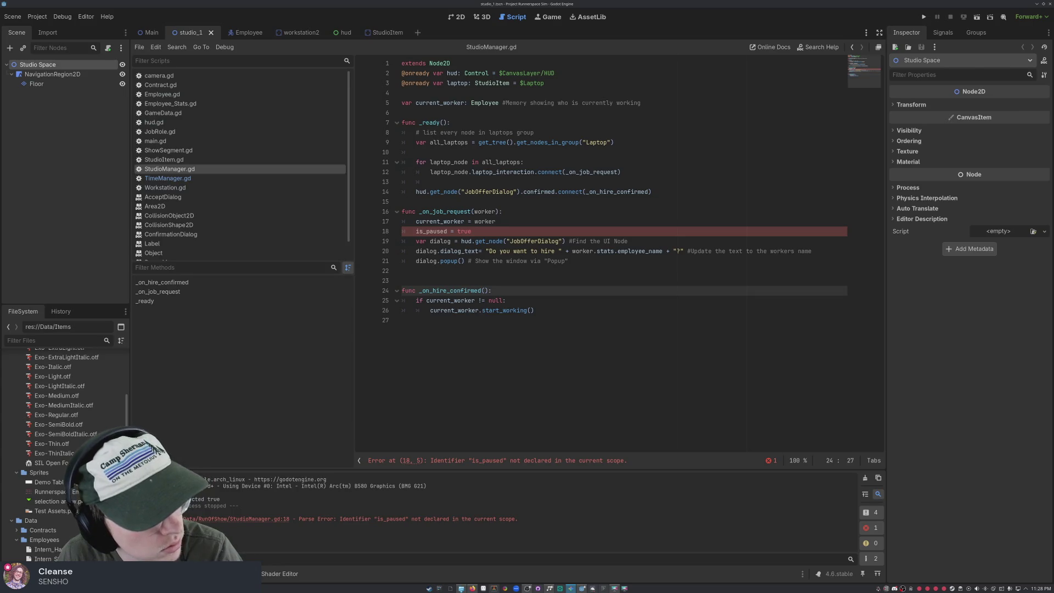
- Prefix is_paused on line 18 with TimeManager. to read TimeManager.is_paused = true
left_click(417, 231)
type("TimeManager")
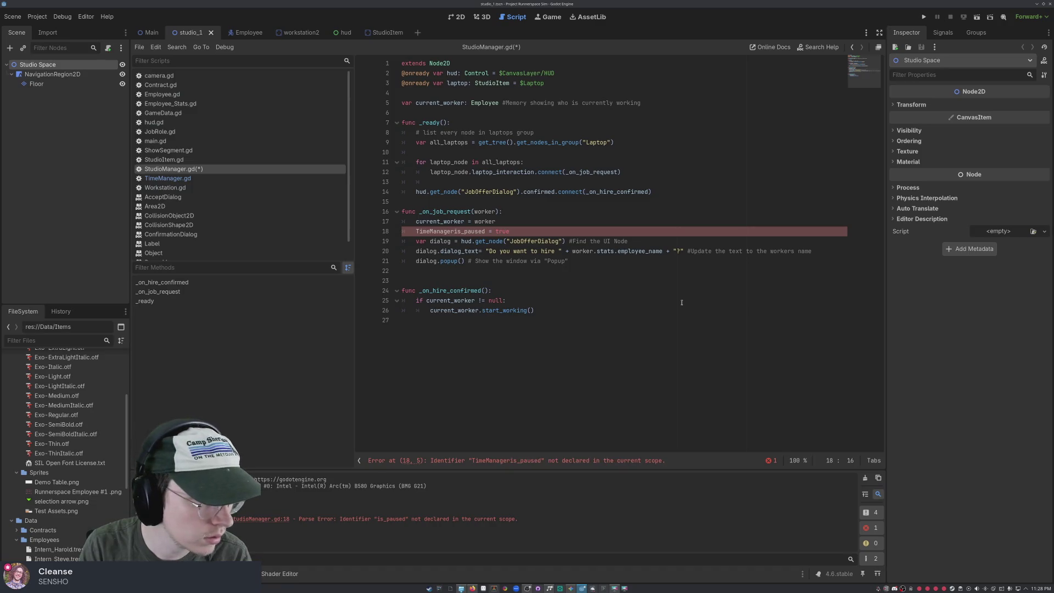
type(".")
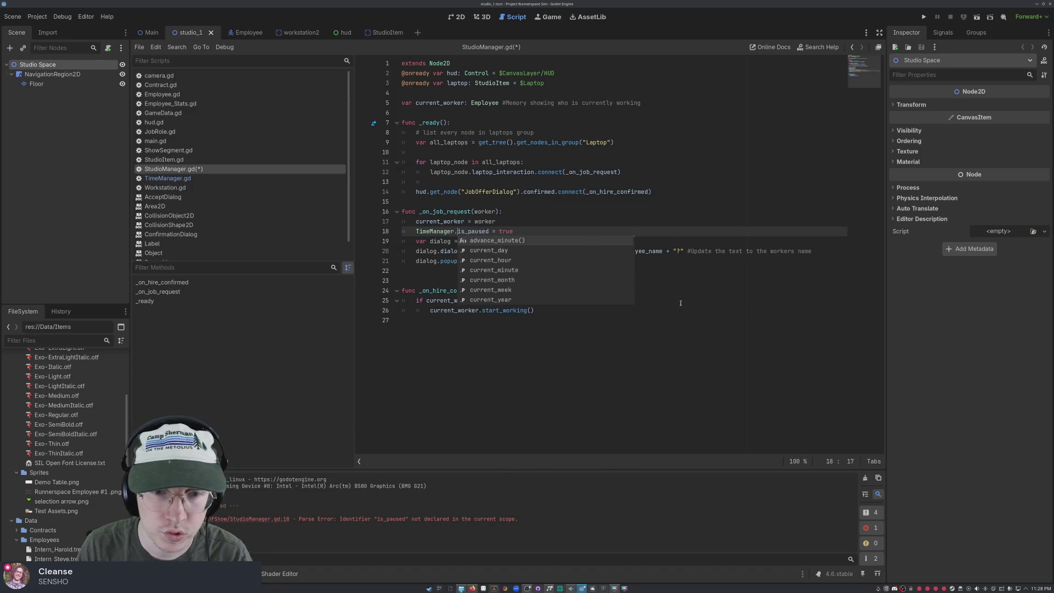
left_click(737, 263)
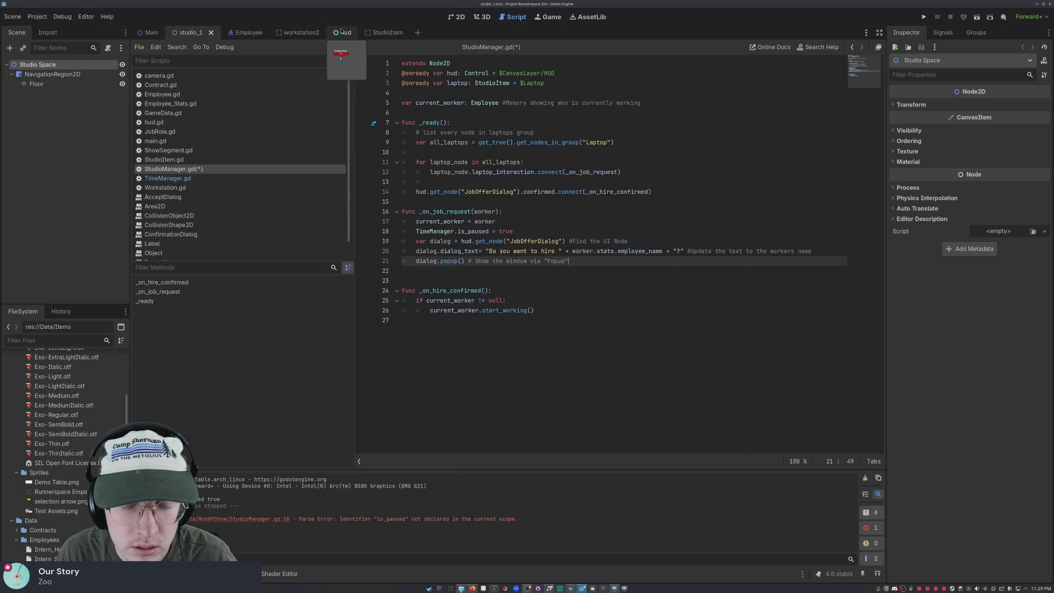
- Add TimeManager.is_paused = false inside the null check, before start_working
left_click(546, 311)
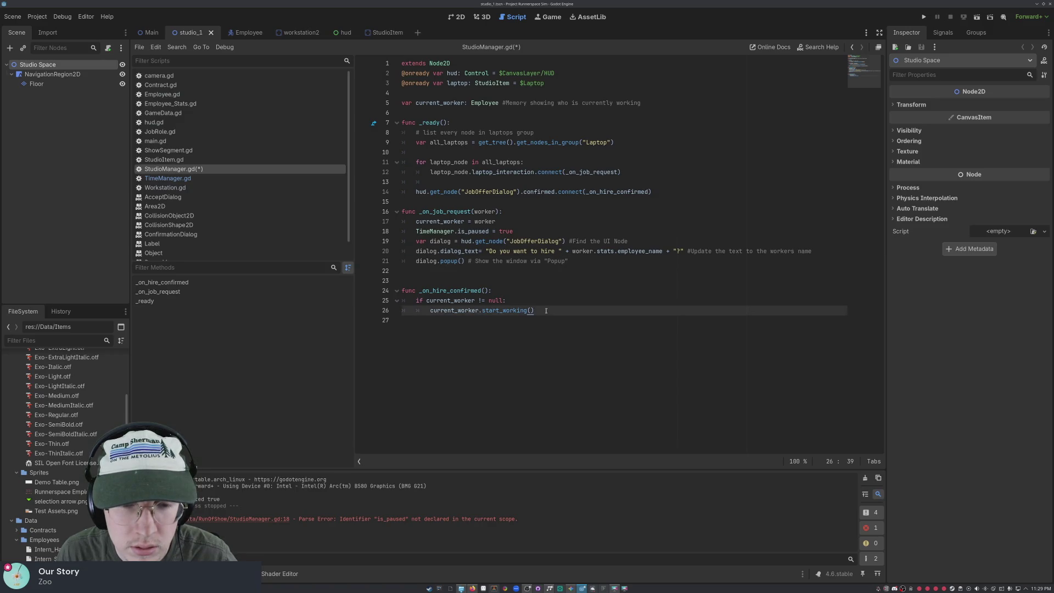
key("Return")
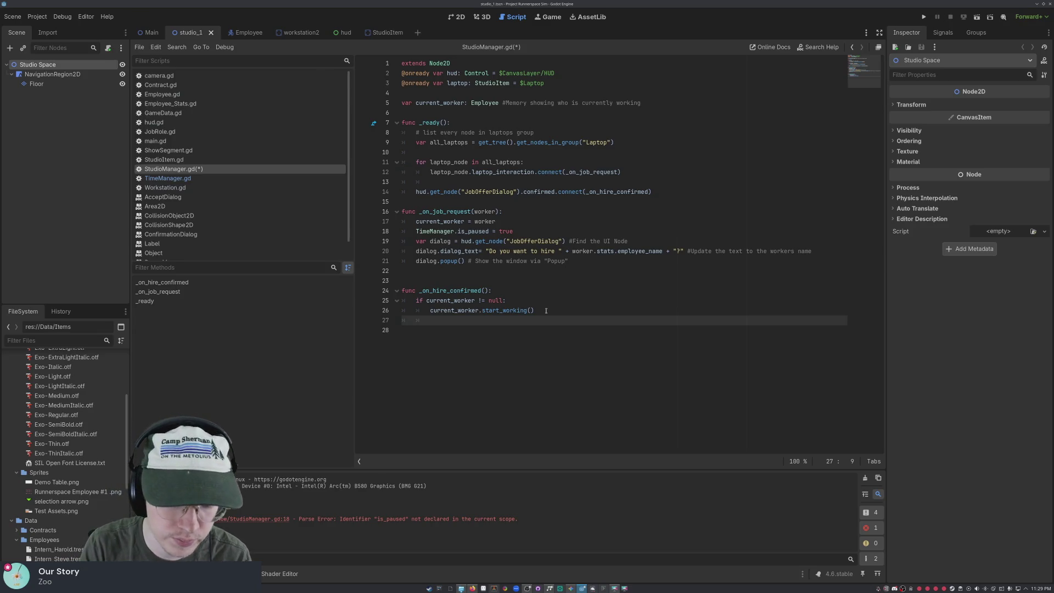
key("ctrl+z")
left_click(505, 300)
key("Return")
type("ti")
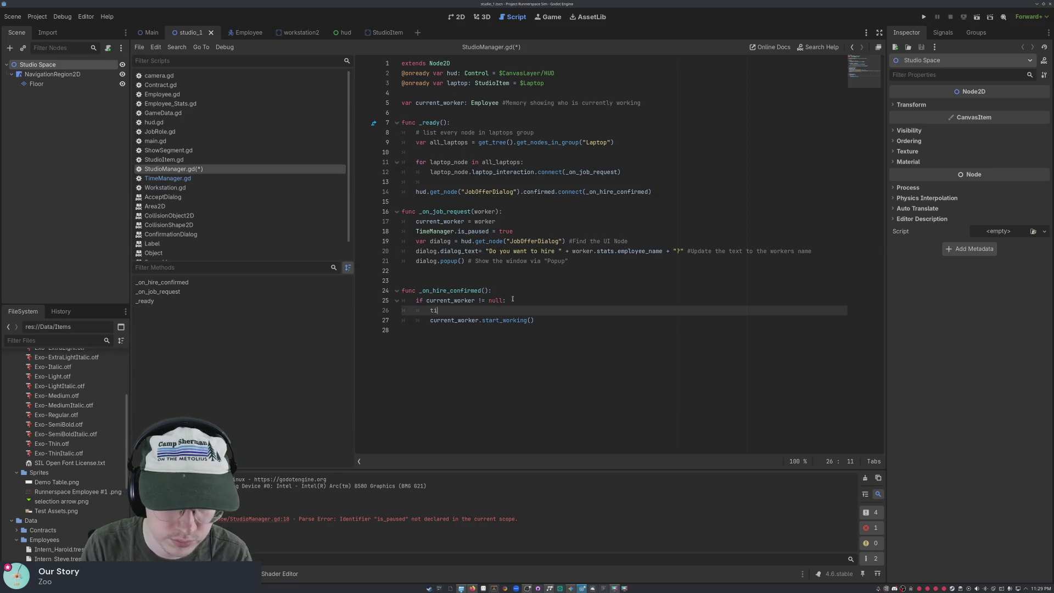
key("BackSpace")
key("BackSpace")
type("T")
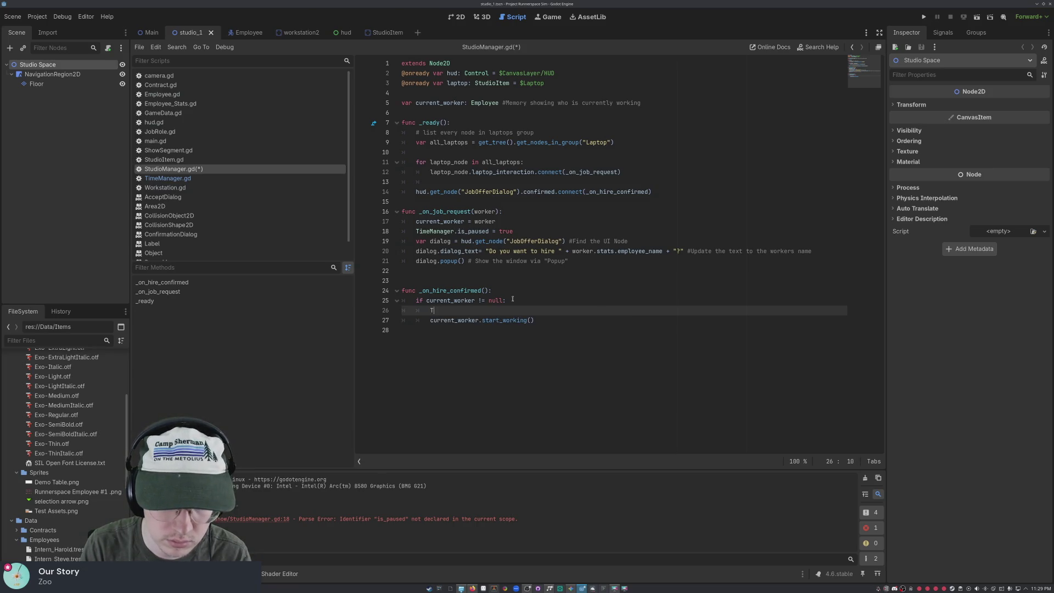
type("im")
key("Down")
key("Return")
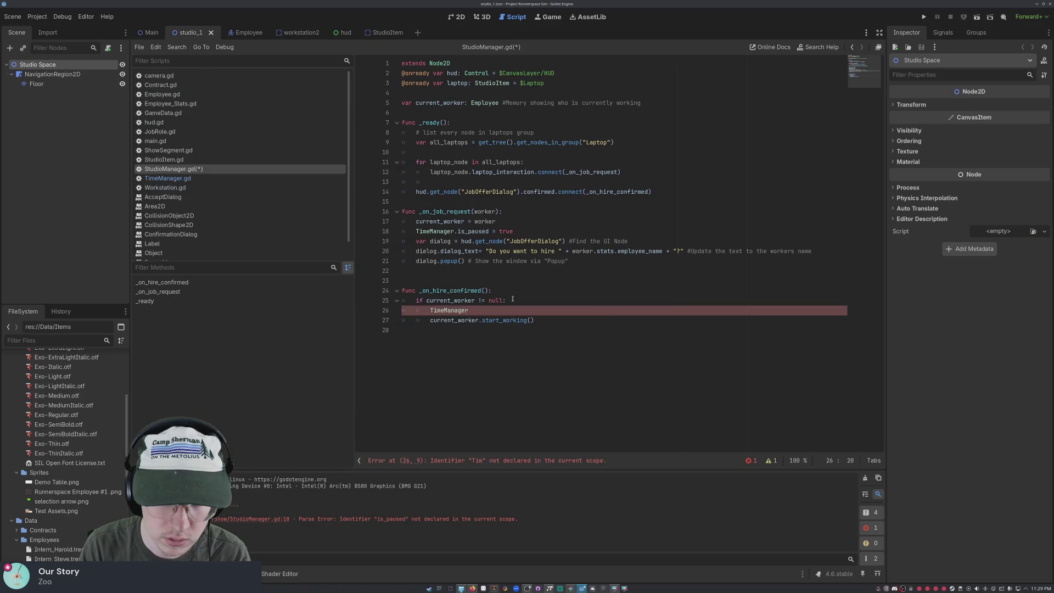
type(".is")
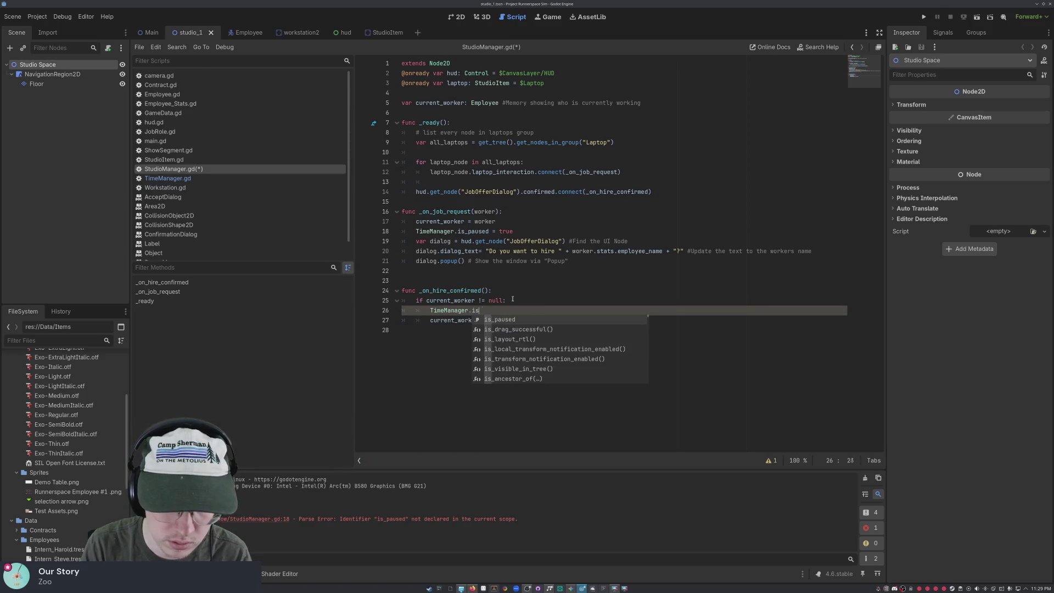
type("_paused")
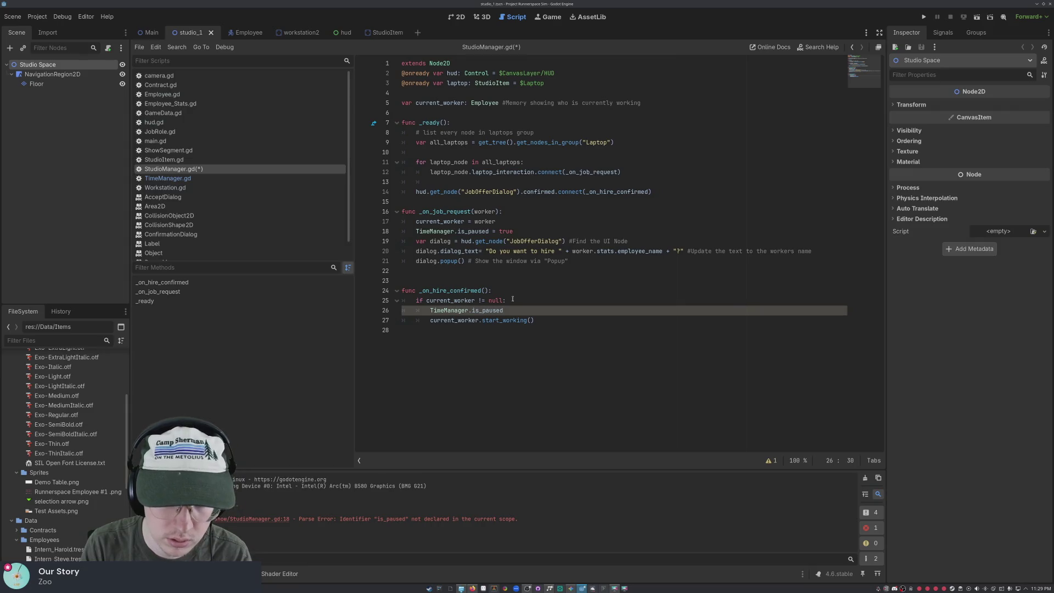
type(" = false")
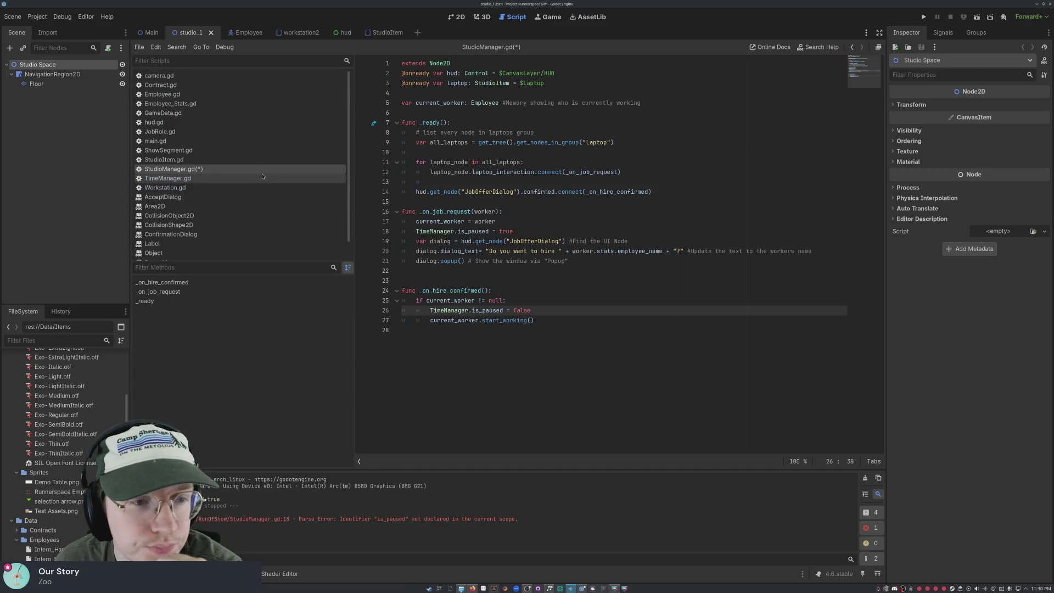
left_click(246, 179)
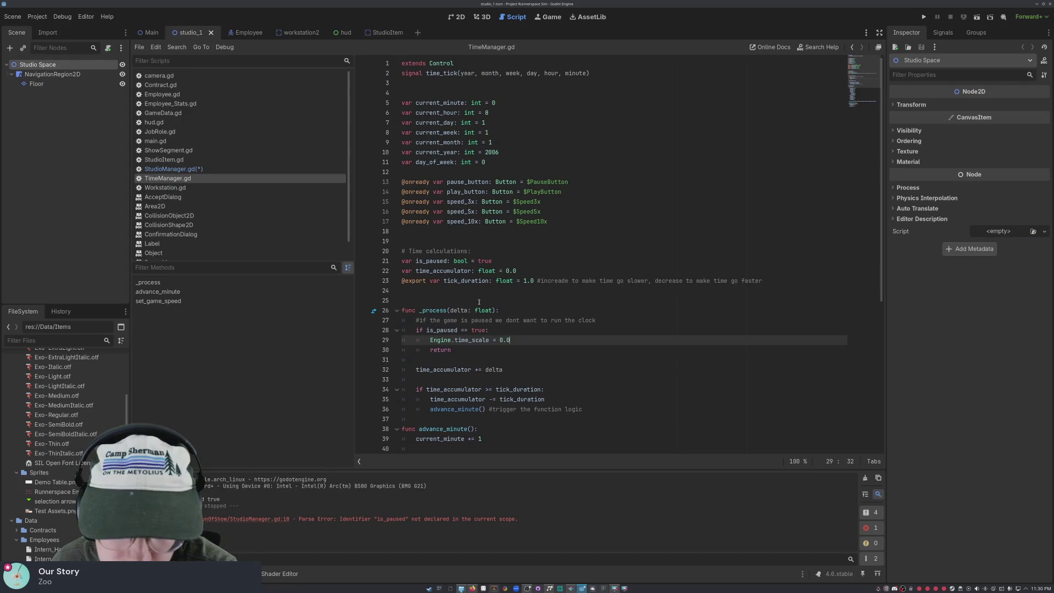
scroll(478, 302, "down", 7)
scroll(478, 302, "down", 1)
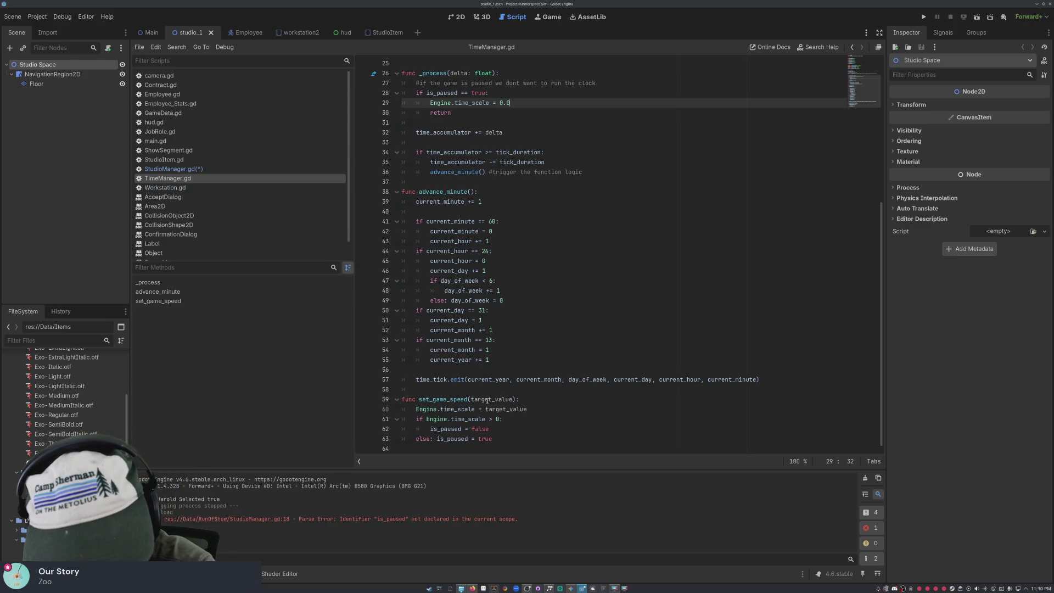
scroll(487, 400, "up", 2)
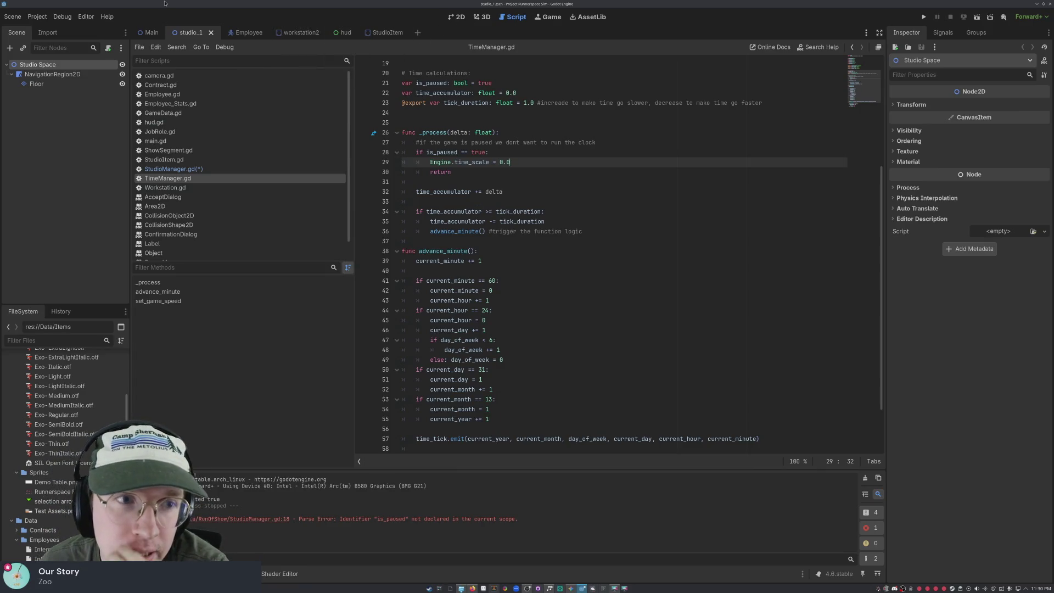
left_click(204, 170)
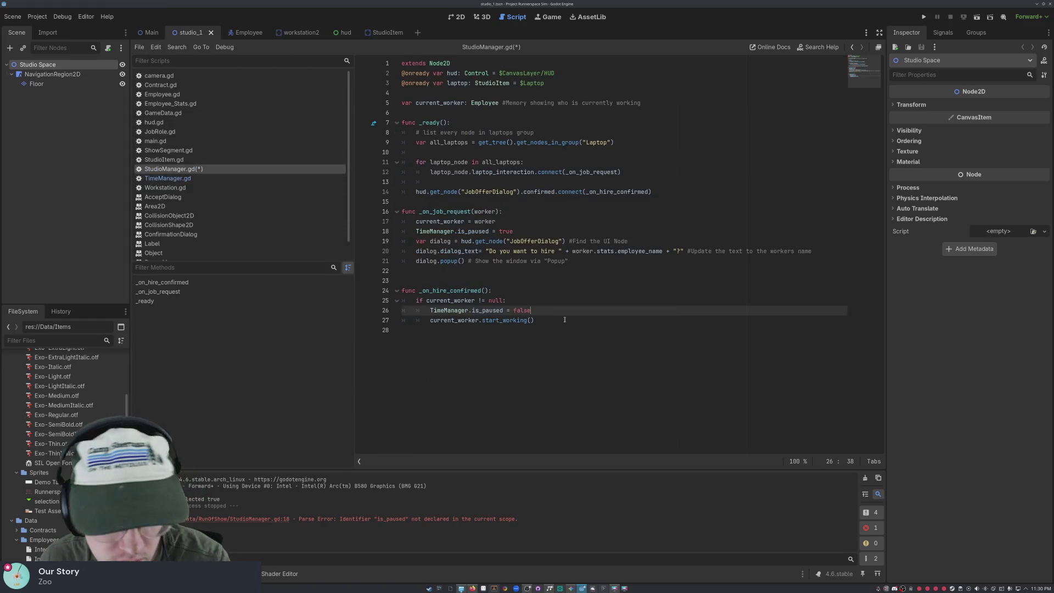
- Run the project, select a worker in the game window, then stop the run
left_click(924, 17)
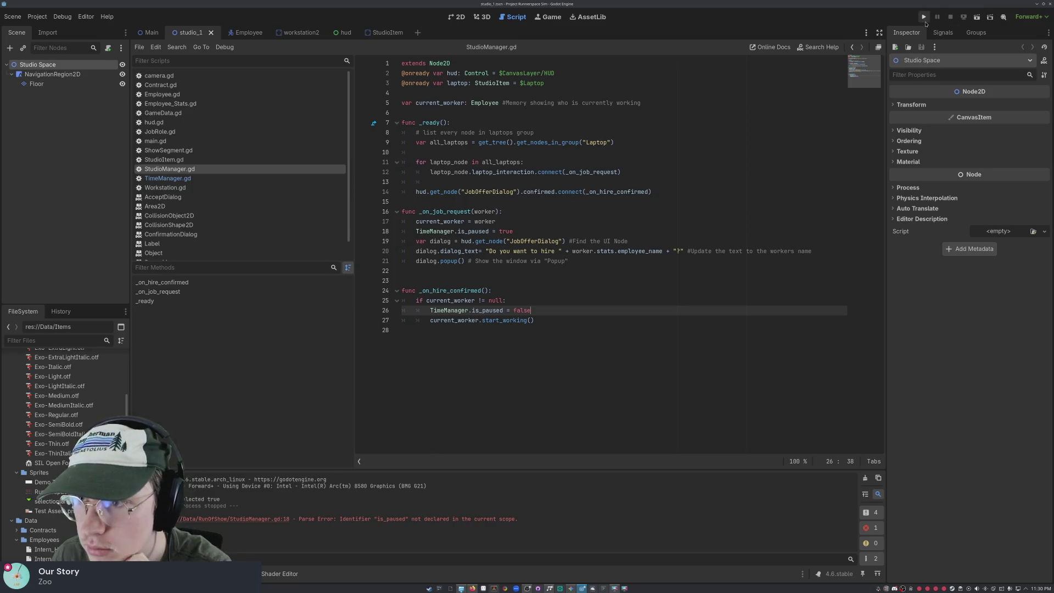
left_click(467, 188)
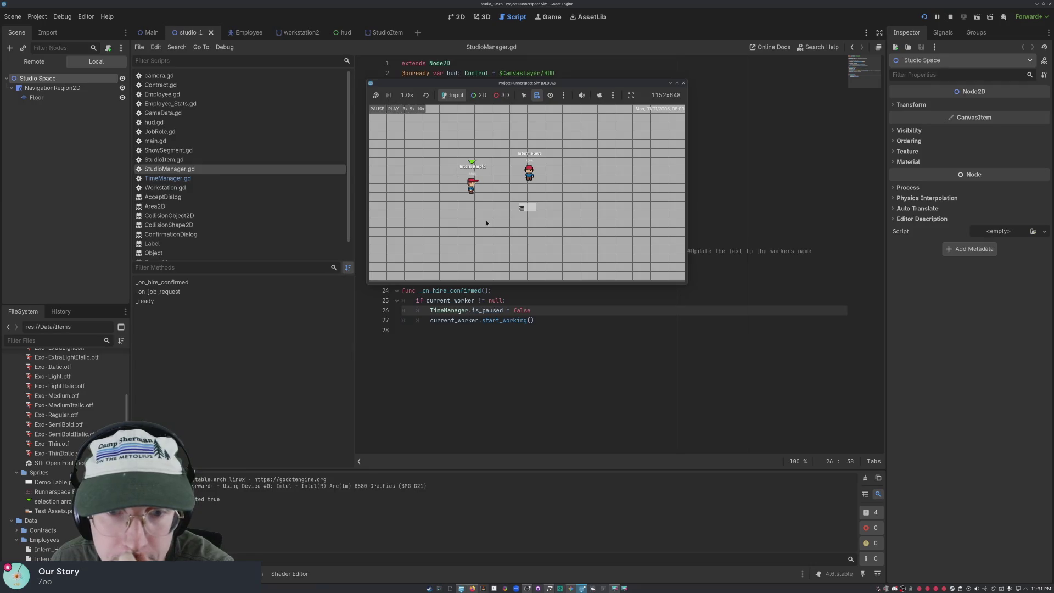
left_click(683, 82)
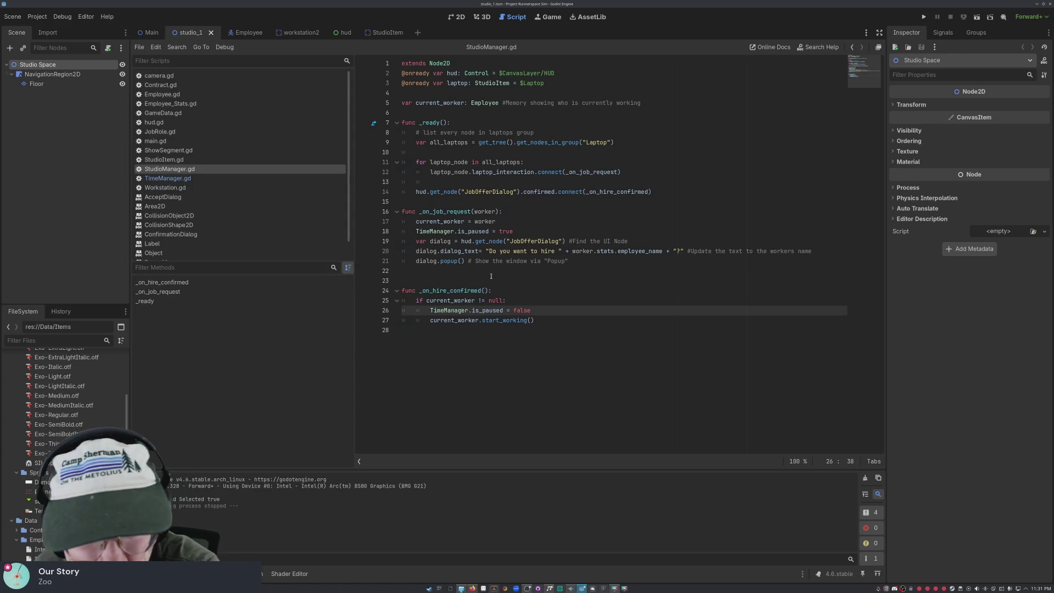
mouse_move(449, 222)
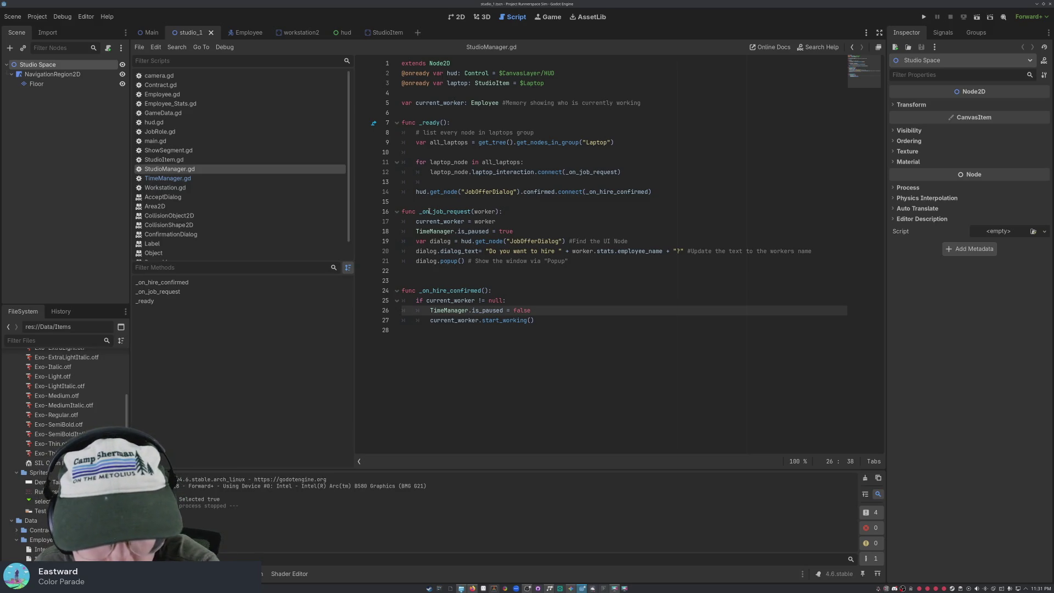
- Delete TimeManager.is_paused = true from line 18 and move to the blank line after dialog.popup()
left_click_drag(513, 231, 413, 230)
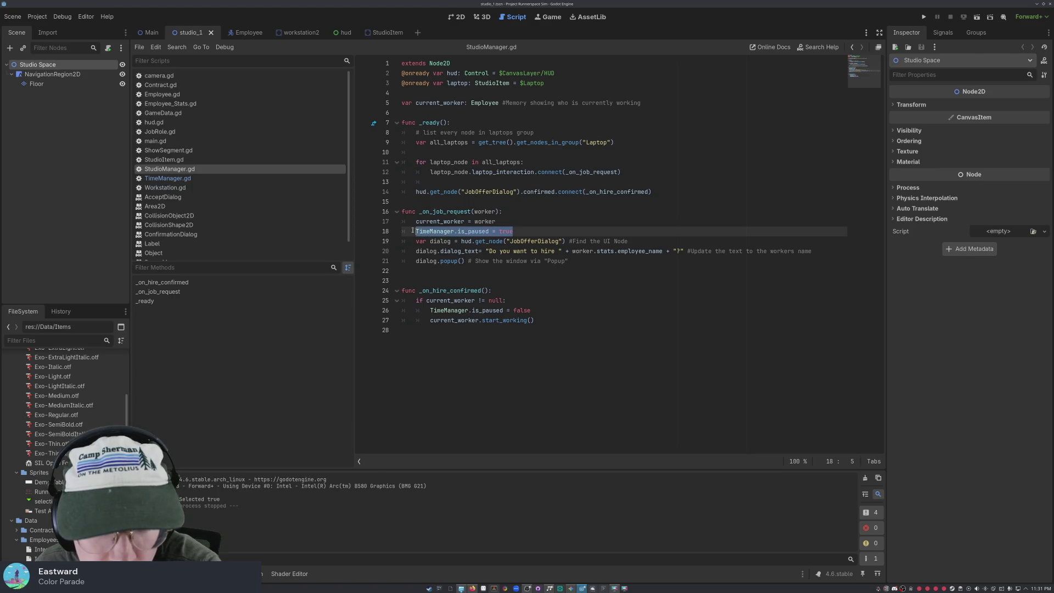
key("BackSpace")
key("BackSpace")
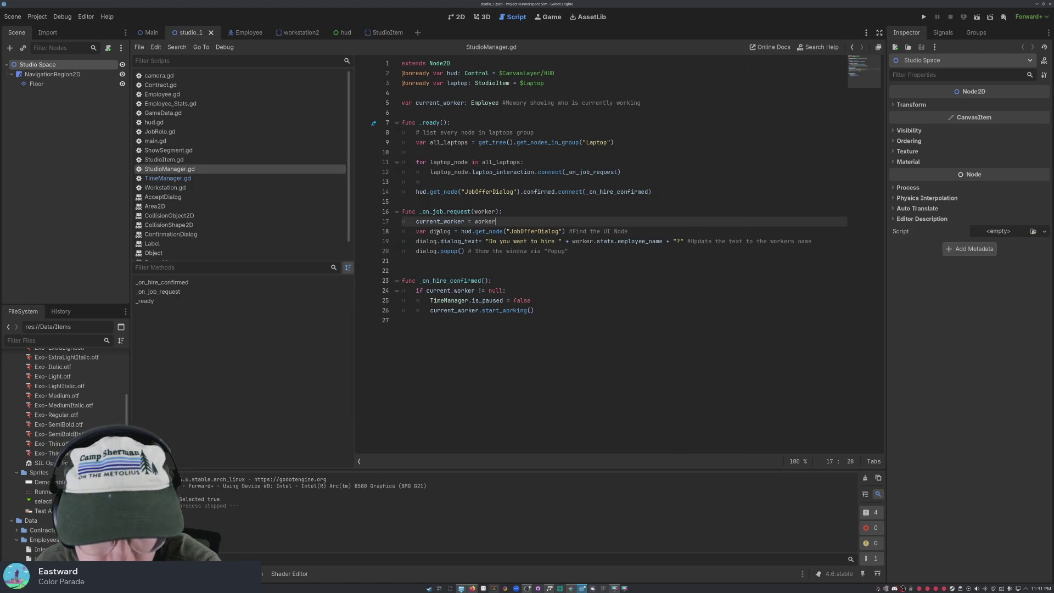
left_click(582, 258)
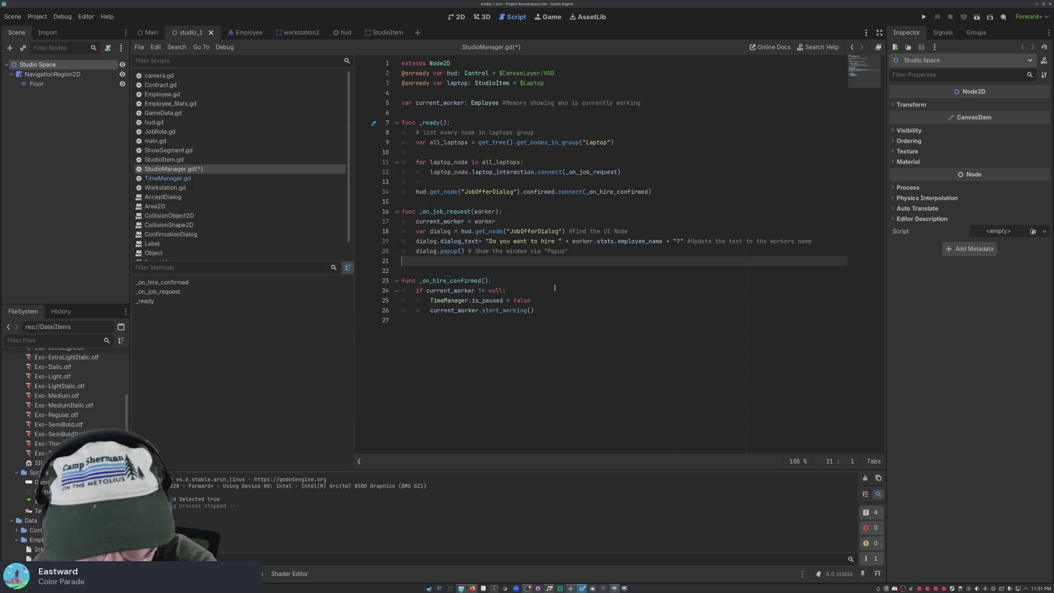
left_click(56, 147)
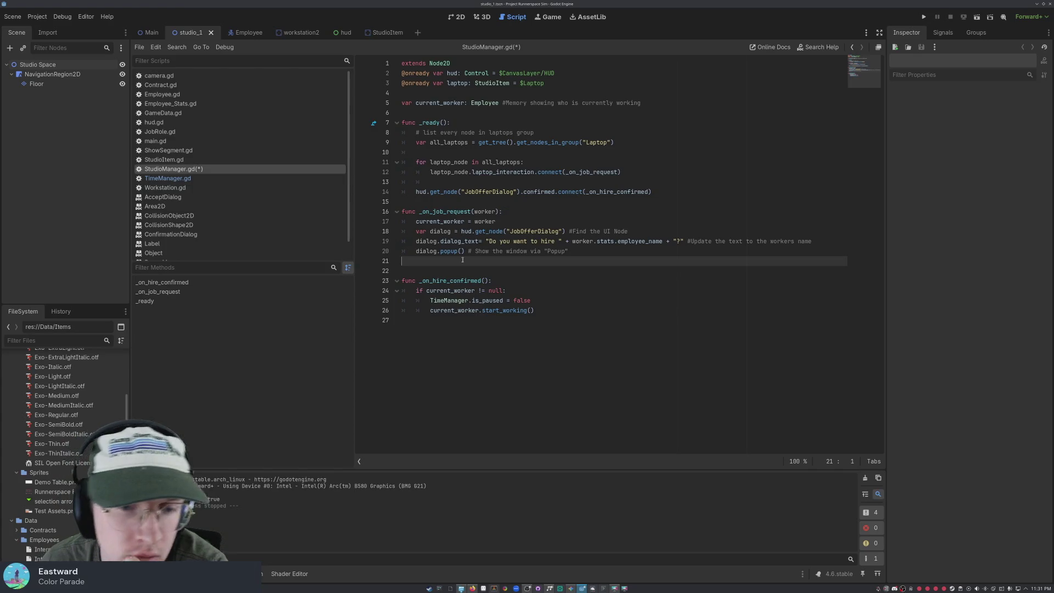
- Add a new function header pause_game_during_dialog(): at the end of the script
left_click(549, 316)
key("Return")
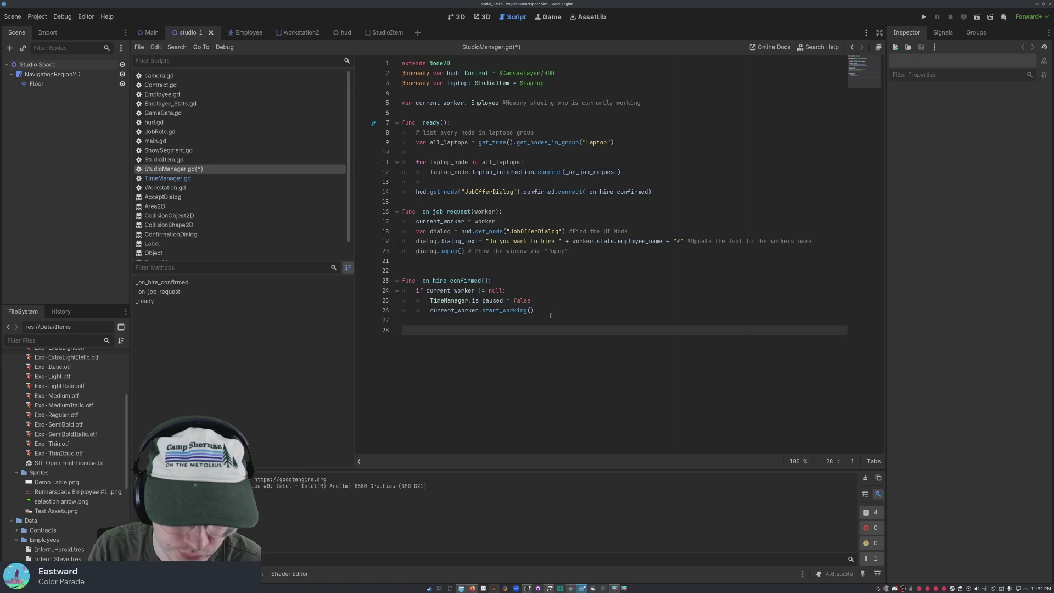
type("func check")
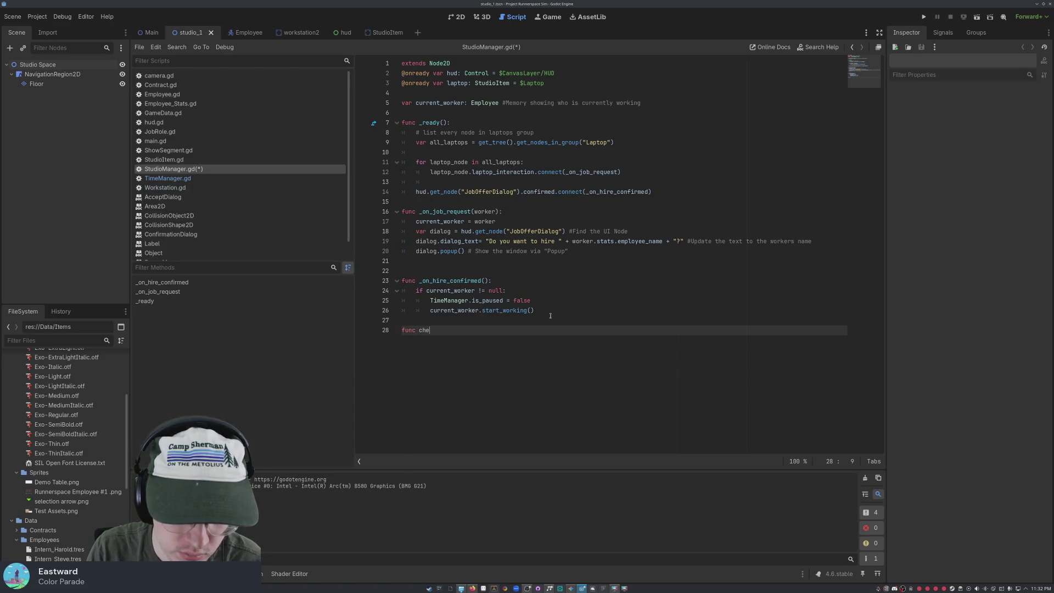
key("BackSpace")
key("BackSpace")
key("BackSpace")
type("pau")
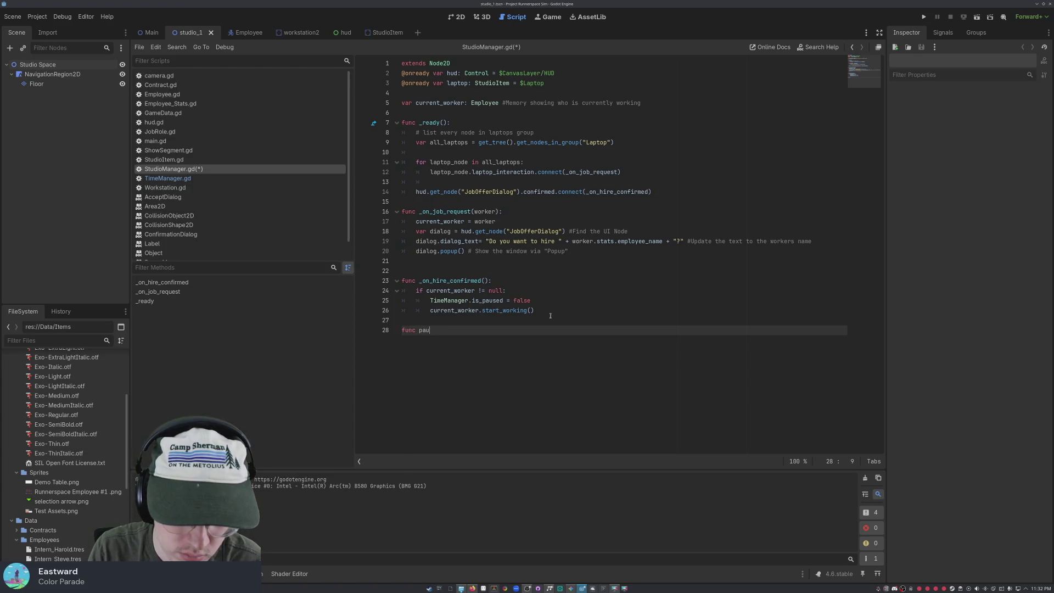
type("se_game")
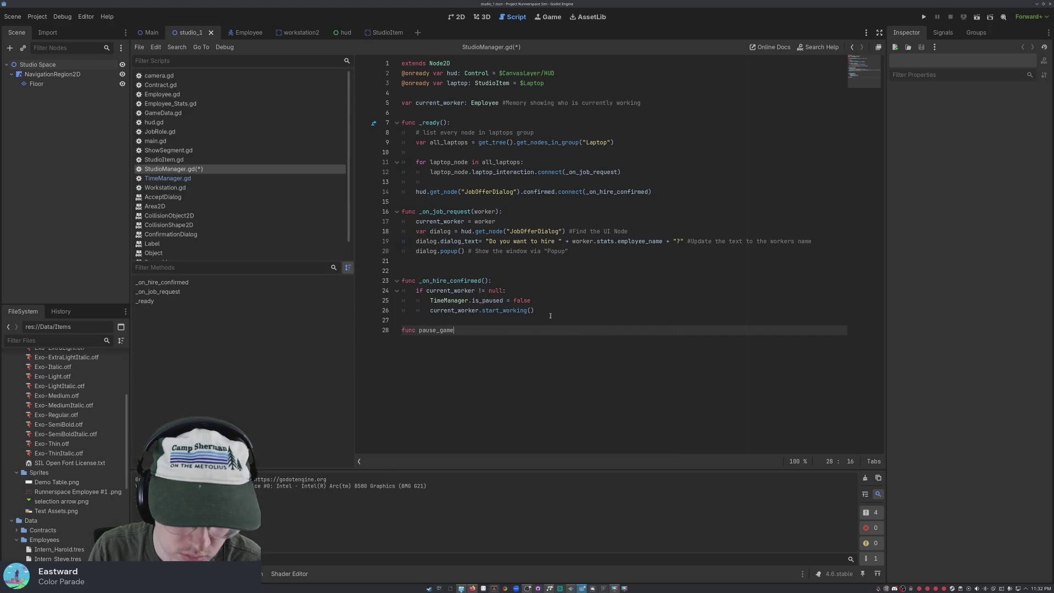
type("_during_dialog")
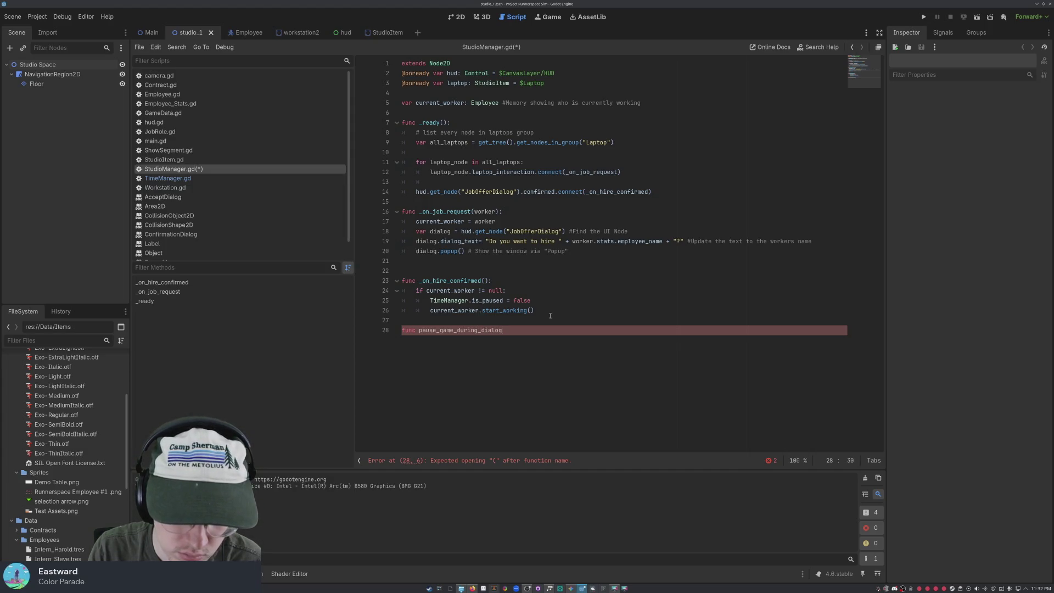
type("()")
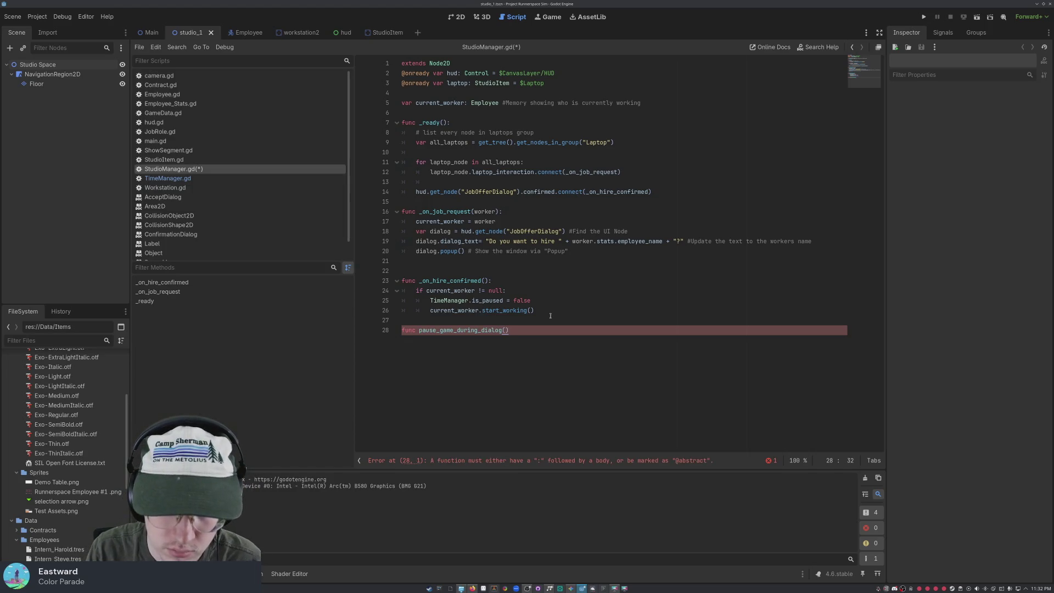
type(":")
key("Return")
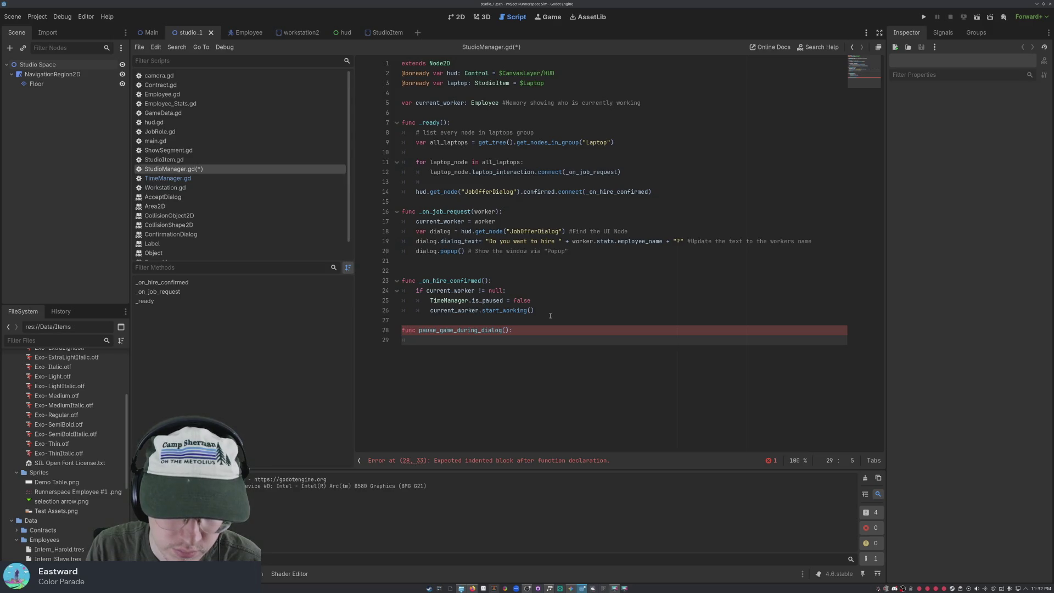
- Write the body: if dialog.visible = true:, then TimeManager.is_paused = true
type("ifis_a")
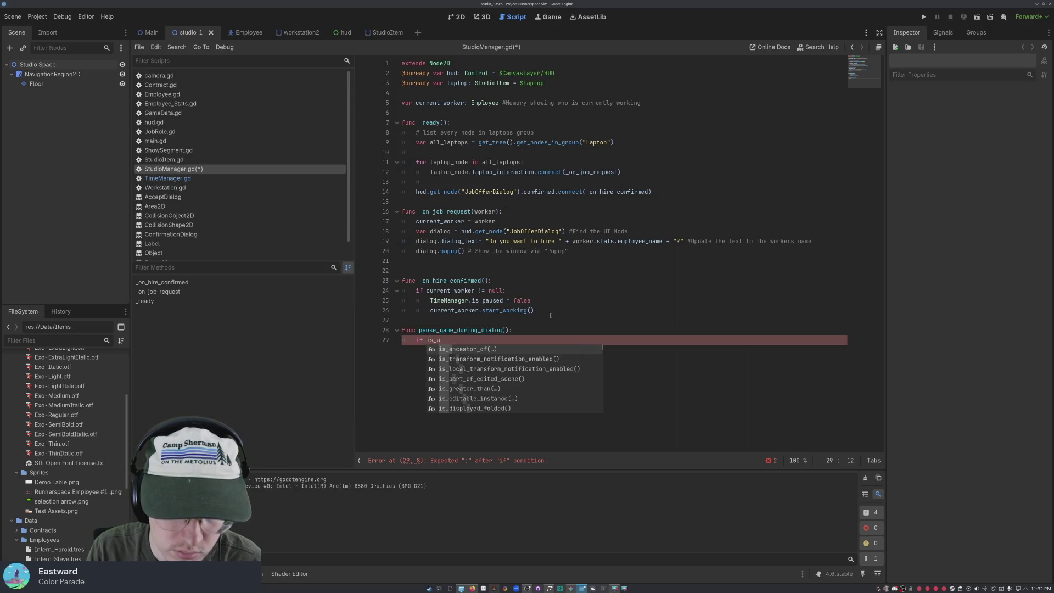
type("paused")
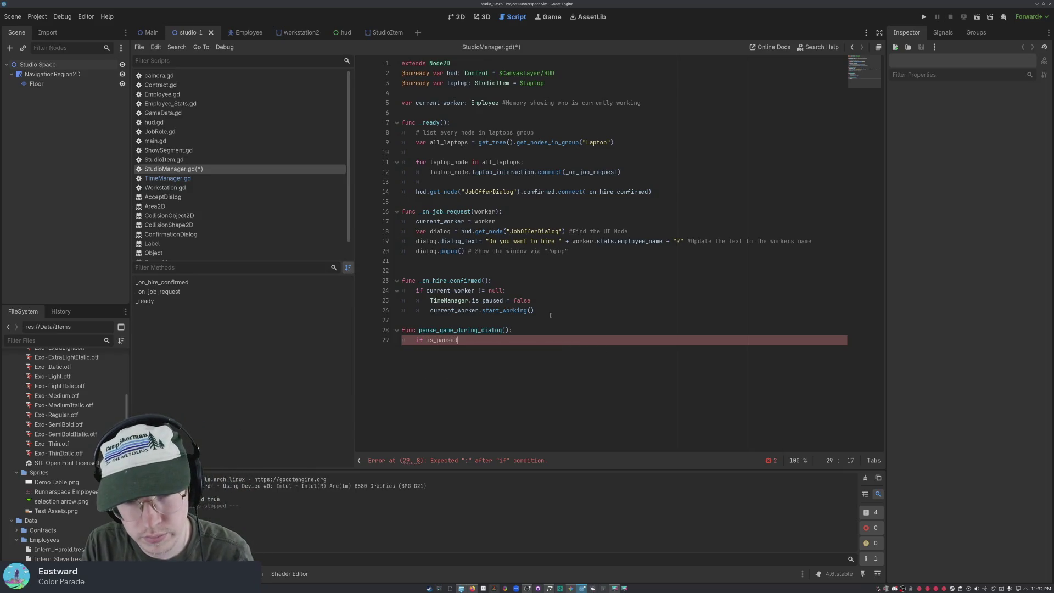
key("BackSpace")
key("BackSpace")
key("BackSpace")
key("BackSpace")
key("BackSpace")
key("BackSpace")
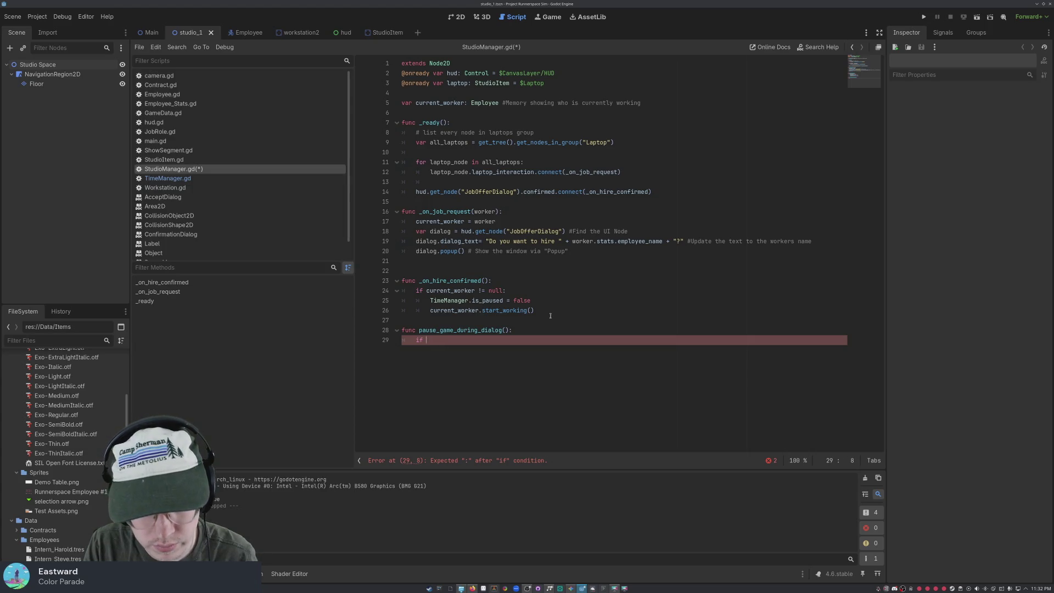
type("dialog.po")
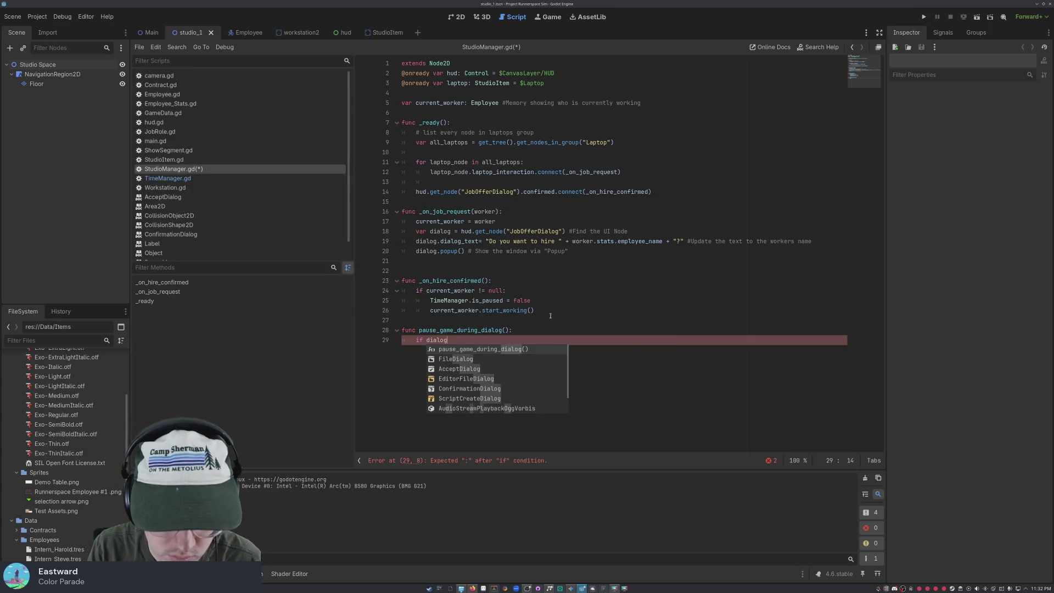
type("pup")
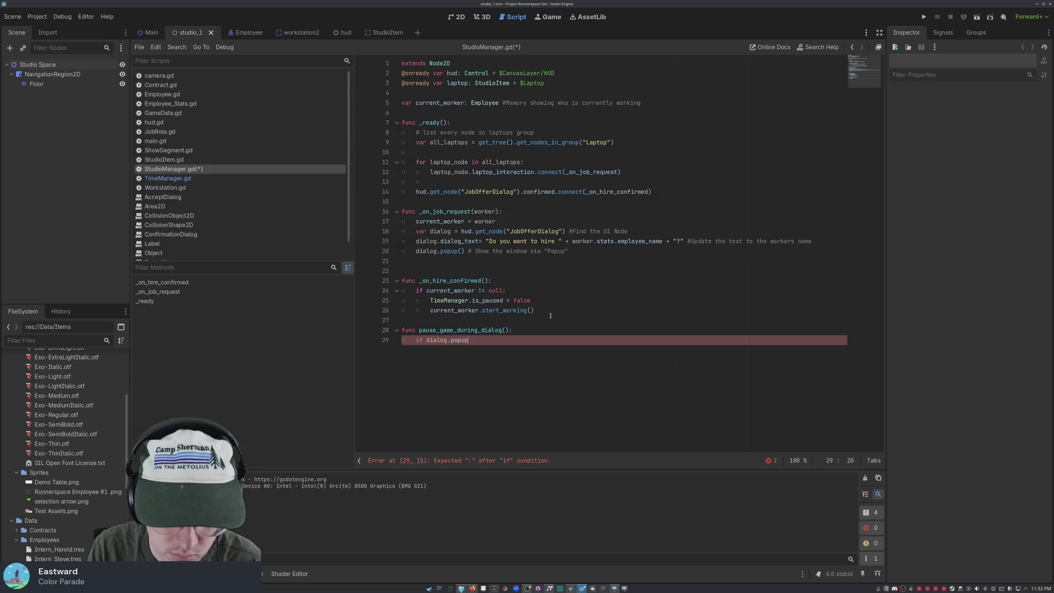
type("()")
key("BackSpace")
key("BackSpace")
key("BackSpace")
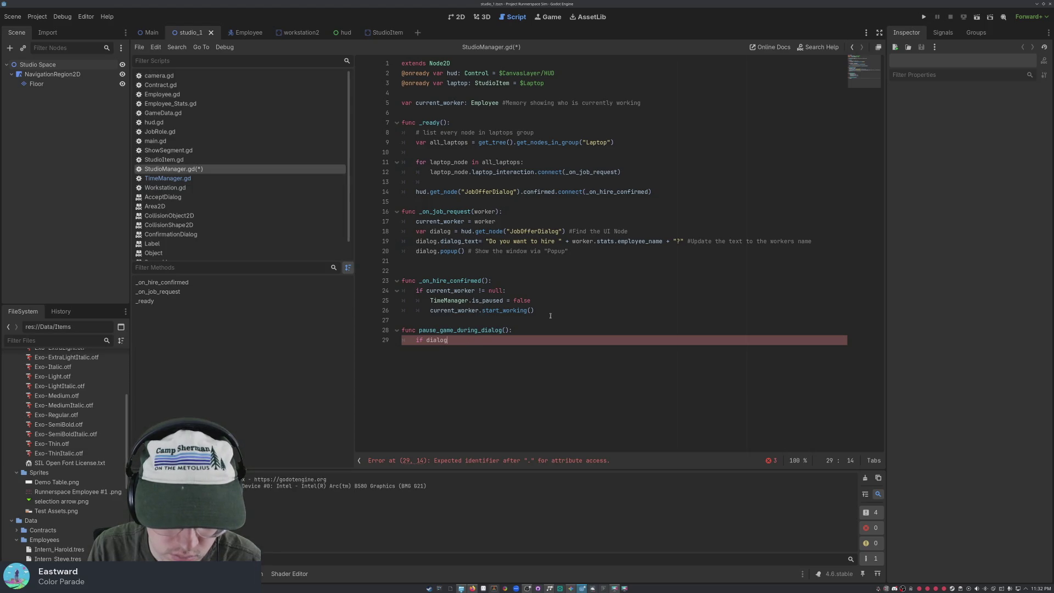
type("visi")
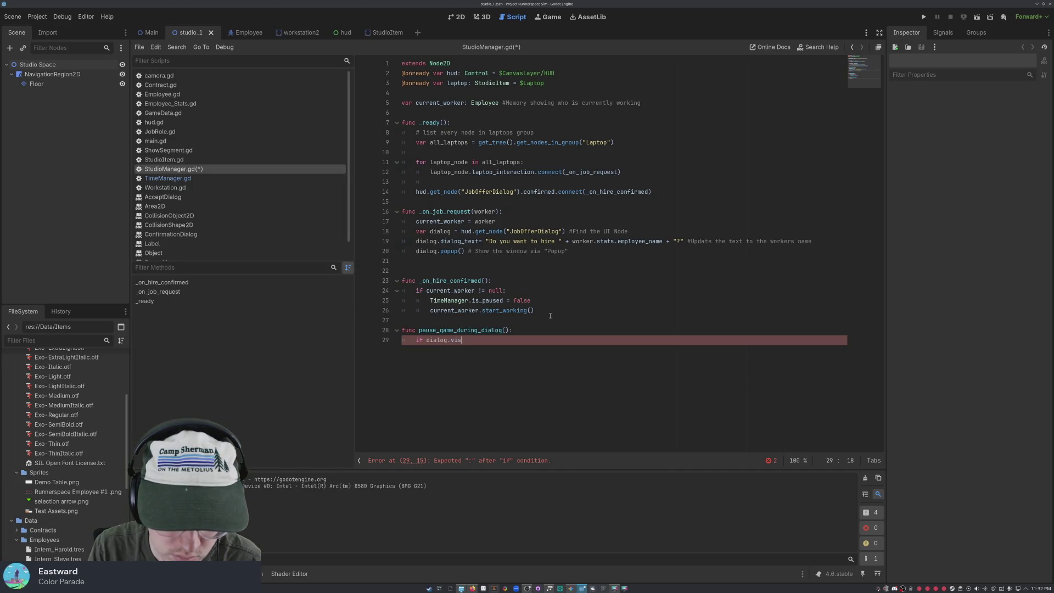
type("ble = true")
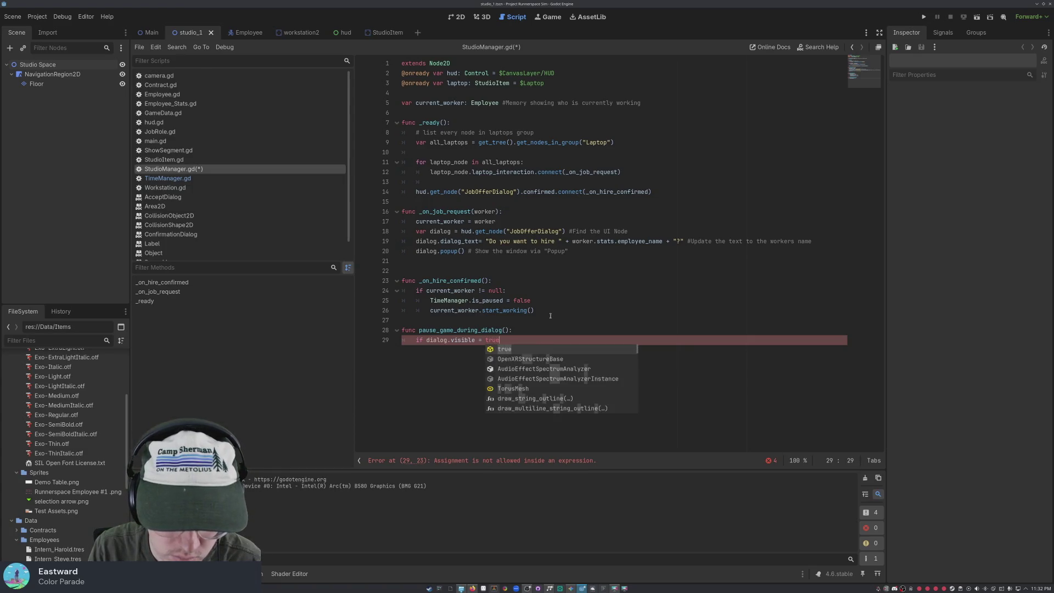
type(":")
key("Return")
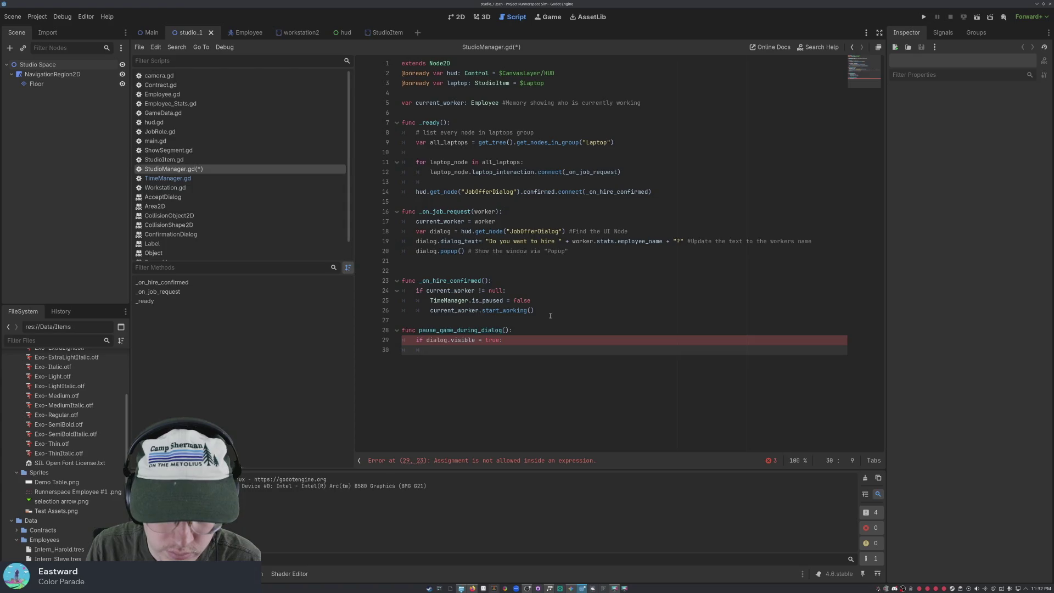
type("Ti")
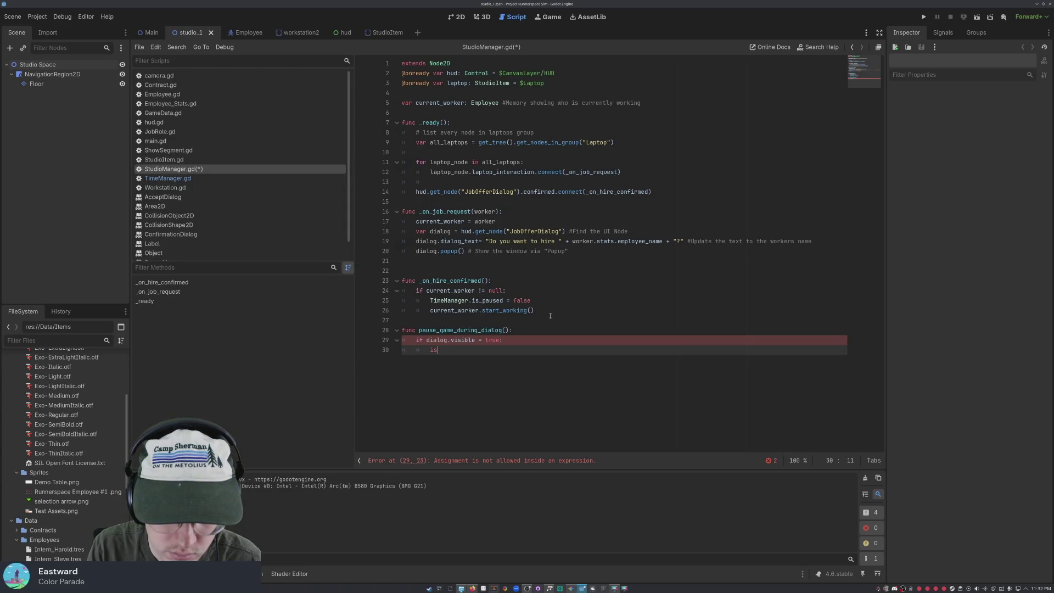
type("me")
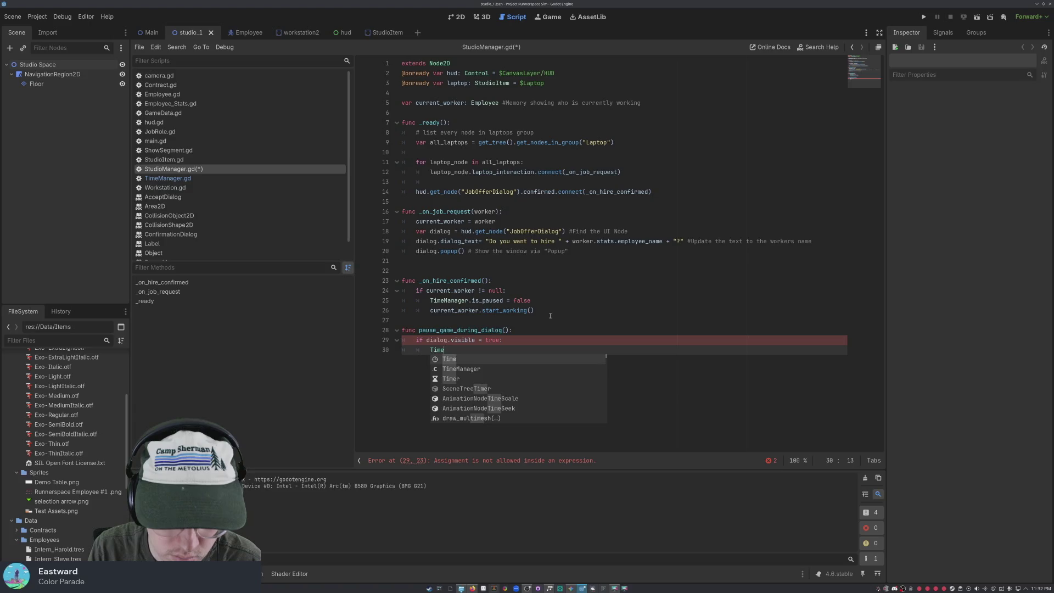
type(".Manager")
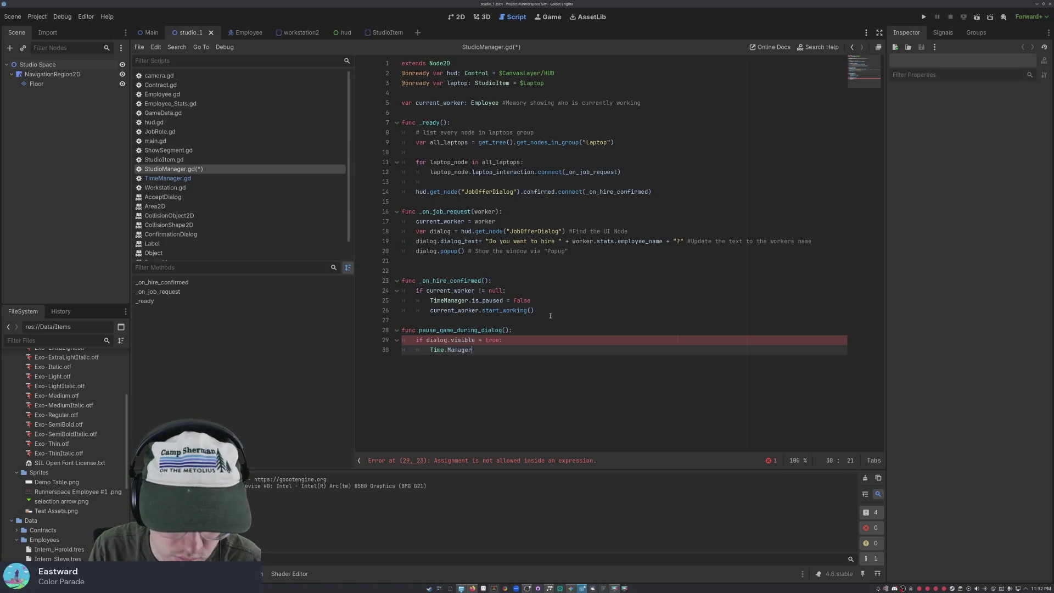
key("BackSpace")
key("BackSpace")
key("BackSpace")
type("anager.is_p")
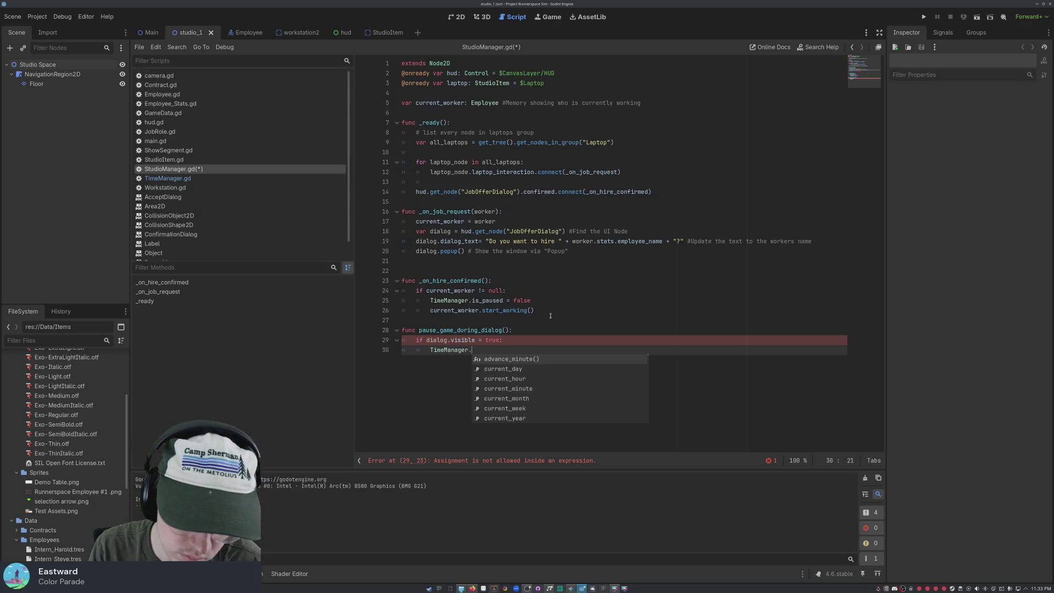
type("au")
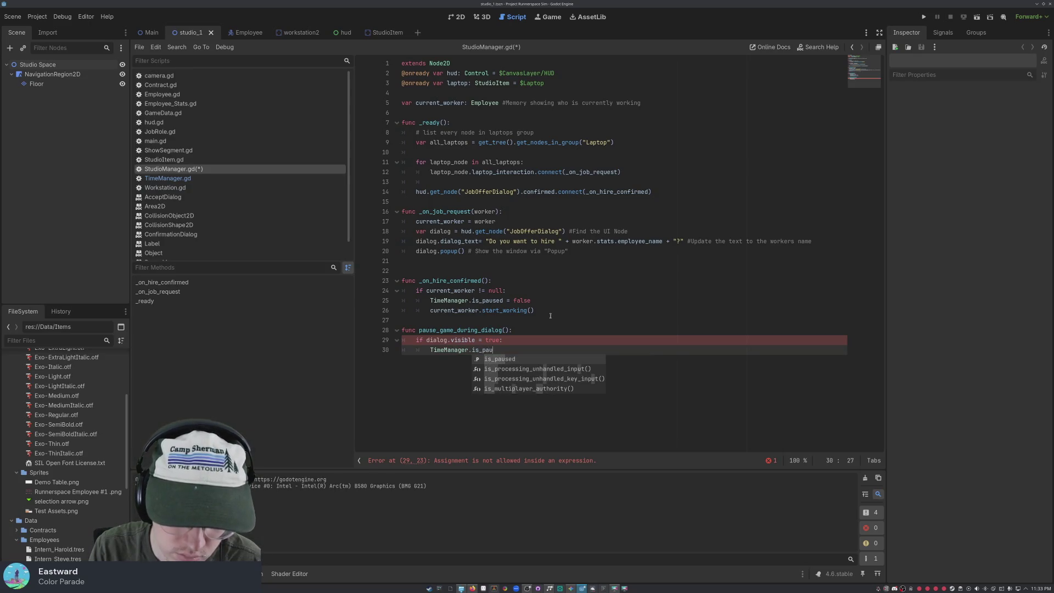
type("sed")
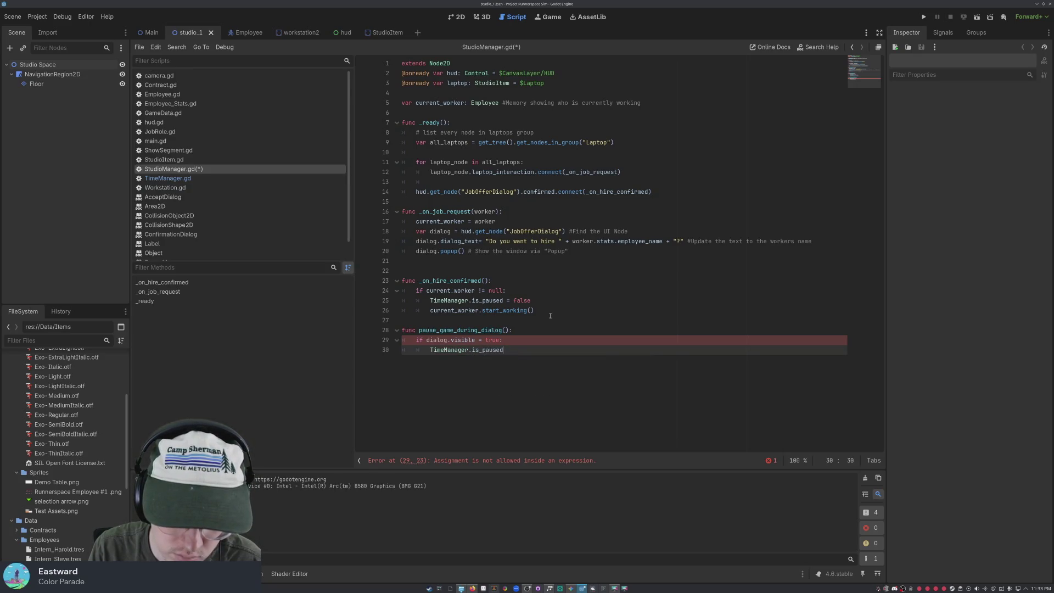
type(" = true")
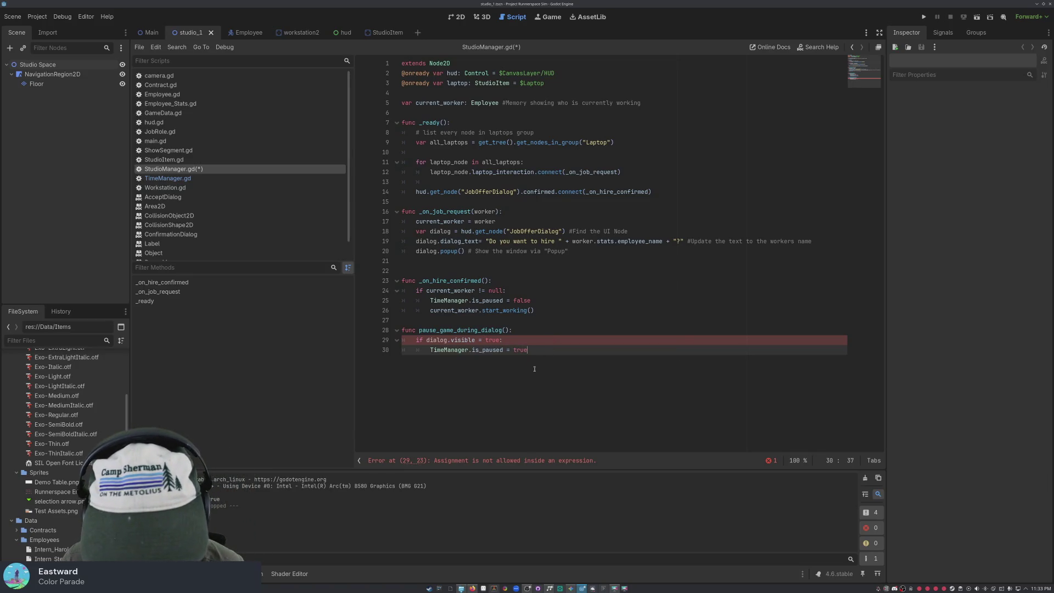
left_click(503, 340)
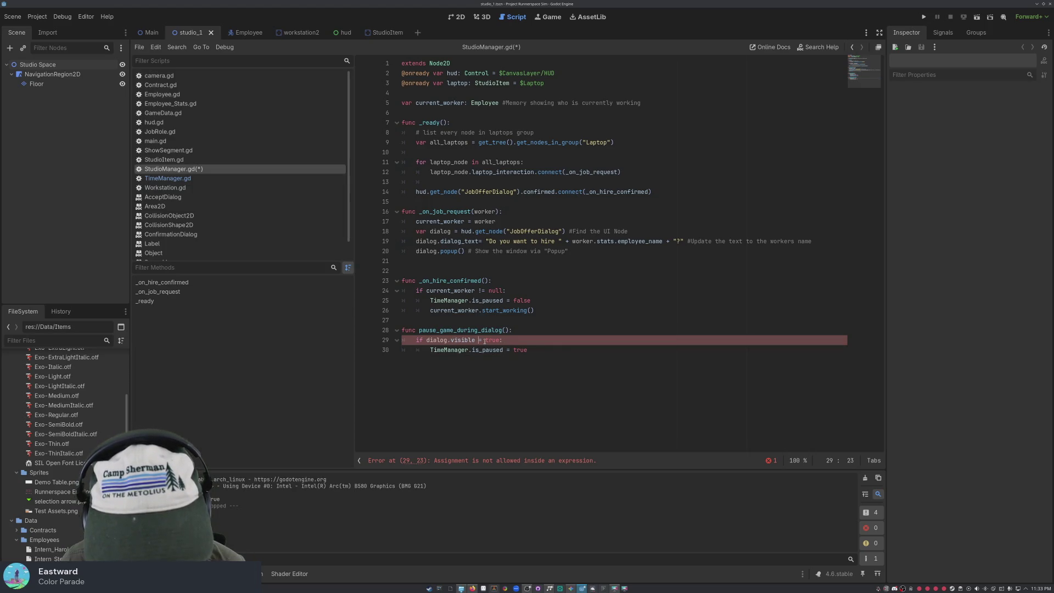
- Change the if condition on line 29 to dialog.visible == true
type("=")
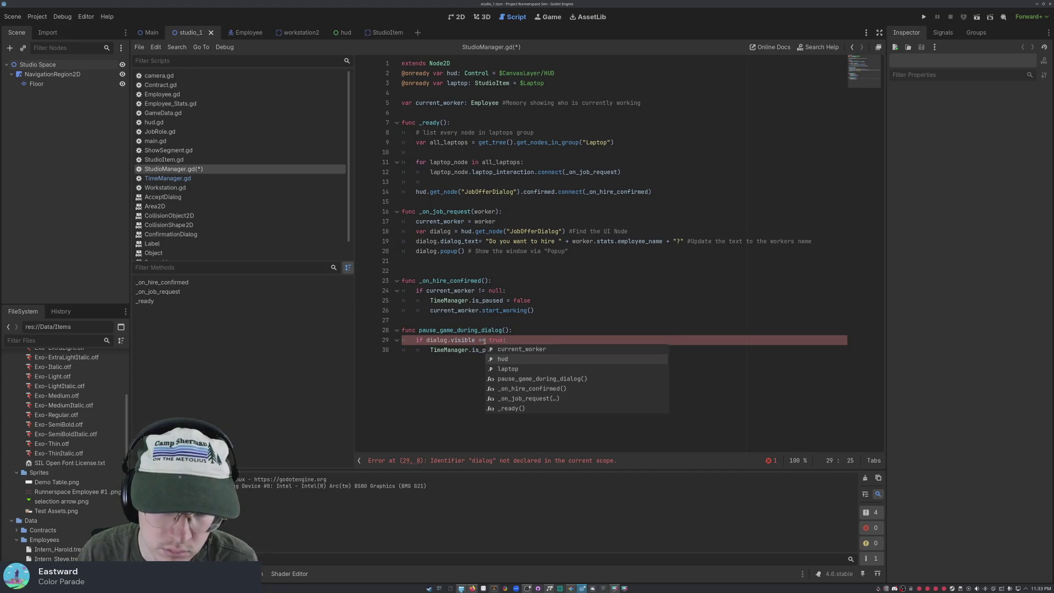
left_click(468, 347)
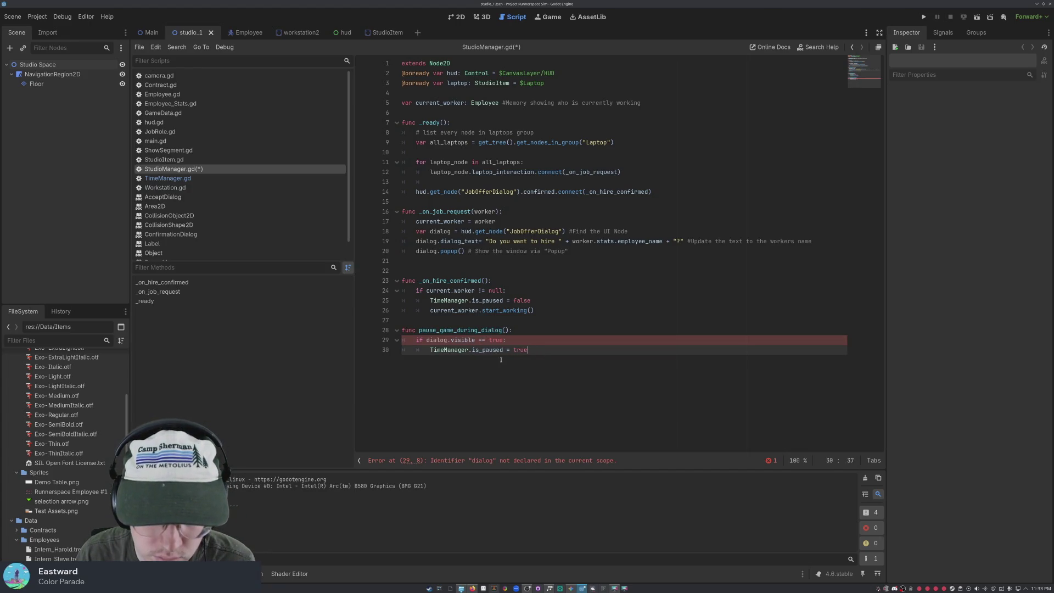
left_click(476, 339)
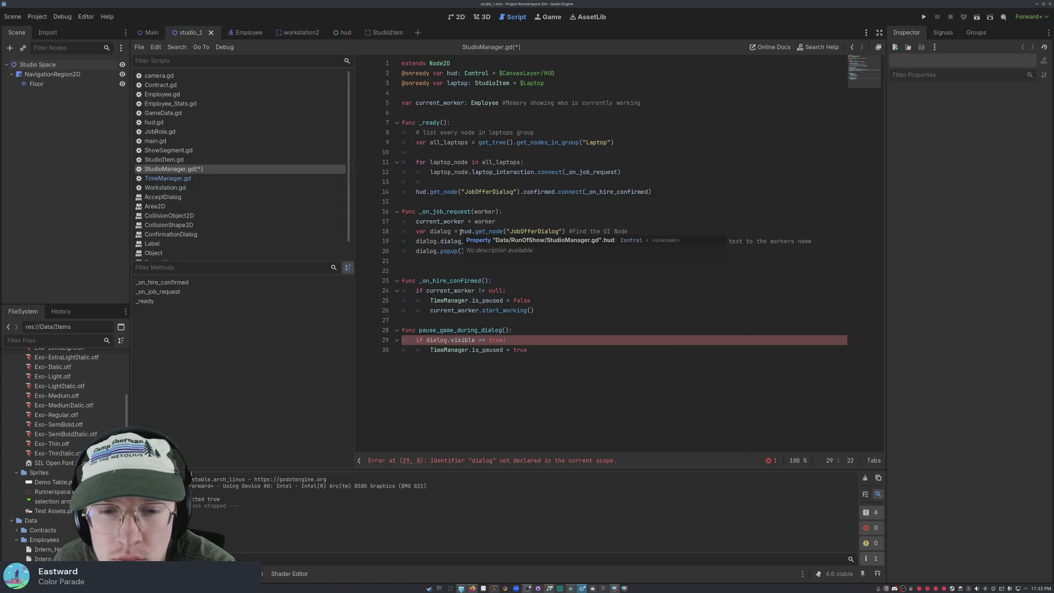
- Copy the hud.get_node("JobOfferDialog") lookup from line 18
left_click_drag(461, 231, 566, 231)
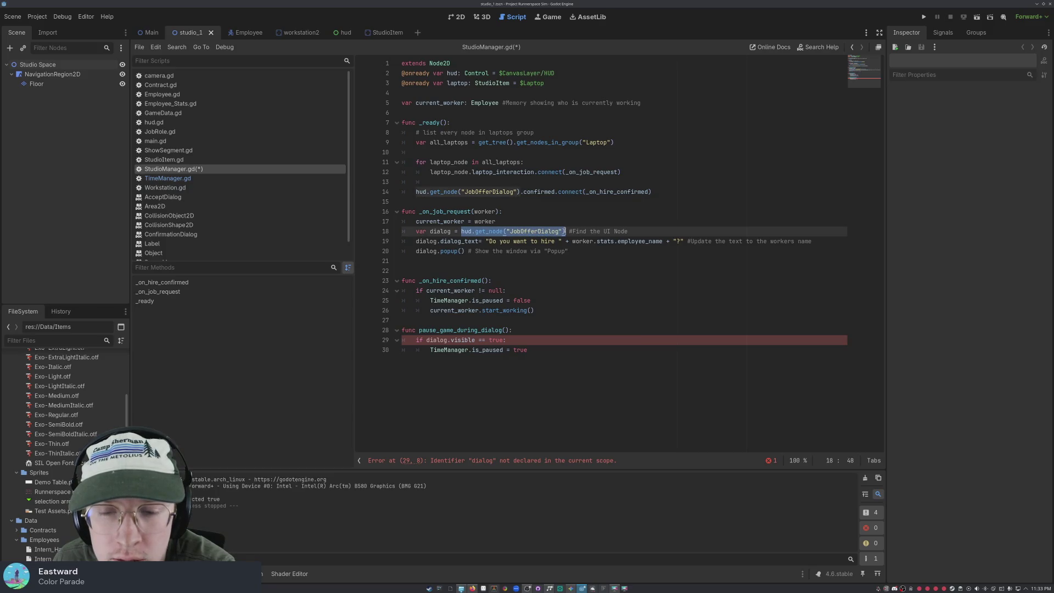
right_click(547, 231)
left_click(585, 269)
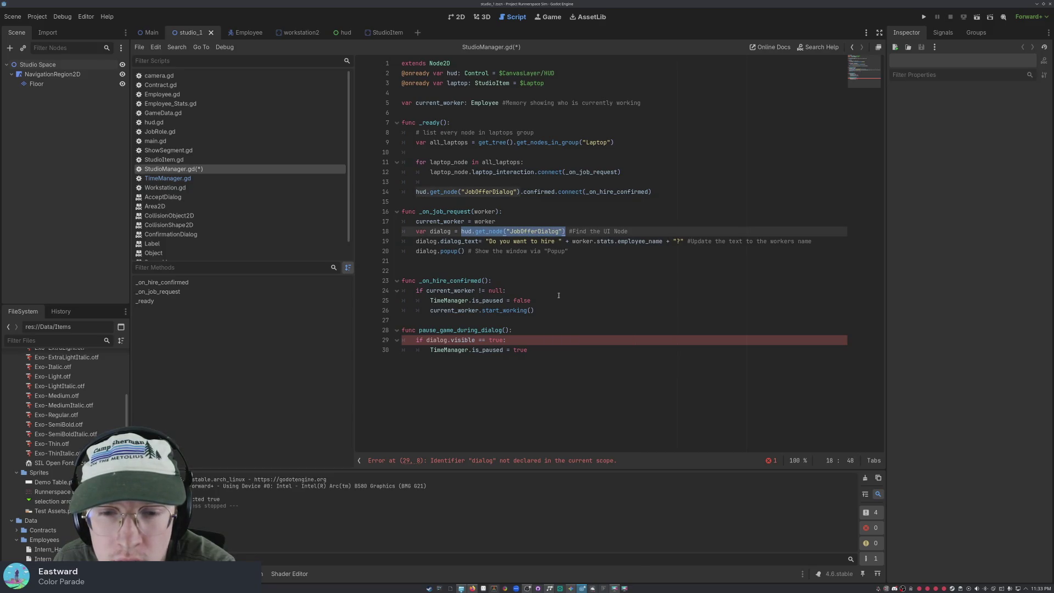